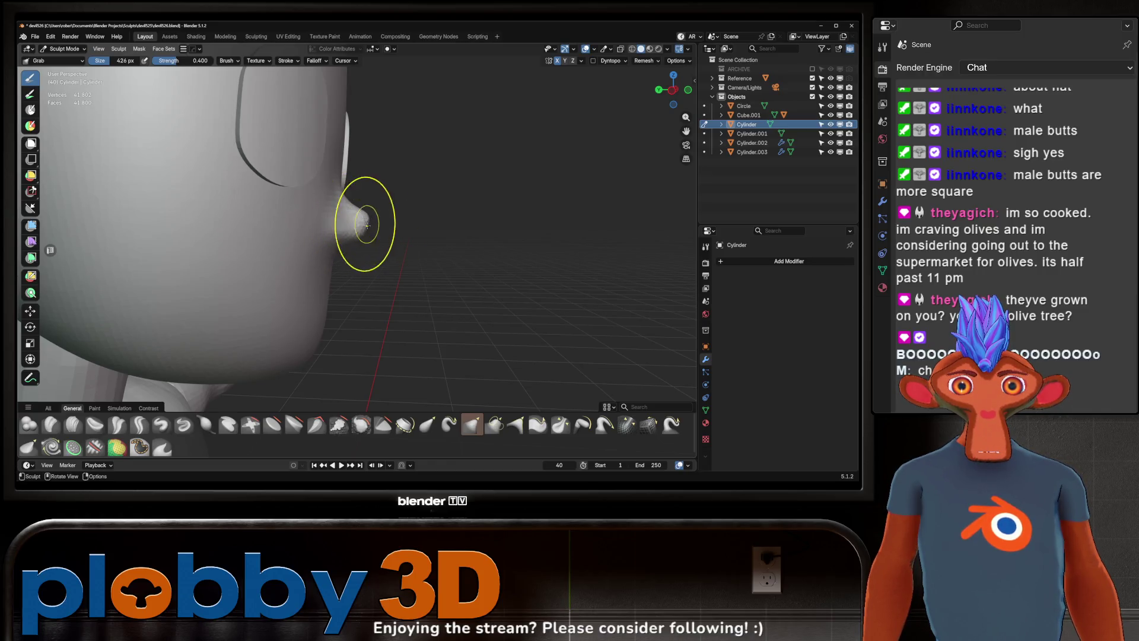
Step: Inspect the head from front and side views before reshaping the nose
{"action": "key", "text": "KP_1"}
{"action": "scroll", "coordinate": [381, 216], "scroll_direction": "down", "scroll_amount": 2}
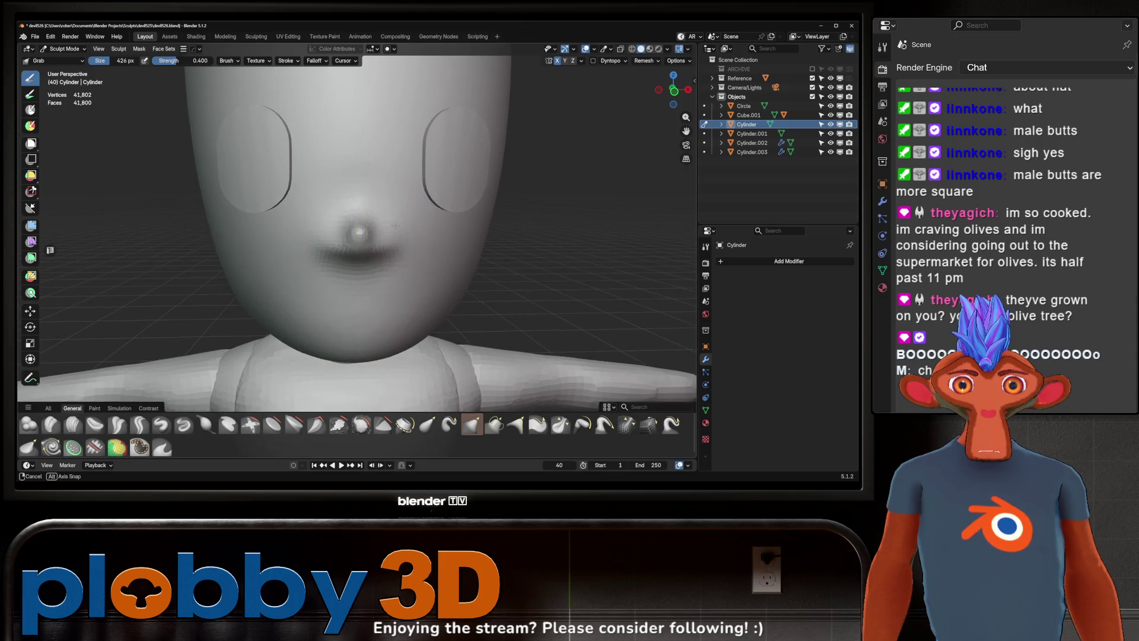
{"action": "scroll", "coordinate": [392, 244], "scroll_direction": "down", "scroll_amount": 1}
{"action": "mouse_move", "coordinate": [394, 228]}
{"action": "middle_mouse_down"}
{"action": "mouse_move", "coordinate": [382, 243]}
{"action": "mouse_move", "coordinate": [396, 258]}
{"action": "middle_mouse_up"}
{"action": "key", "text": "Escape"}
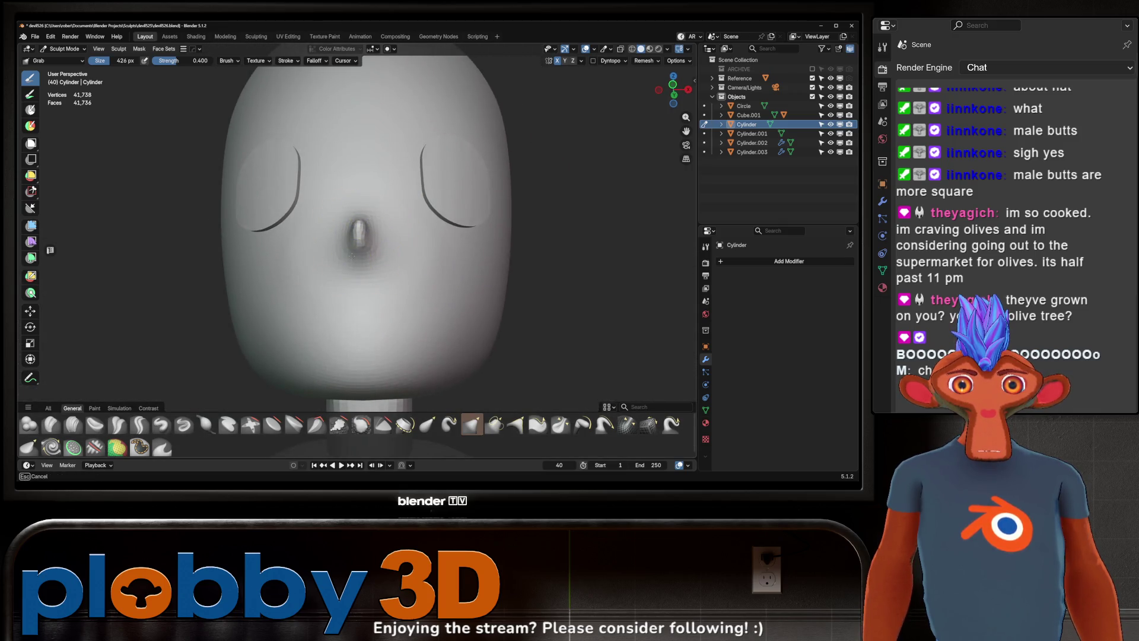
{"action": "mouse_move", "coordinate": [361, 227]}
{"action": "middle_mouse_down"}
{"action": "mouse_move", "coordinate": [295, 236]}
{"action": "mouse_move", "coordinate": [389, 245]}
{"action": "mouse_move", "coordinate": [376, 199]}
{"action": "middle_mouse_up"}
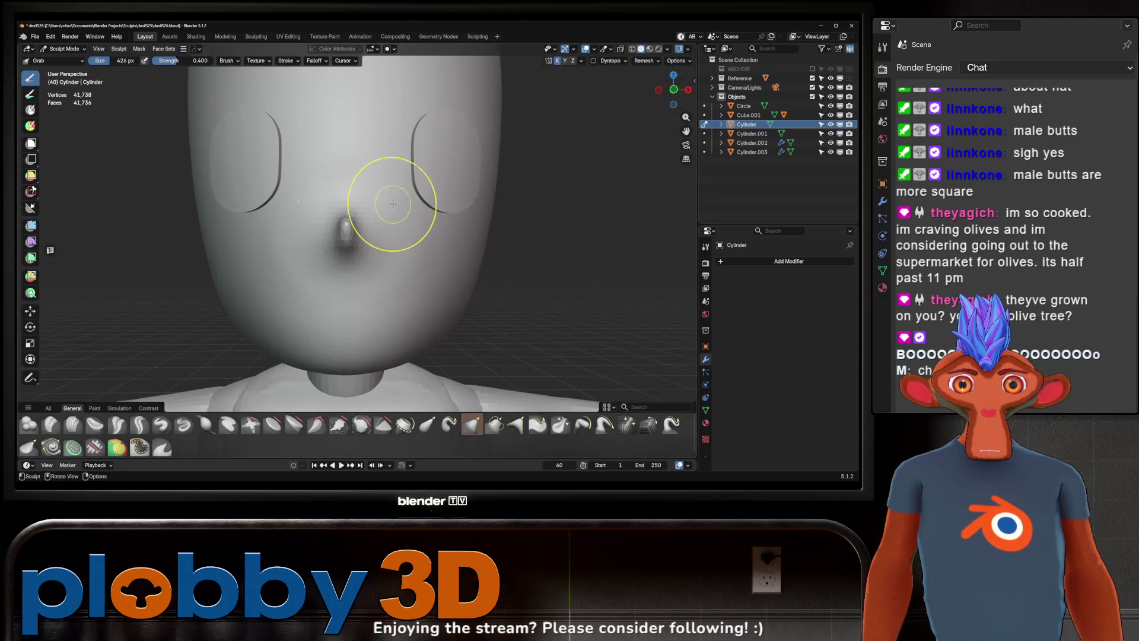
{"action": "scroll", "coordinate": [395, 241], "scroll_direction": "down", "scroll_amount": 2}
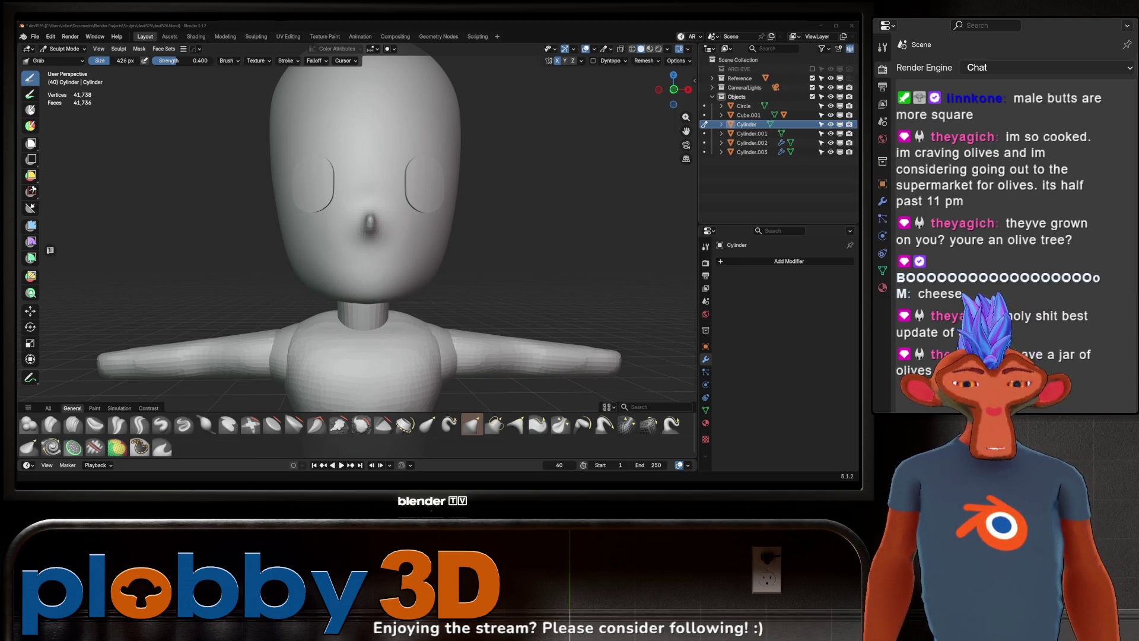
{"action": "scroll", "coordinate": [382, 216], "scroll_direction": "up", "scroll_amount": 2}
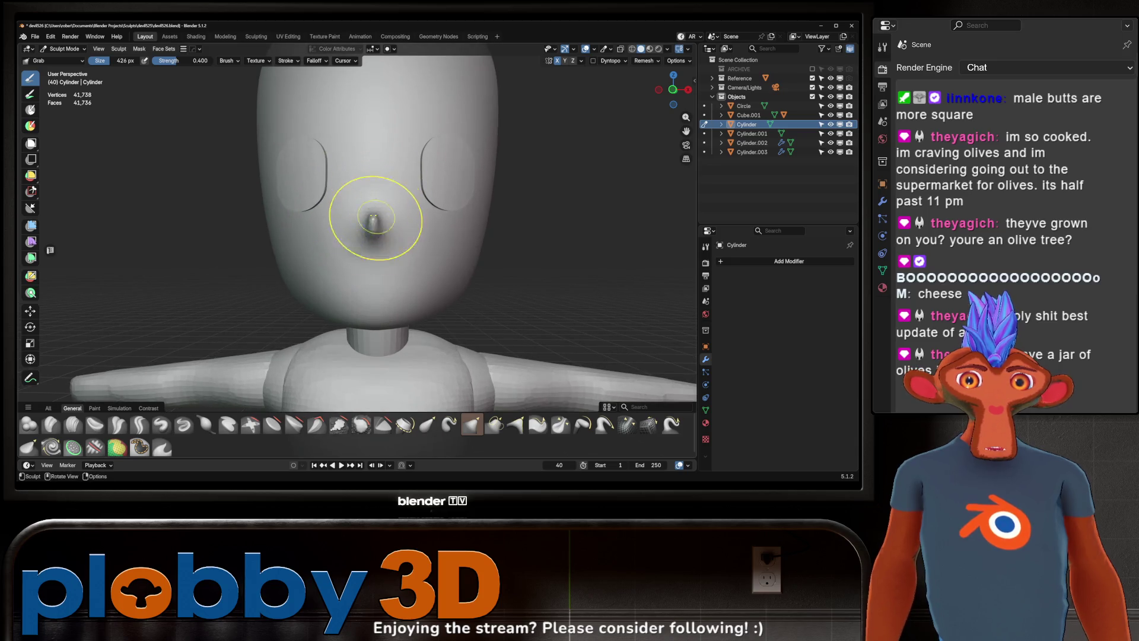
Step: Flatten the nose bump with the Grab brush and check it in front orthographic view
{"action": "left_click_drag", "start_coordinate": [374, 218], "coordinate": [383, 227]}
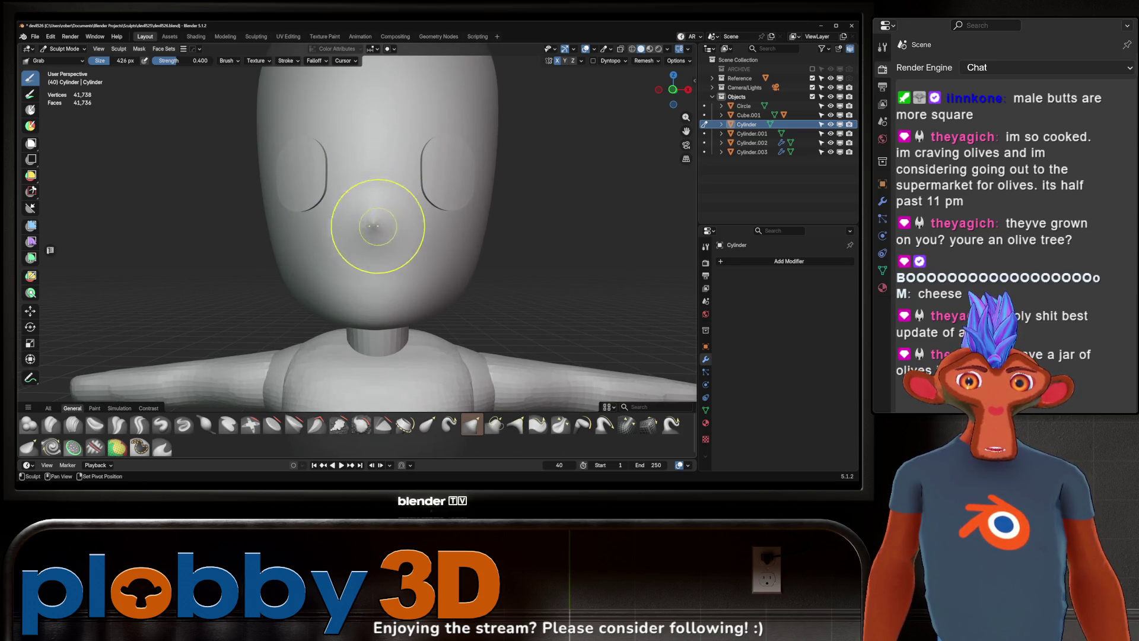
{"action": "mouse_move", "coordinate": [394, 228]}
{"action": "middle_mouse_down"}
{"action": "mouse_move", "coordinate": [382, 222]}
{"action": "mouse_move", "coordinate": [368, 261]}
{"action": "middle_mouse_up"}
{"action": "left_click_drag", "start_coordinate": [369, 262], "coordinate": [375, 140]}
{"action": "mouse_move", "coordinate": [364, 254]}
{"action": "middle_mouse_down"}
{"action": "mouse_move", "coordinate": [330, 216]}
{"action": "mouse_move", "coordinate": [389, 218]}
{"action": "mouse_move", "coordinate": [341, 230]}
{"action": "mouse_move", "coordinate": [376, 230]}
{"action": "middle_mouse_up"}
{"action": "key", "text": "KP_1"}
{"action": "scroll", "coordinate": [376, 231], "scroll_direction": "up", "scroll_amount": 1}
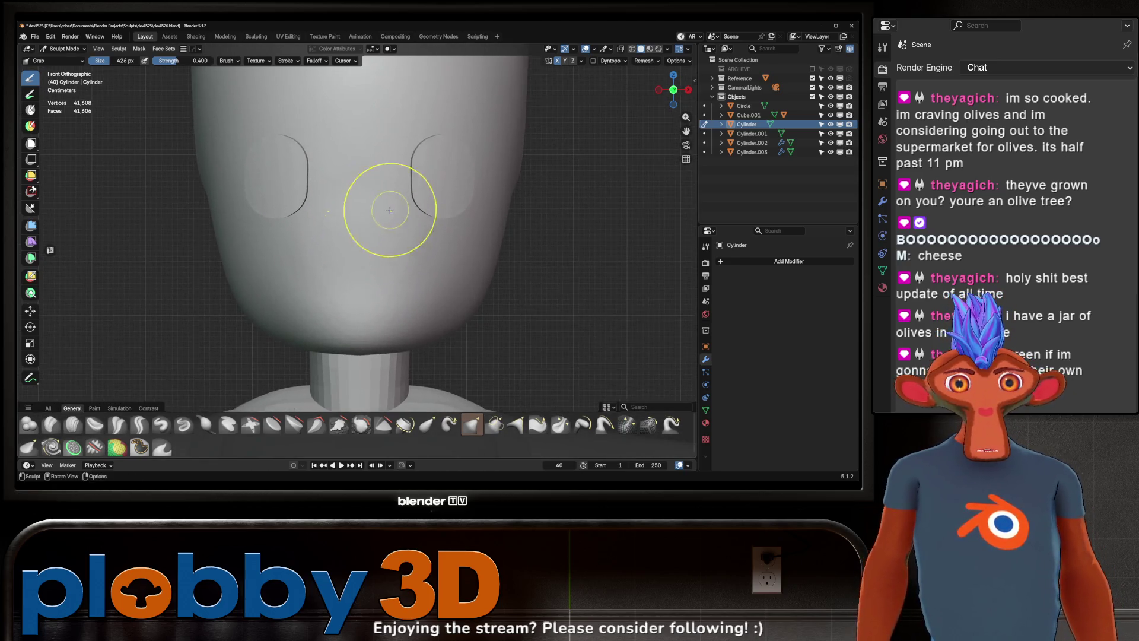
Step: Carve sharp creases at the nose and its underside with the Crease Sharp brush
{"action": "left_click_drag", "start_coordinate": [158, 412], "coordinate": [152, 426]}
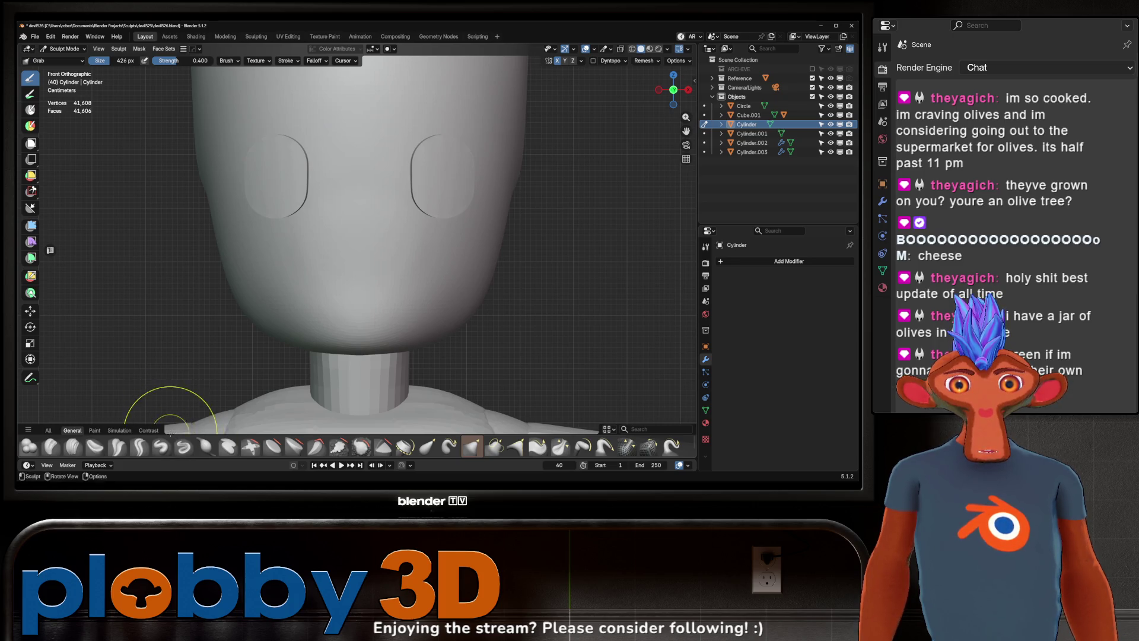
{"action": "left_click_drag", "start_coordinate": [170, 401], "coordinate": [165, 381]}
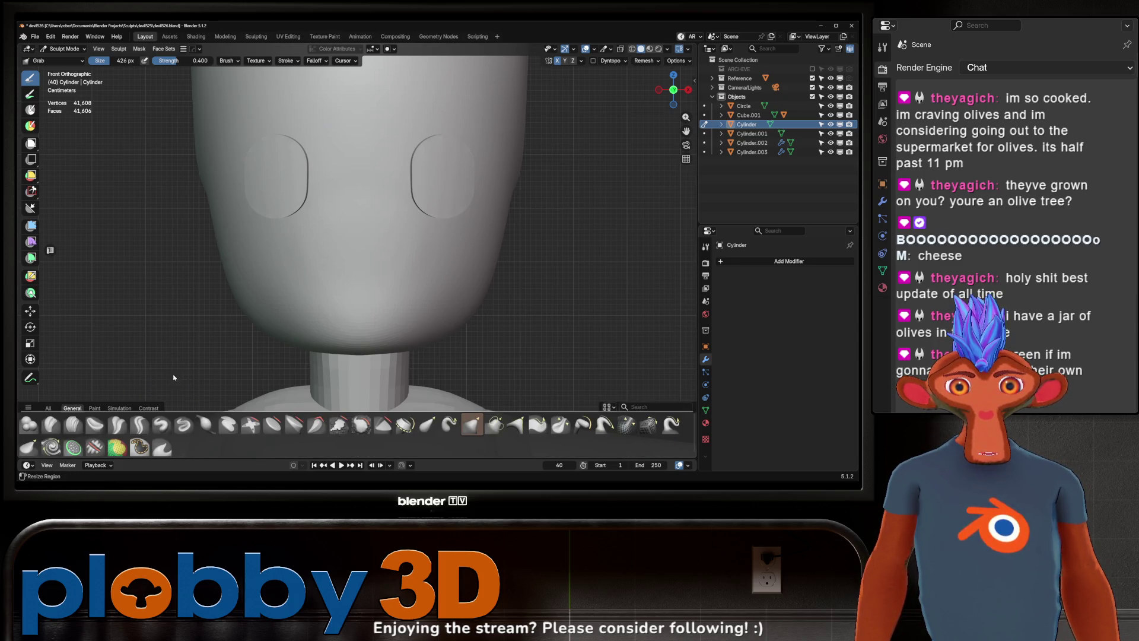
{"action": "left_click", "coordinate": [138, 423]}
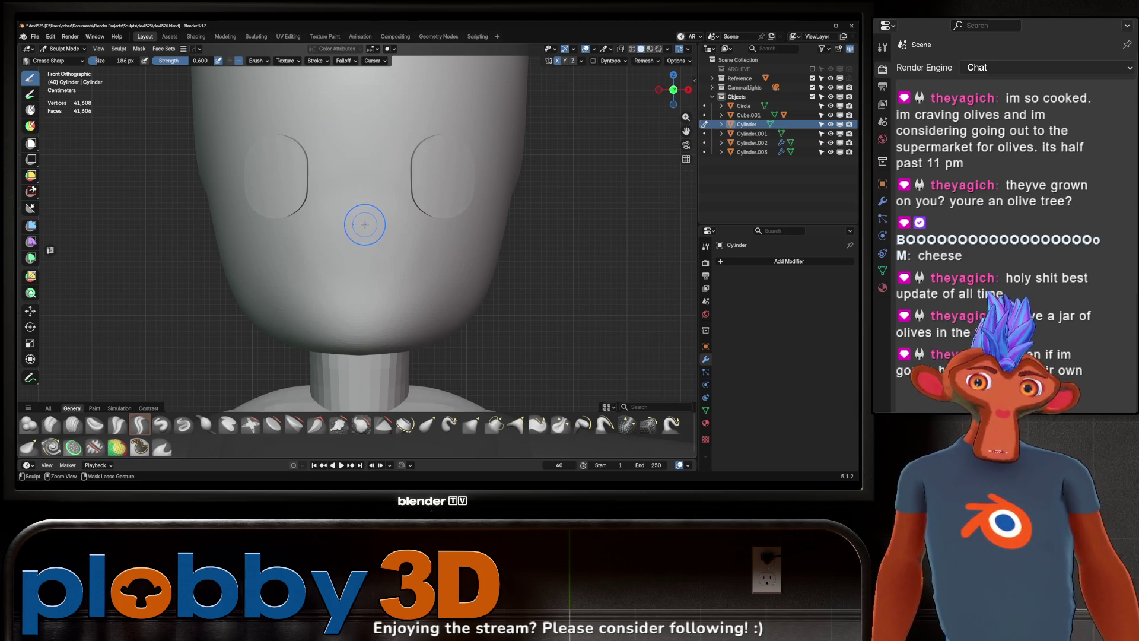
{"action": "left_click_drag", "start_coordinate": [359, 223], "coordinate": [360, 219]}
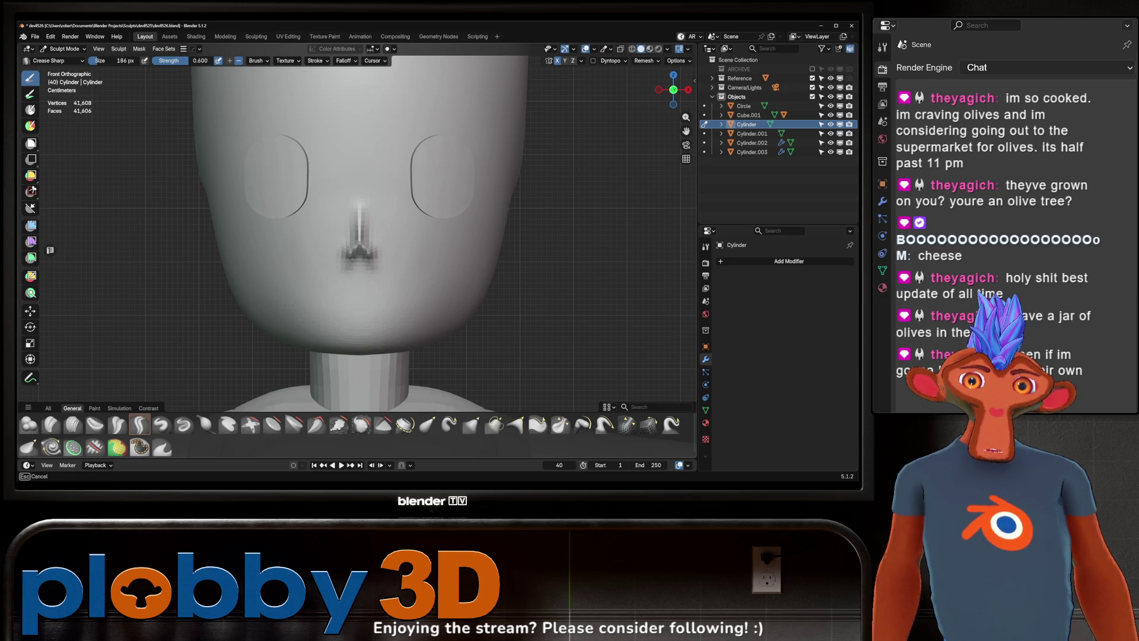
{"action": "left_click_drag", "start_coordinate": [360, 233], "coordinate": [360, 259]}
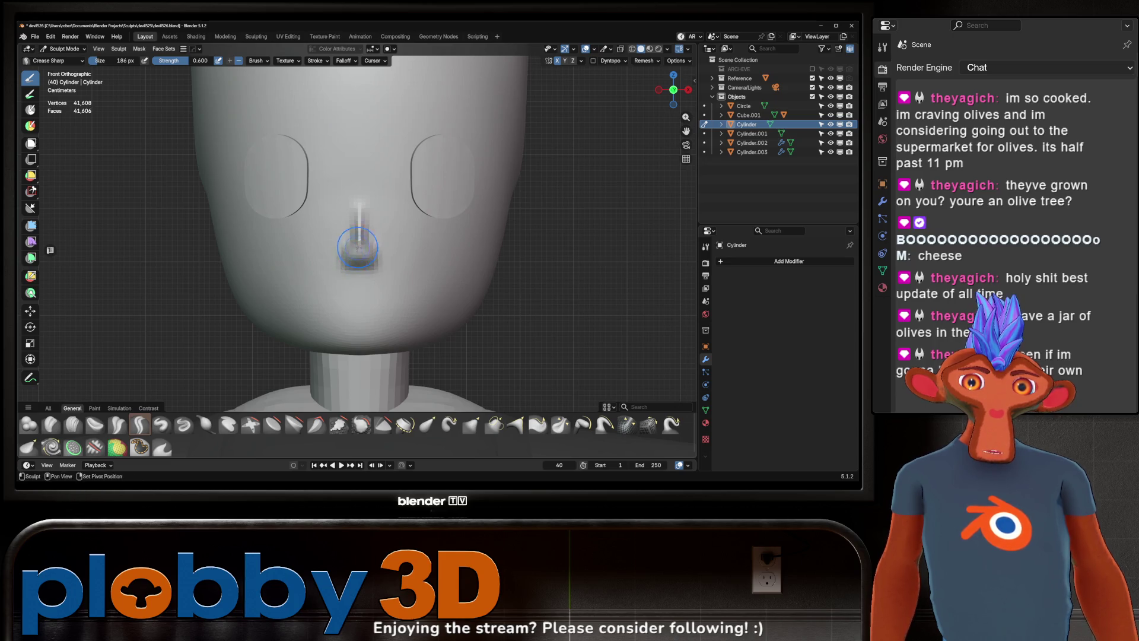
Step: Undo the last crease so the nose stays a small bump and inspect the head all around
{"action": "middle_click_drag", "start_coordinate": [354, 253], "coordinate": [353, 223]}
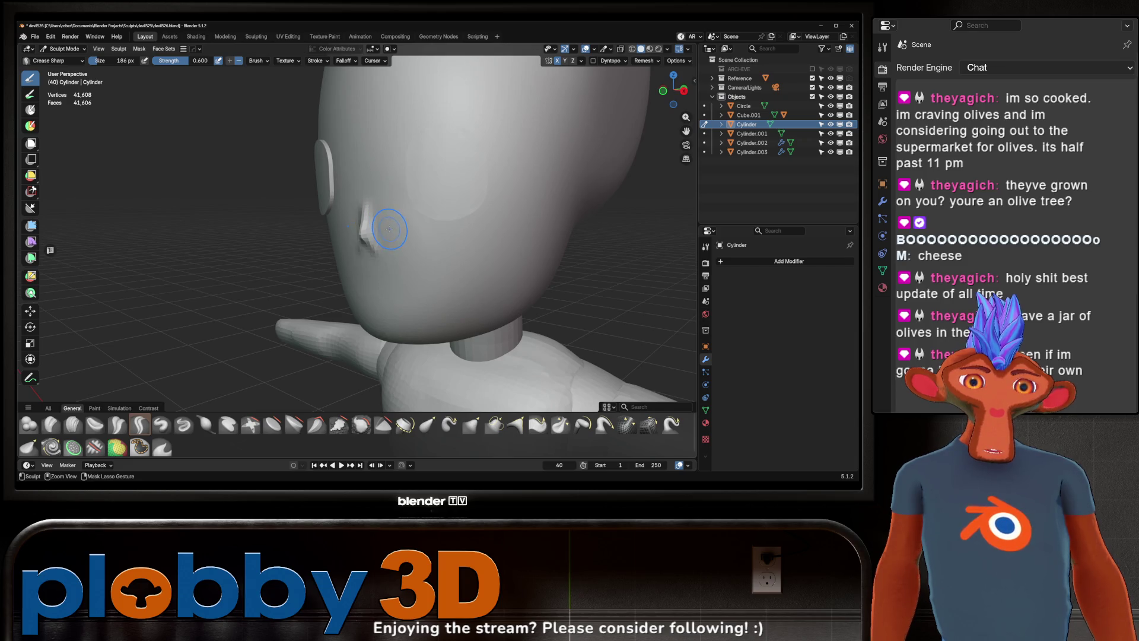
{"action": "key", "text": "ctrl+z"}
{"action": "middle_click_drag", "start_coordinate": [397, 222], "coordinate": [413, 282]}
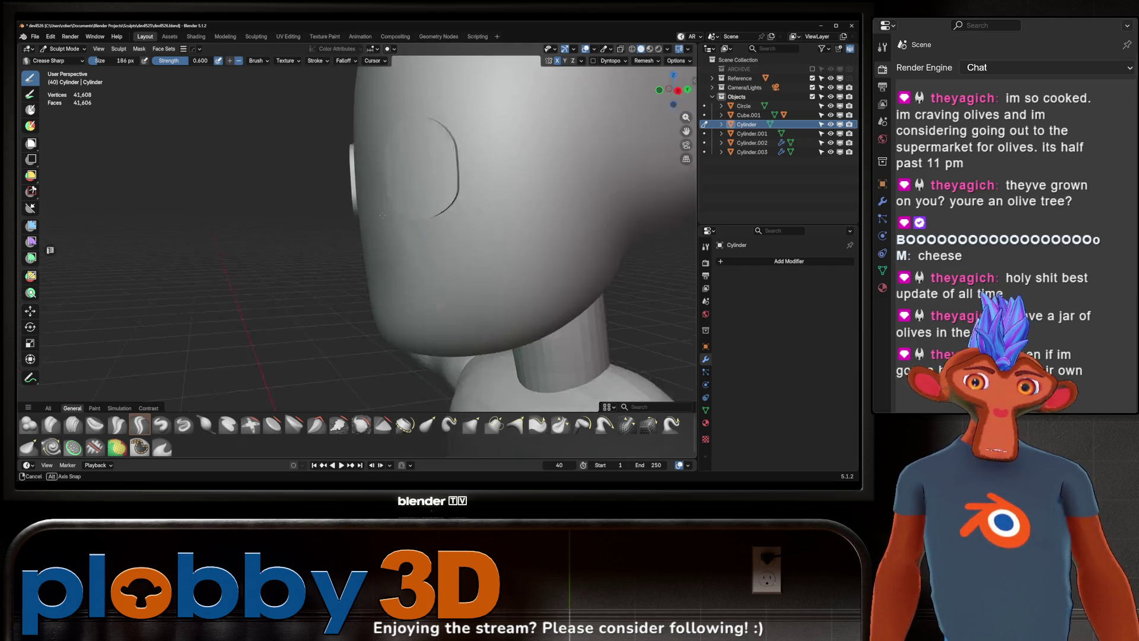
{"action": "mouse_move", "coordinate": [407, 241]}
{"action": "middle_mouse_down"}
{"action": "mouse_move", "coordinate": [353, 249]}
{"action": "mouse_move", "coordinate": [458, 242]}
{"action": "middle_mouse_up"}
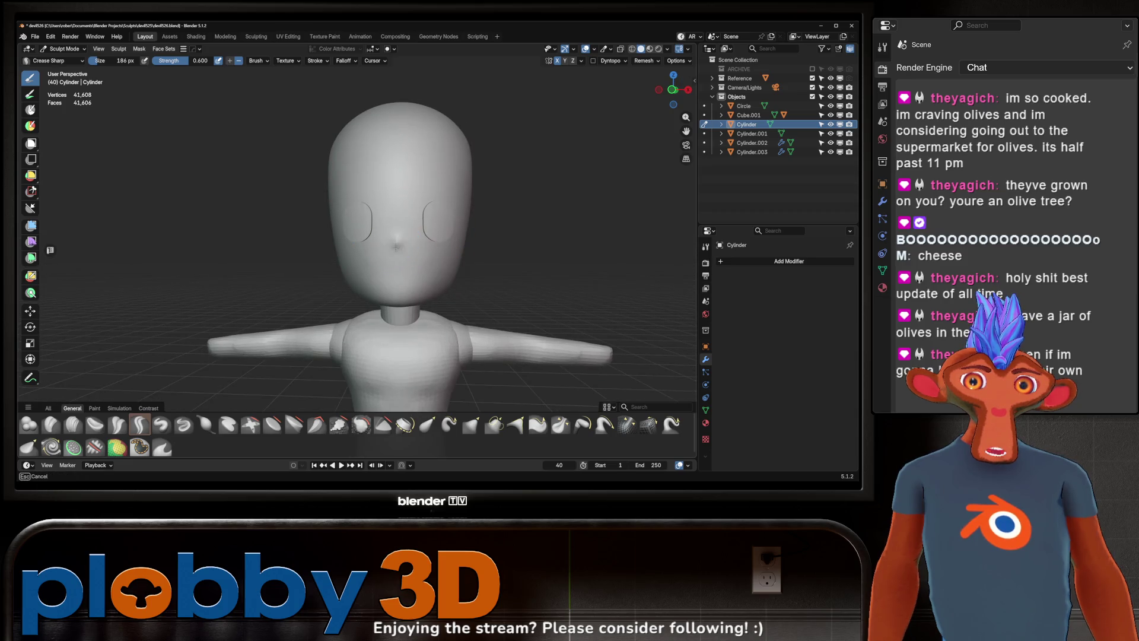
{"action": "mouse_move", "coordinate": [397, 245]}
{"action": "middle_mouse_down"}
{"action": "mouse_move", "coordinate": [414, 227]}
{"action": "mouse_move", "coordinate": [382, 283]}
{"action": "mouse_move", "coordinate": [294, 285]}
{"action": "middle_mouse_up"}
Step: Pull the nose tip outward and upward into a point with the Grab brush
{"action": "key", "text": "g"}
{"action": "left_click_drag", "start_coordinate": [356, 293], "coordinate": [354, 294]}
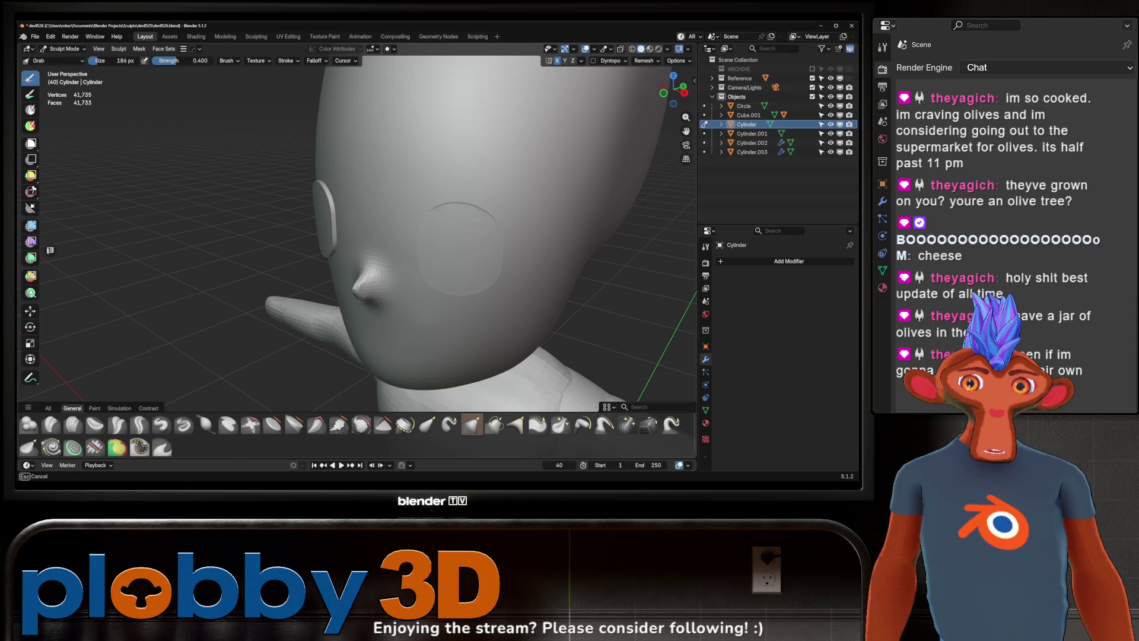
{"action": "middle_click_drag", "start_coordinate": [348, 257], "coordinate": [378, 304]}
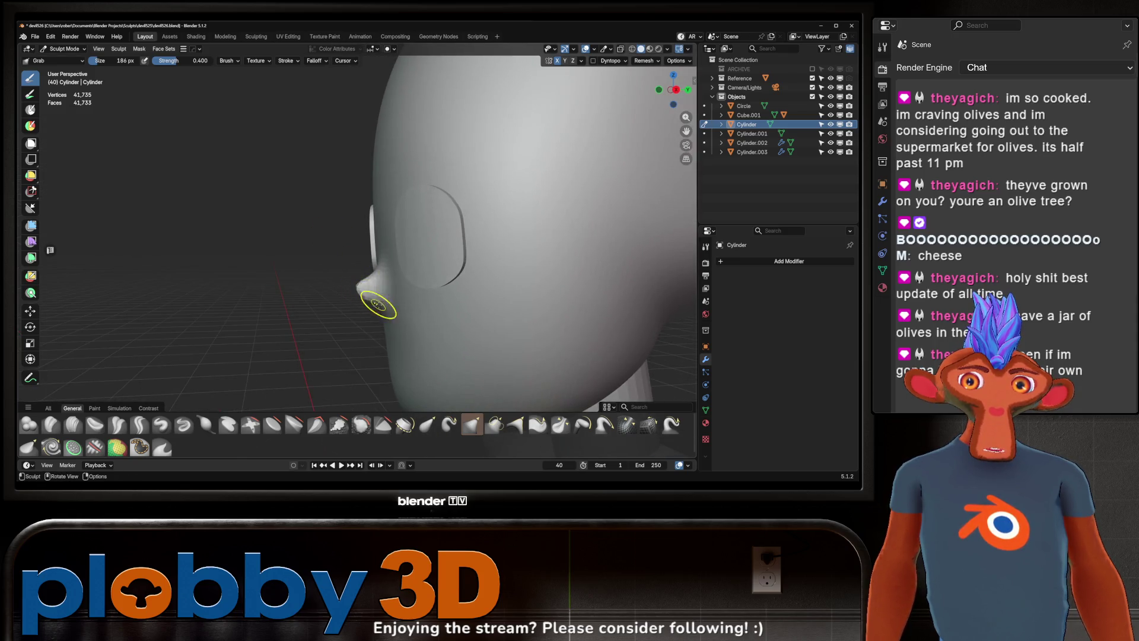
{"action": "left_click_drag", "start_coordinate": [375, 299], "coordinate": [377, 269]}
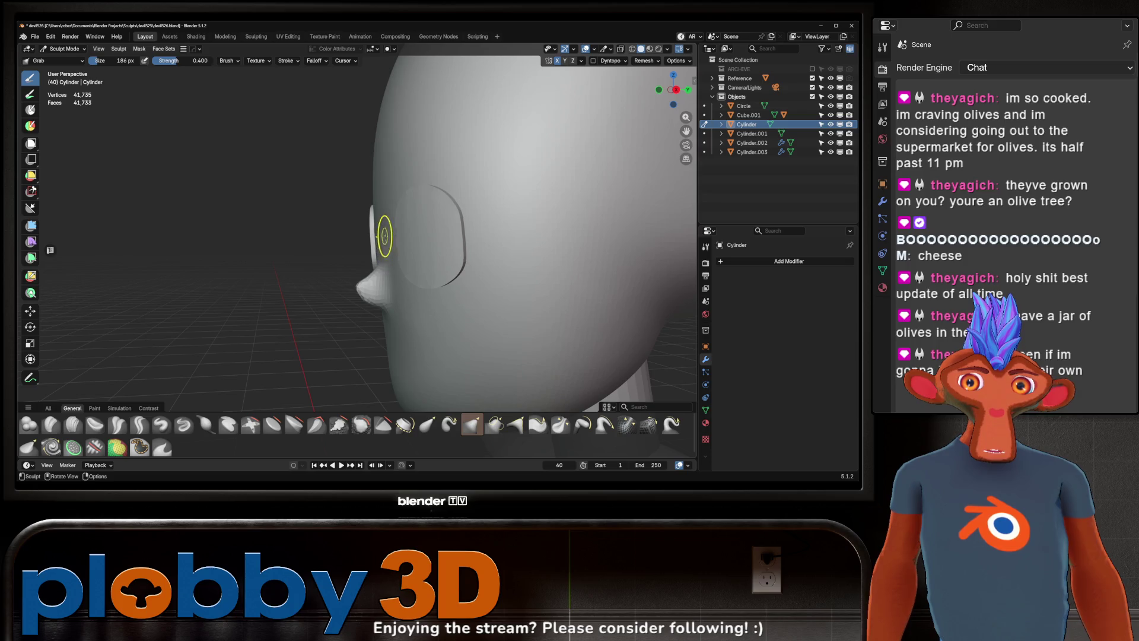
{"action": "middle_click_drag", "start_coordinate": [384, 234], "coordinate": [400, 267]}
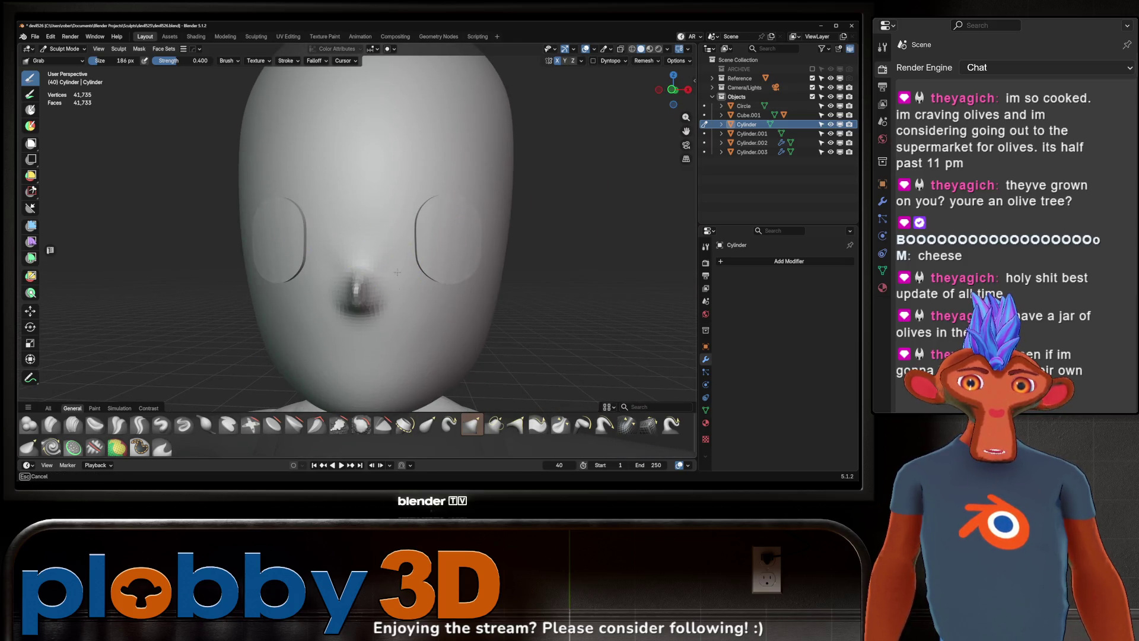
Step: Add a Draw brush stroke near the left eye and review the face from several angles
{"action": "left_click", "coordinate": [161, 424]}
{"action": "left_click_drag", "start_coordinate": [413, 237], "coordinate": [395, 261]}
{"action": "middle_click_drag", "start_coordinate": [415, 229], "coordinate": [382, 236]}
{"action": "scroll", "coordinate": [407, 224], "scroll_direction": "up", "scroll_amount": 3}
{"action": "scroll", "coordinate": [407, 225], "scroll_direction": "down", "scroll_amount": 4}
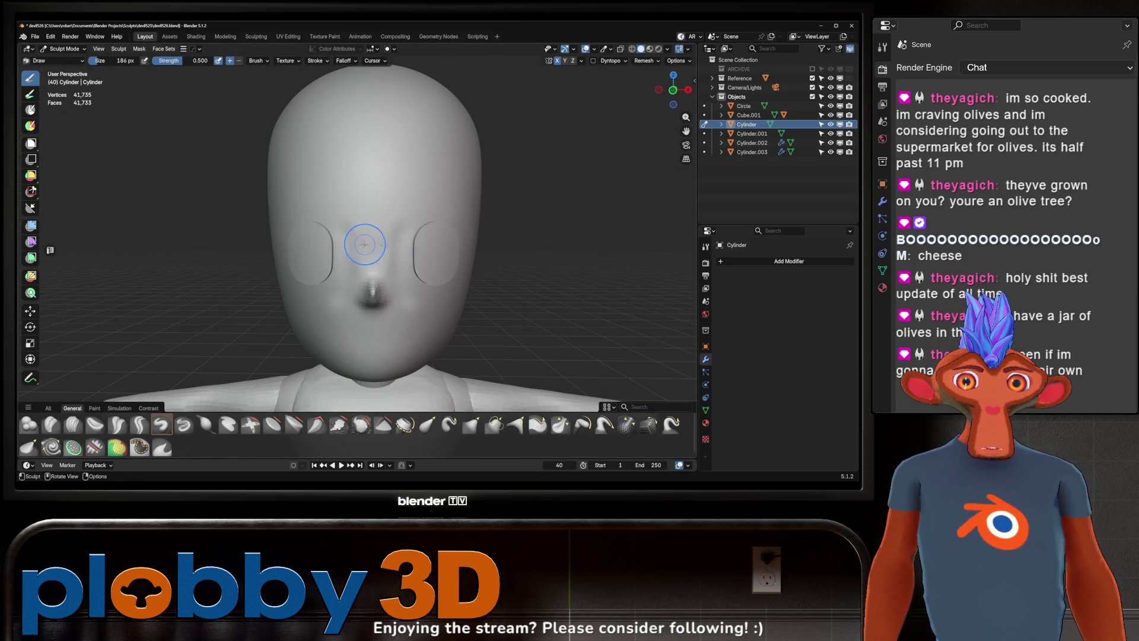
{"action": "left_click_drag", "start_coordinate": [355, 243], "coordinate": [417, 218]}
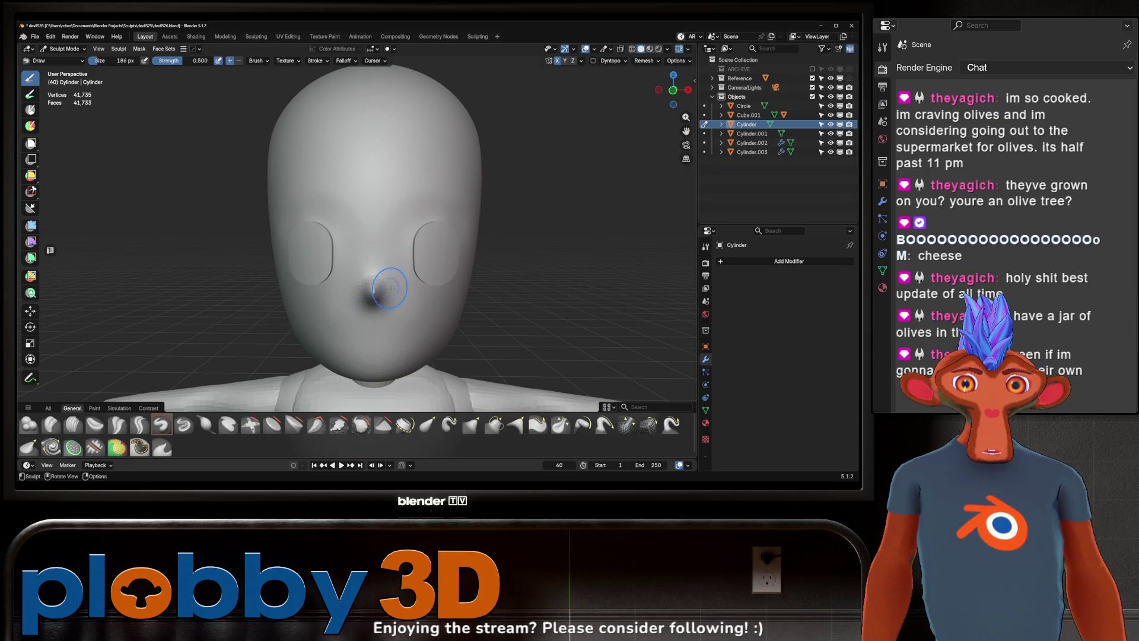
{"action": "mouse_move", "coordinate": [374, 272]}
{"action": "middle_mouse_down"}
{"action": "mouse_move", "coordinate": [419, 264]}
{"action": "mouse_move", "coordinate": [332, 261]}
{"action": "middle_mouse_up"}
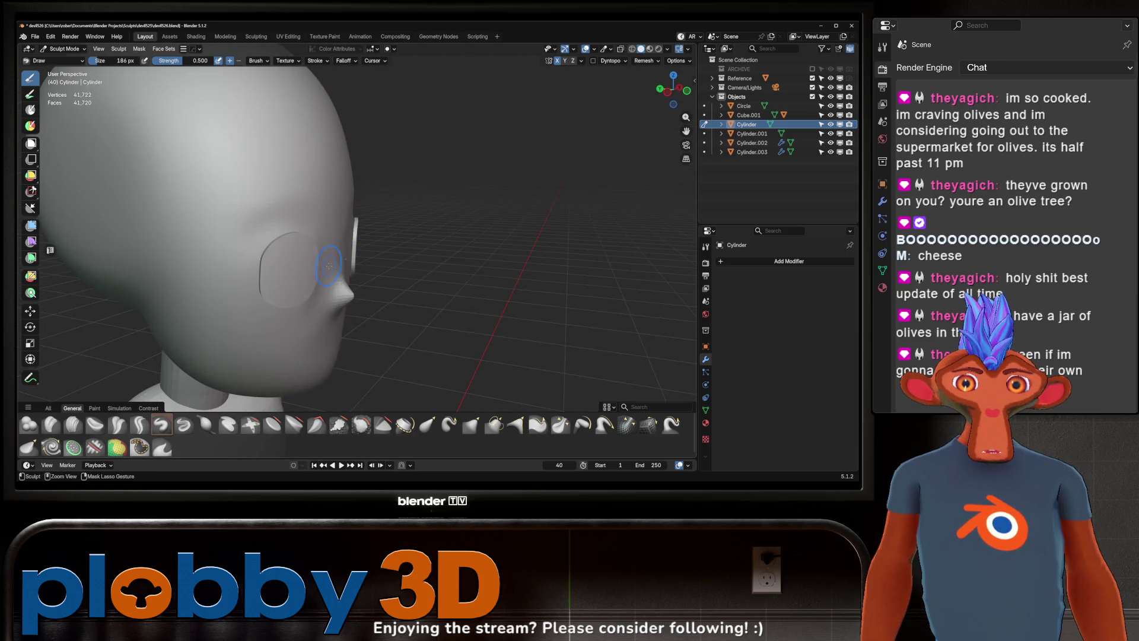
{"action": "mouse_move", "coordinate": [308, 311]}
{"action": "middle_mouse_down"}
{"action": "mouse_move", "coordinate": [356, 267]}
{"action": "mouse_move", "coordinate": [321, 271]}
{"action": "middle_mouse_up"}
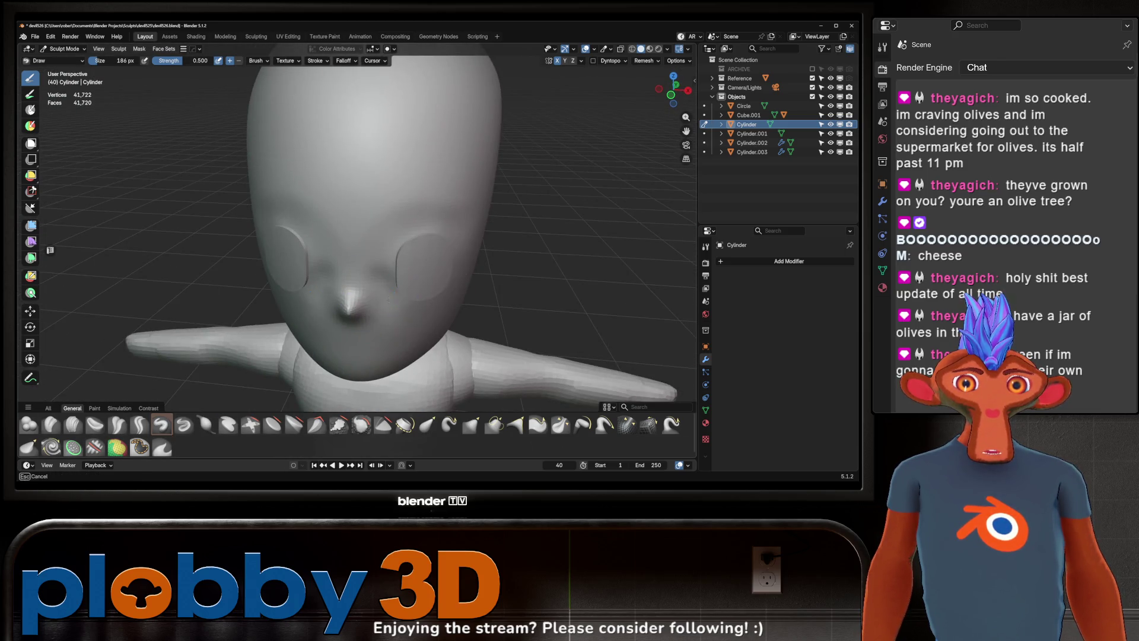
{"action": "middle_click_drag", "start_coordinate": [409, 298], "coordinate": [369, 252]}
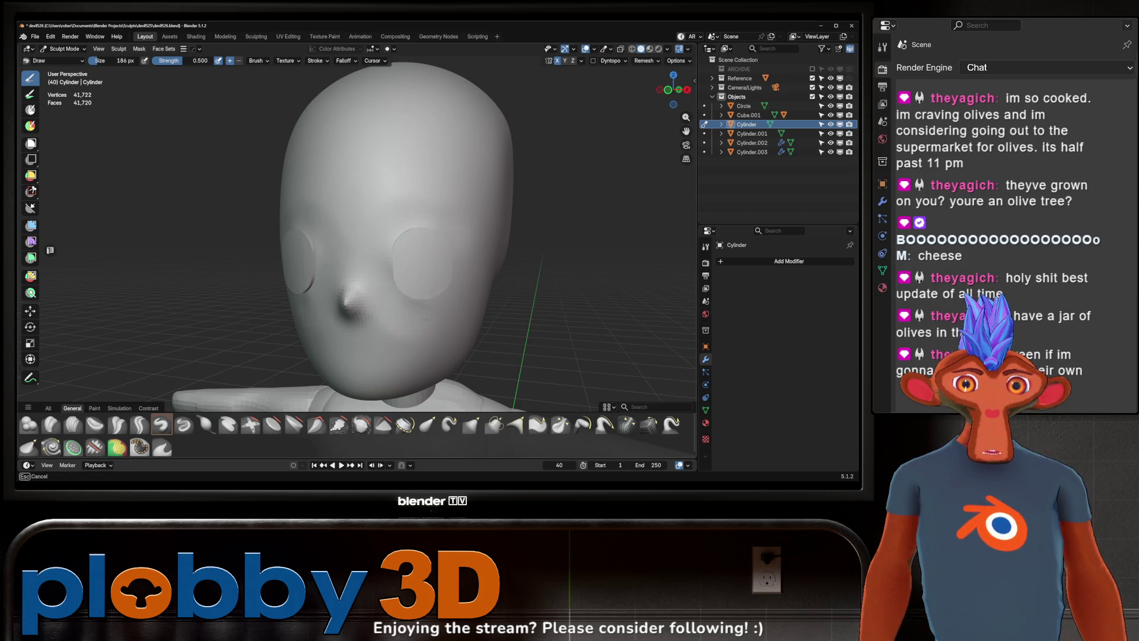
{"action": "mouse_move", "coordinate": [381, 327]}
{"action": "middle_mouse_down"}
{"action": "mouse_move", "coordinate": [294, 312]}
{"action": "mouse_move", "coordinate": [369, 247]}
{"action": "mouse_move", "coordinate": [441, 215]}
{"action": "middle_mouse_up"}
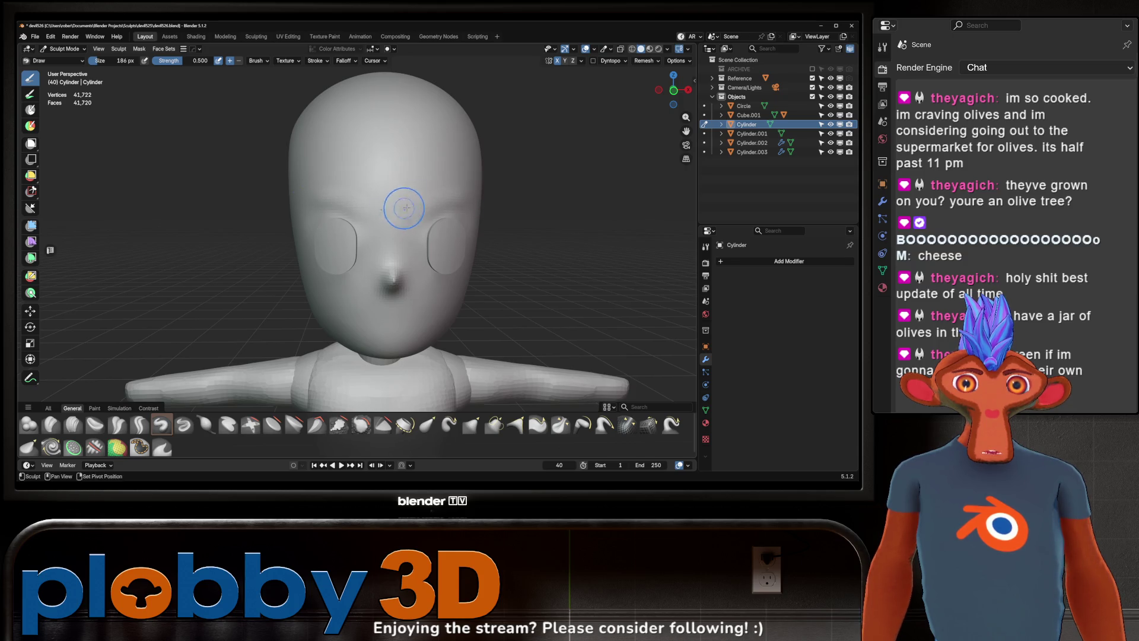
{"action": "middle_click_drag", "start_coordinate": [510, 194], "coordinate": [394, 192]}
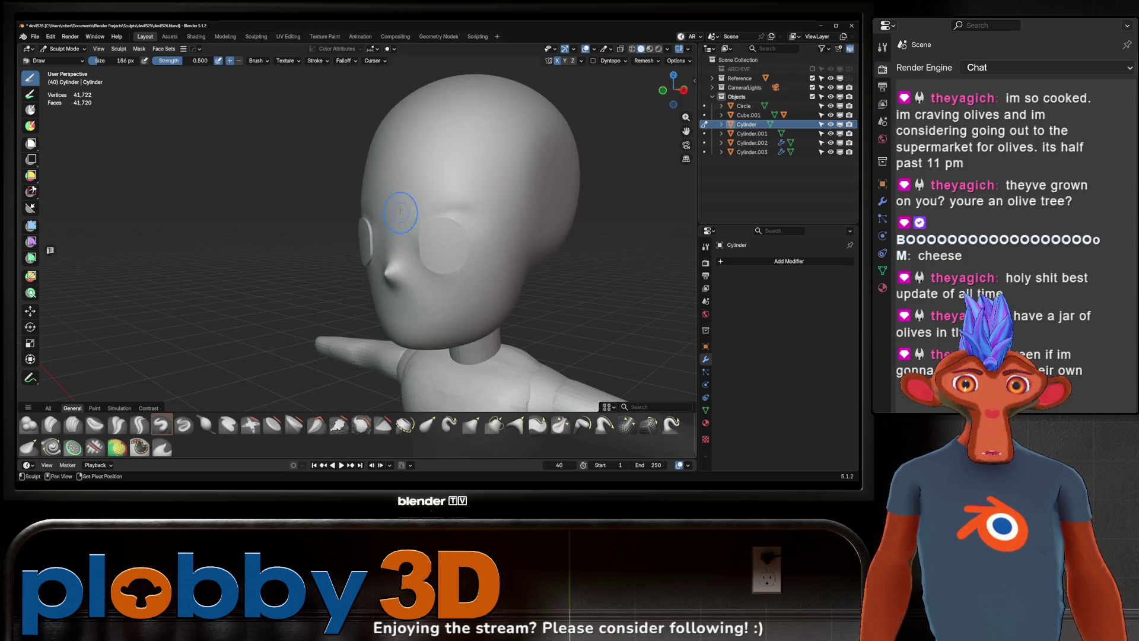
{"action": "mouse_move", "coordinate": [420, 271]}
{"action": "middle_mouse_down"}
{"action": "mouse_move", "coordinate": [386, 243]}
{"action": "mouse_move", "coordinate": [478, 250]}
{"action": "middle_mouse_up"}
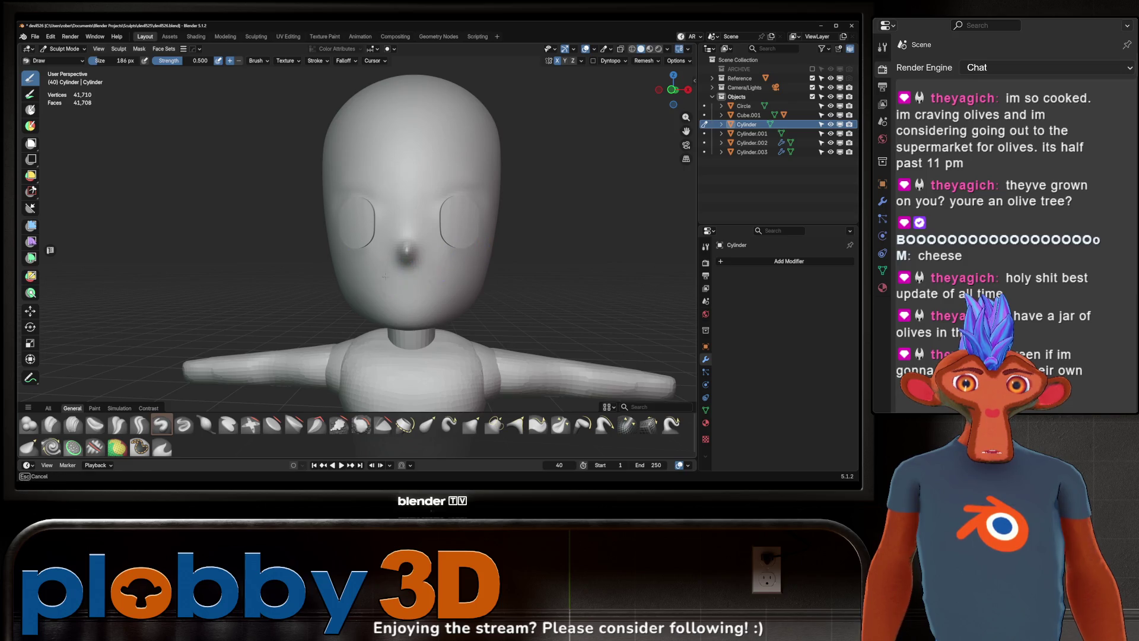
{"action": "mouse_move", "coordinate": [460, 275]}
{"action": "left_mouse_down", "text": "shift"}
{"action": "mouse_move", "coordinate": [405, 267]}
{"action": "mouse_move", "coordinate": [443, 272]}
{"action": "left_mouse_up", "text": "shift"}
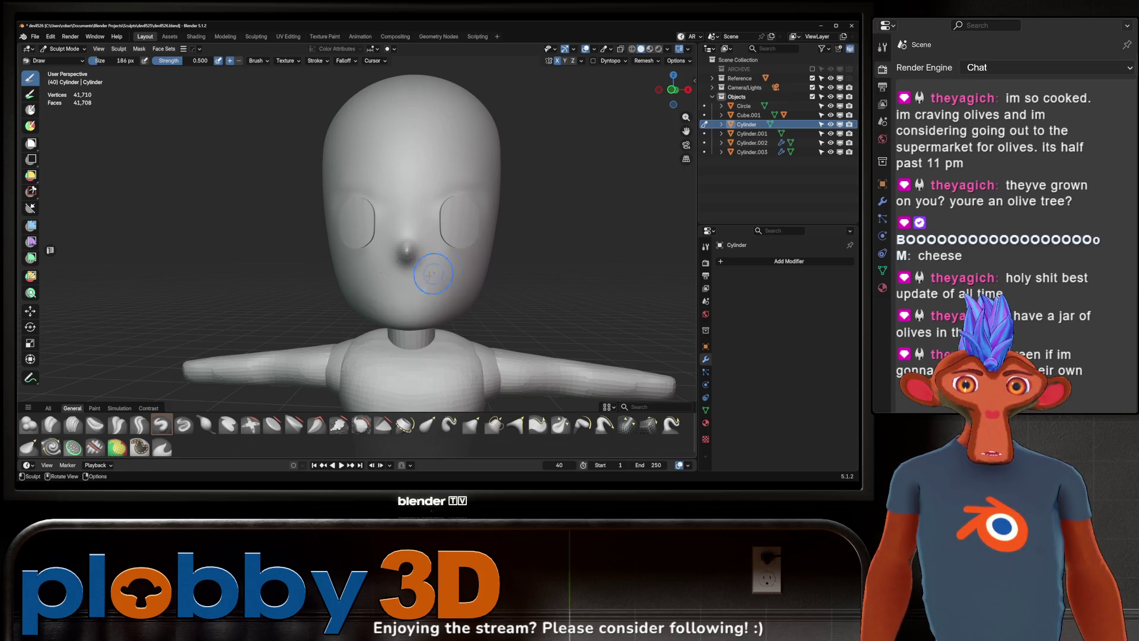
{"action": "scroll", "coordinate": [432, 229], "scroll_direction": "up", "scroll_amount": 3}
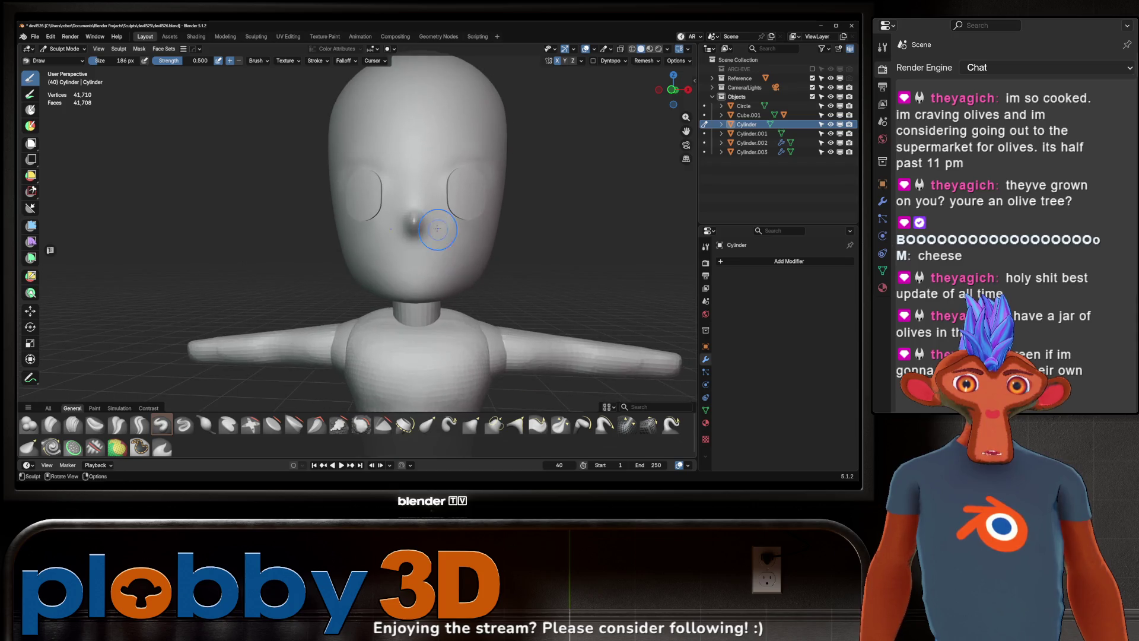
{"action": "scroll", "coordinate": [427, 211], "scroll_direction": "up", "scroll_amount": 3}
{"action": "mouse_move", "coordinate": [426, 212]}
{"action": "middle_mouse_down"}
{"action": "mouse_move", "coordinate": [440, 249]}
{"action": "mouse_move", "coordinate": [418, 198]}
{"action": "middle_mouse_up"}
{"action": "mouse_move", "coordinate": [406, 237]}
{"action": "middle_mouse_down"}
{"action": "mouse_move", "coordinate": [437, 269]}
{"action": "mouse_move", "coordinate": [442, 233]}
{"action": "mouse_move", "coordinate": [415, 274]}
{"action": "middle_mouse_up"}
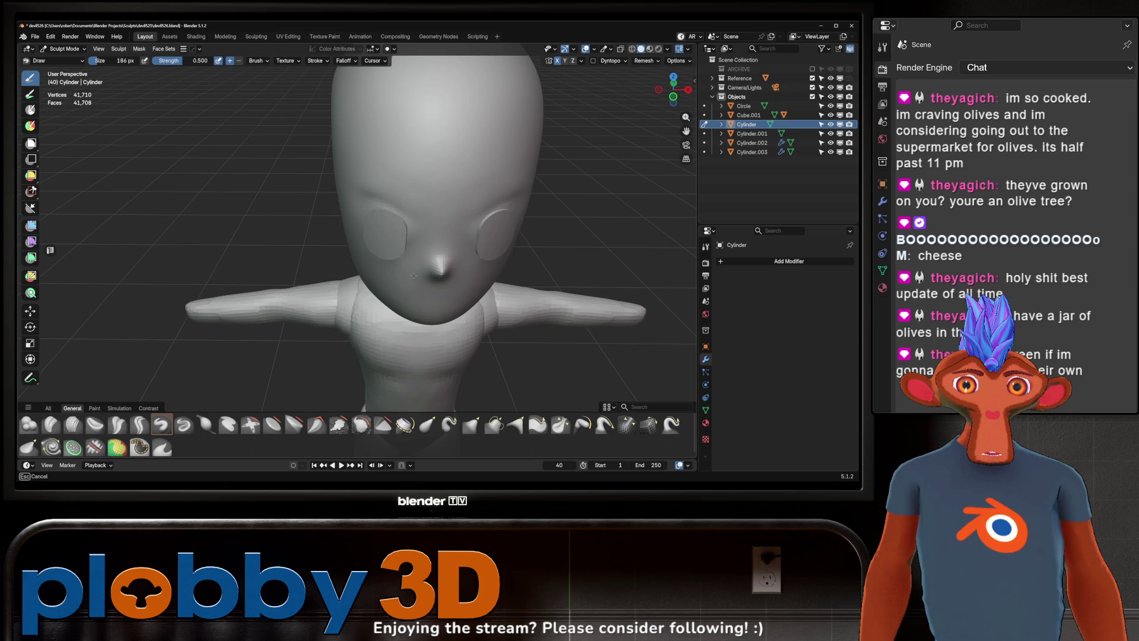
{"action": "middle_click_drag", "start_coordinate": [420, 273], "coordinate": [420, 251]}
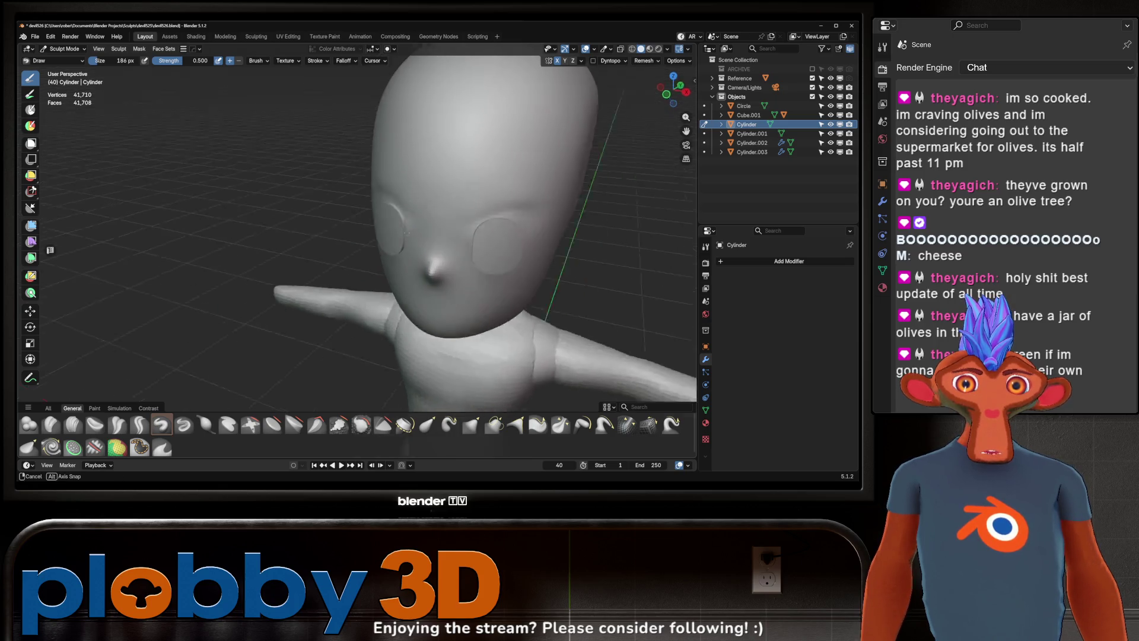
Step: Switch to the Grab brush at strength 0.400 and enlarge its radius to 328 px
{"action": "key", "text": "g"}
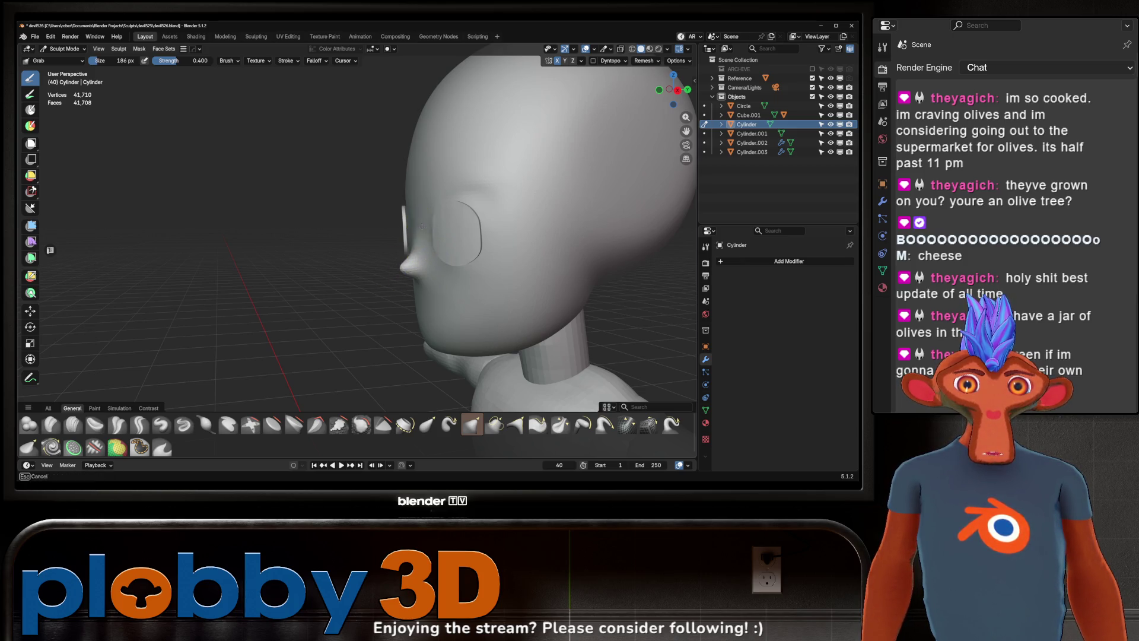
{"action": "middle_click_drag", "start_coordinate": [423, 226], "coordinate": [487, 271]}
{"action": "mouse_move", "coordinate": [432, 229]}
{"action": "middle_mouse_down"}
{"action": "mouse_move", "coordinate": [439, 243]}
{"action": "mouse_move", "coordinate": [434, 219]}
{"action": "middle_mouse_up"}
{"action": "middle_click_drag", "start_coordinate": [435, 272], "coordinate": [389, 258]}
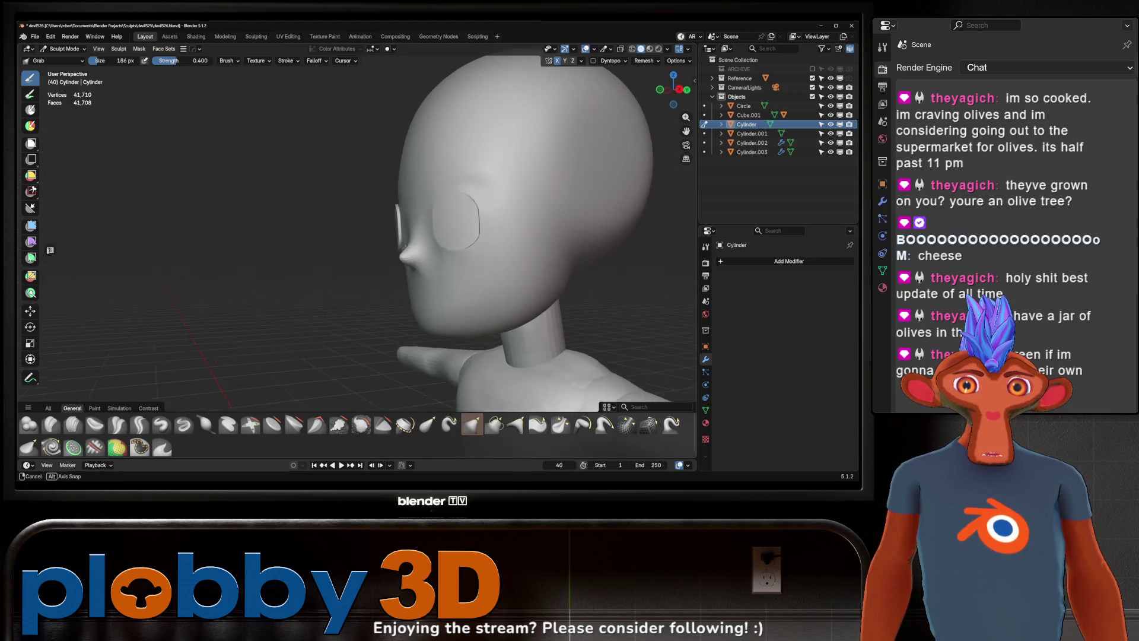
{"action": "mouse_move", "coordinate": [436, 259]}
{"action": "middle_mouse_down"}
{"action": "mouse_move", "coordinate": [406, 262]}
{"action": "mouse_move", "coordinate": [490, 240]}
{"action": "middle_mouse_up"}
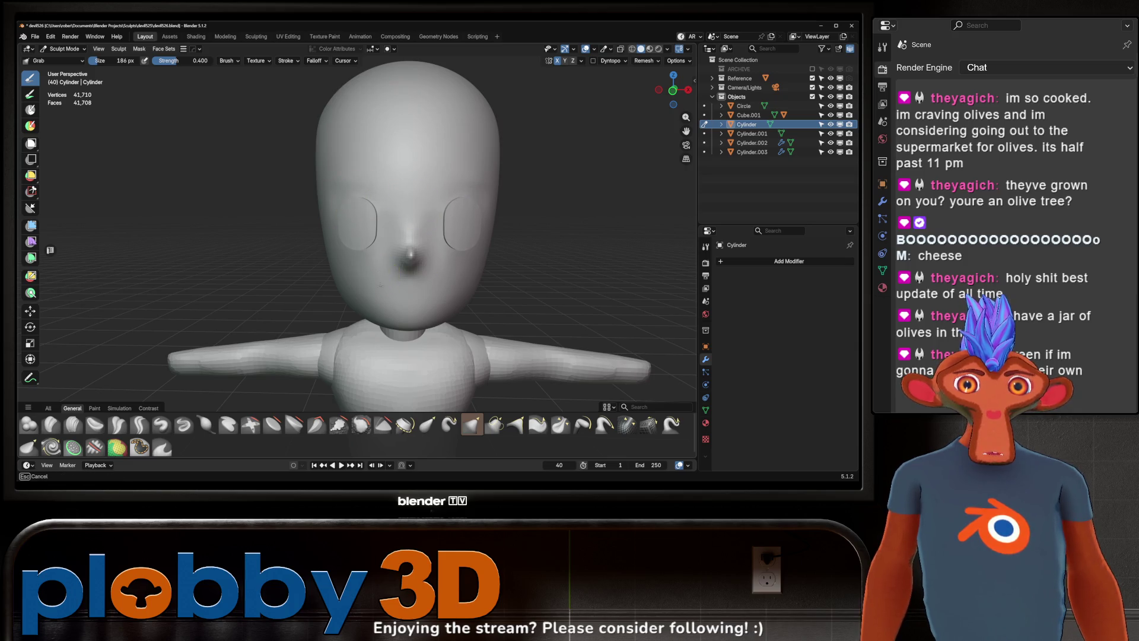
{"action": "middle_click_drag", "start_coordinate": [455, 291], "coordinate": [450, 263]}
{"action": "middle_click_drag", "start_coordinate": [439, 204], "coordinate": [468, 188]}
{"action": "key", "text": "f"}
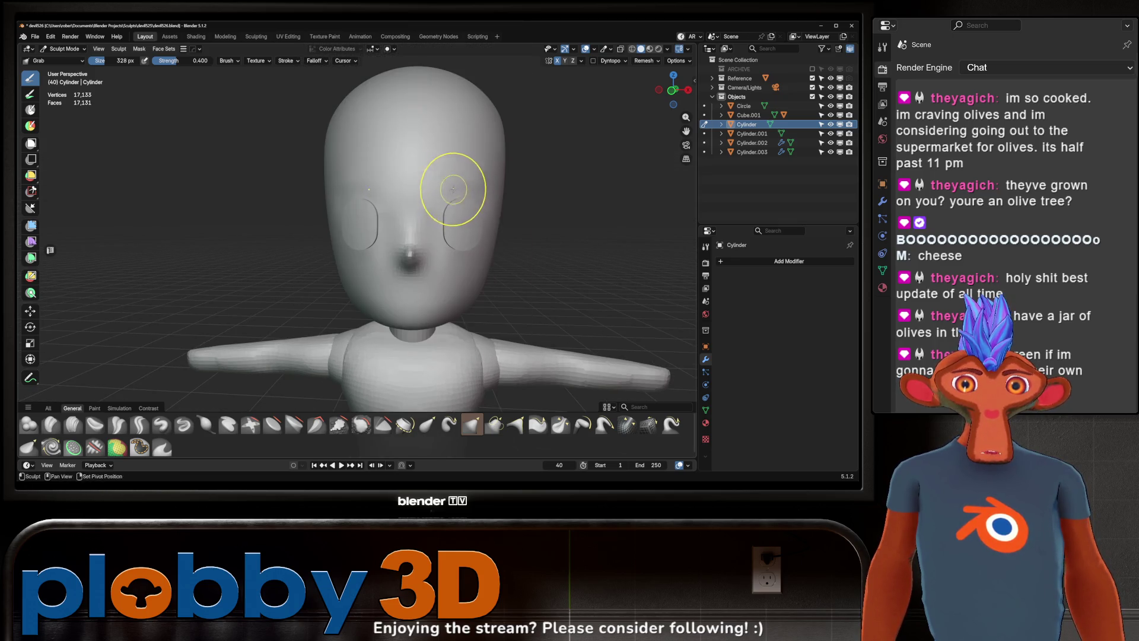
Step: Rebuild the head mesh coarser to 17,133 vertices and review the whole figure
{"action": "key", "text": "ctrl+z"}
{"action": "middle_click_drag", "start_coordinate": [462, 193], "coordinate": [432, 216]}
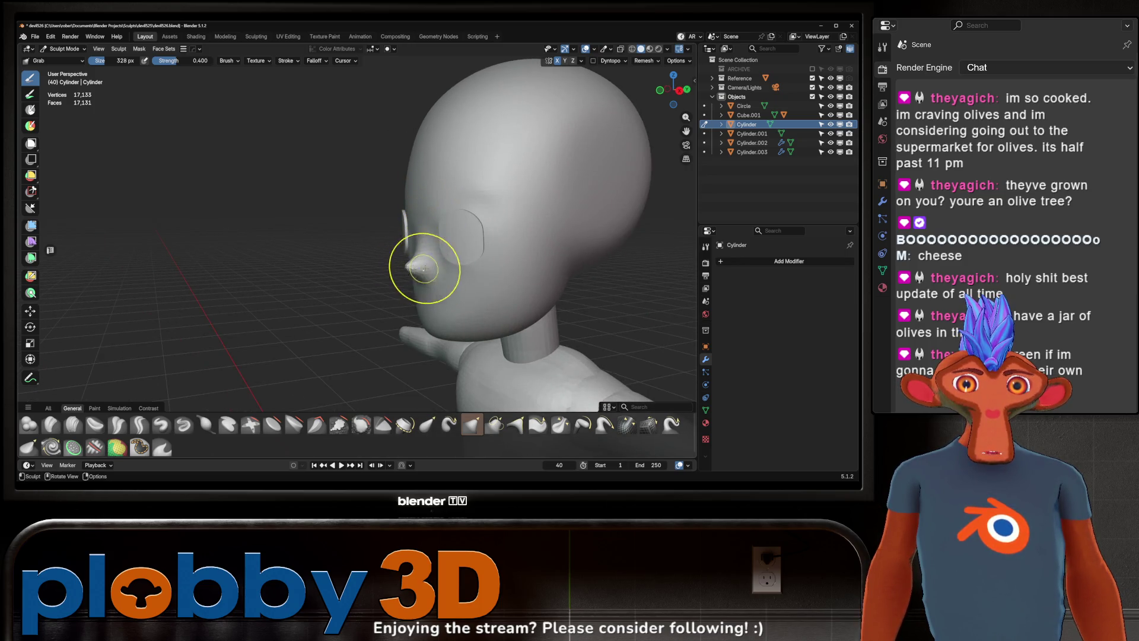
{"action": "mouse_move", "coordinate": [412, 262]}
{"action": "middle_mouse_down"}
{"action": "mouse_move", "coordinate": [398, 261]}
{"action": "mouse_move", "coordinate": [407, 242]}
{"action": "mouse_move", "coordinate": [457, 216]}
{"action": "mouse_move", "coordinate": [434, 233]}
{"action": "middle_mouse_up"}
{"action": "scroll", "coordinate": [434, 245], "scroll_direction": "up", "scroll_amount": 3}
{"action": "mouse_move", "coordinate": [409, 294]}
{"action": "middle_mouse_down"}
{"action": "mouse_move", "coordinate": [419, 300]}
{"action": "mouse_move", "coordinate": [458, 275]}
{"action": "mouse_move", "coordinate": [459, 259]}
{"action": "mouse_move", "coordinate": [467, 274]}
{"action": "mouse_move", "coordinate": [438, 250]}
{"action": "middle_mouse_up"}
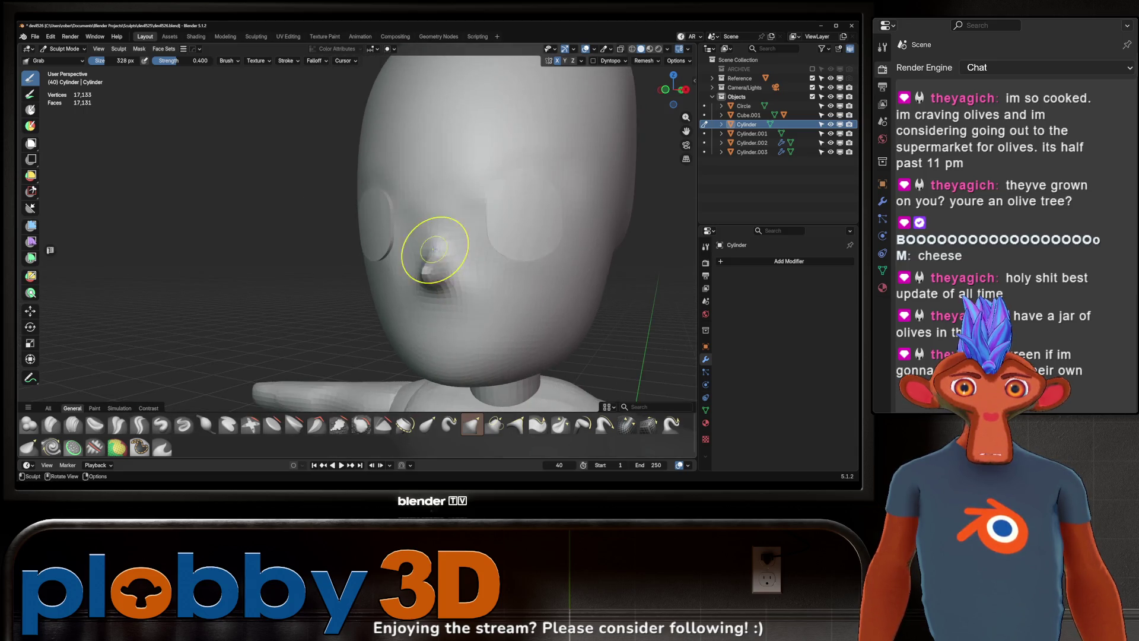
{"action": "mouse_move", "coordinate": [502, 311]}
{"action": "middle_mouse_down"}
{"action": "mouse_move", "coordinate": [457, 293]}
{"action": "mouse_move", "coordinate": [471, 223]}
{"action": "mouse_move", "coordinate": [483, 223]}
{"action": "mouse_move", "coordinate": [434, 224]}
{"action": "middle_mouse_up"}
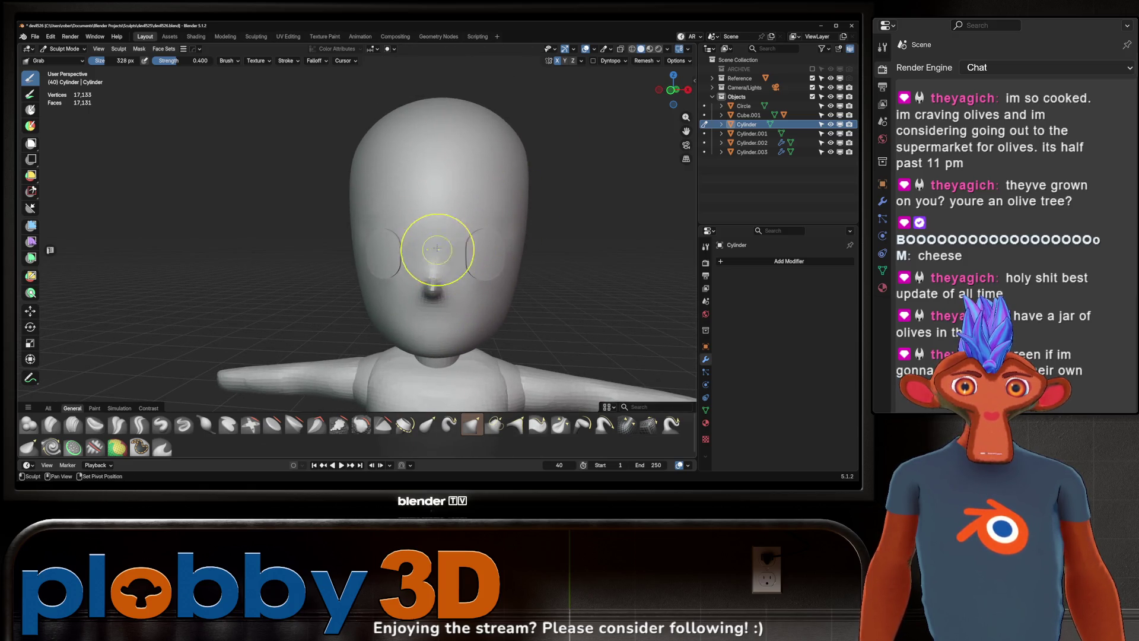
{"action": "scroll", "coordinate": [438, 254], "scroll_direction": "down", "scroll_amount": 3}
{"action": "scroll", "coordinate": [479, 201], "scroll_direction": "down", "scroll_amount": 2}
{"action": "mouse_move", "coordinate": [460, 236]}
{"action": "middle_mouse_down"}
{"action": "mouse_move", "coordinate": [391, 242]}
{"action": "mouse_move", "coordinate": [402, 267]}
{"action": "mouse_move", "coordinate": [416, 236]}
{"action": "mouse_move", "coordinate": [457, 249]}
{"action": "mouse_move", "coordinate": [452, 230]}
{"action": "mouse_move", "coordinate": [466, 255]}
{"action": "mouse_move", "coordinate": [441, 244]}
{"action": "mouse_move", "coordinate": [466, 220]}
{"action": "middle_mouse_up"}
Step: Make the Cube.002 leg piece the sculpt object and remesh it denser
{"action": "key", "text": "alt+q"}
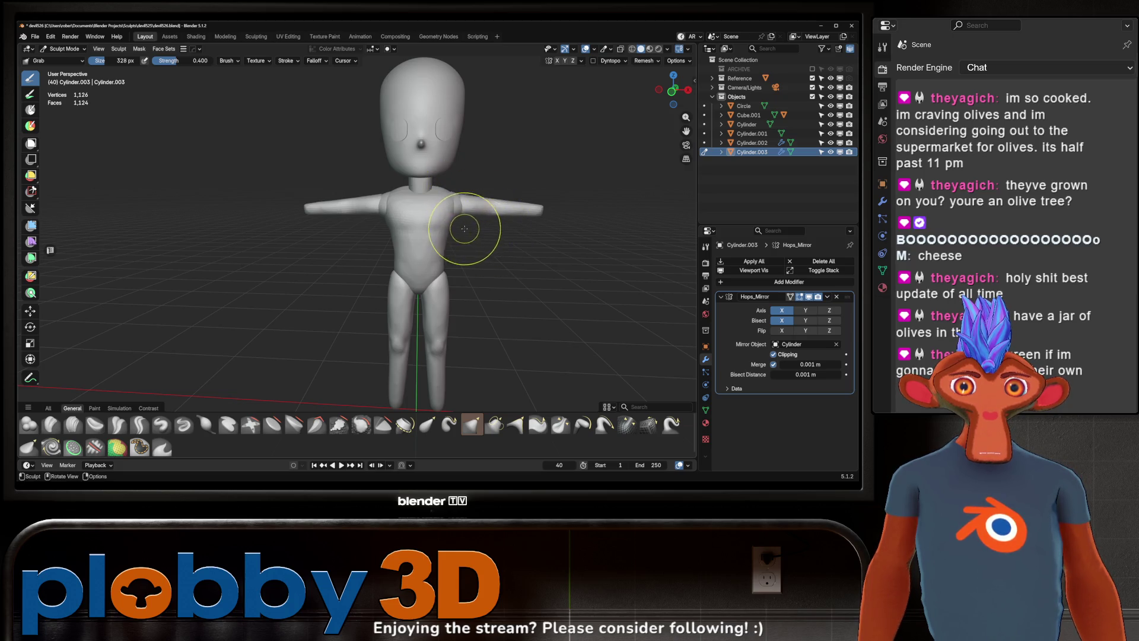
{"action": "key", "text": "alt+q"}
{"action": "key", "text": "alt+q"}
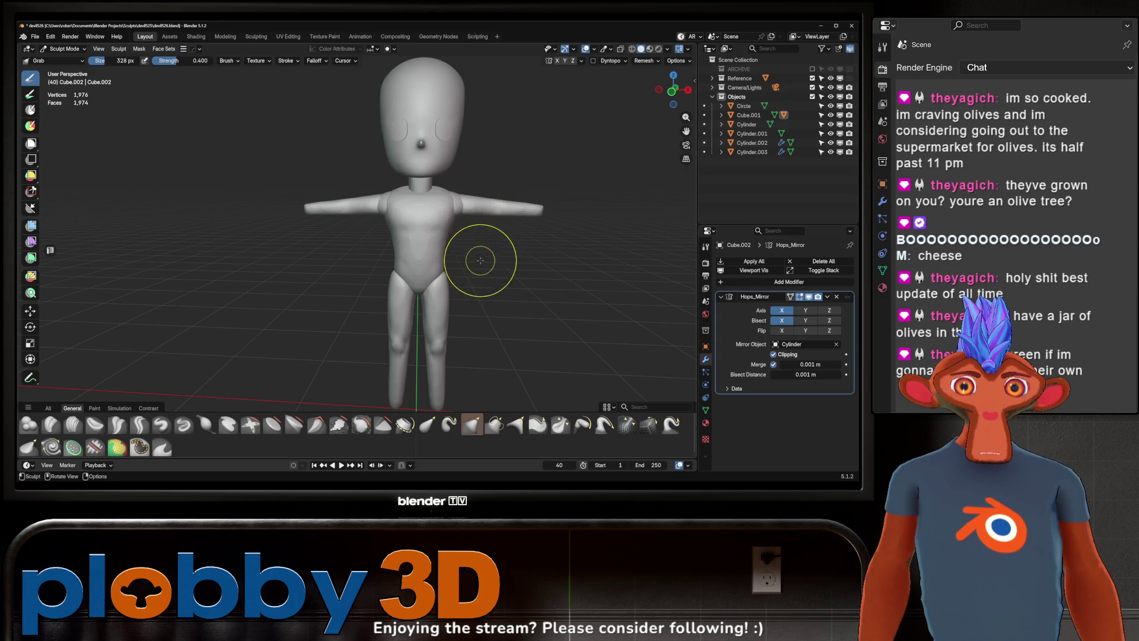
{"action": "middle_click_drag", "start_coordinate": [466, 273], "coordinate": [468, 238]}
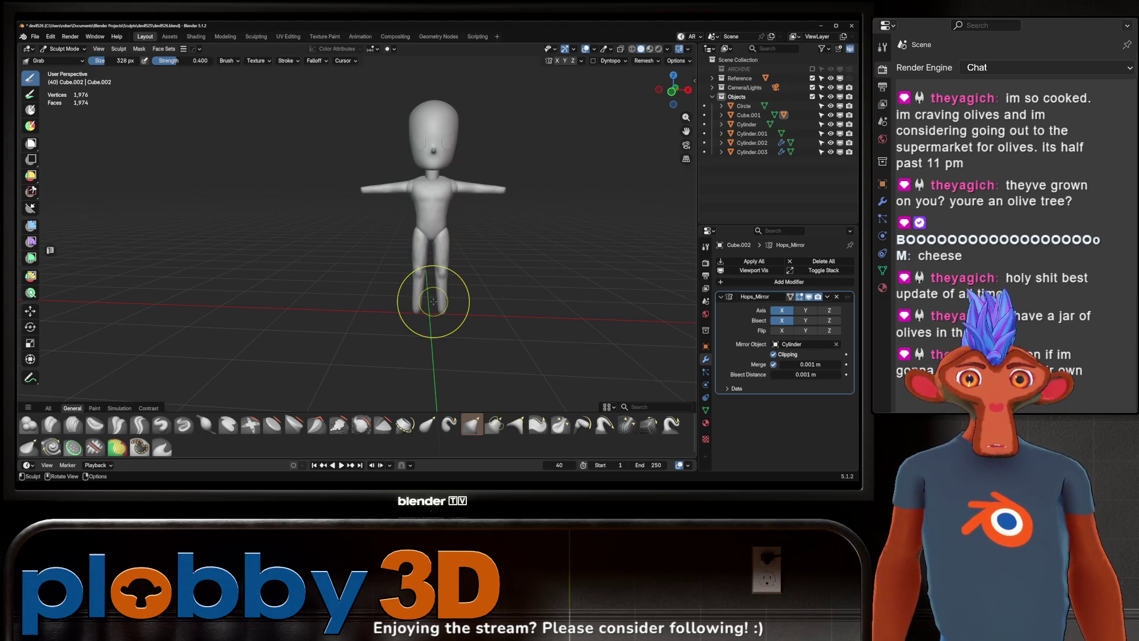
{"action": "mouse_move", "coordinate": [441, 242]}
{"action": "middle_mouse_down"}
{"action": "mouse_move", "coordinate": [382, 232]}
{"action": "mouse_move", "coordinate": [451, 198]}
{"action": "mouse_move", "coordinate": [477, 207]}
{"action": "middle_mouse_up"}
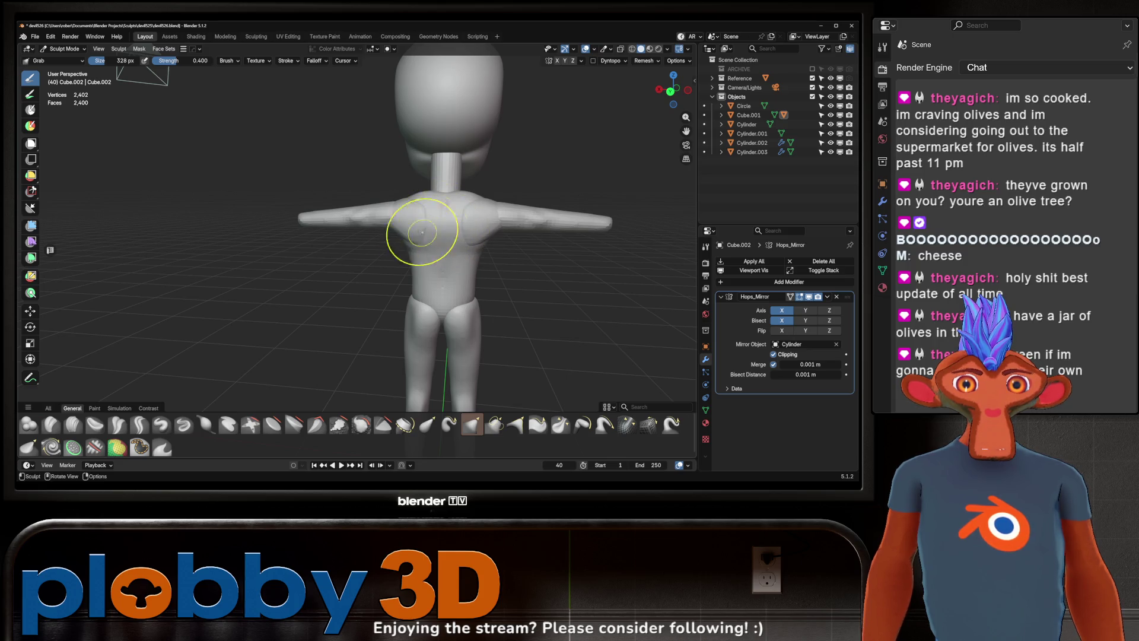
Step: Remesh the Cylinder.003 arm piece to 2,560 vertices, then make the Cube.001 torso active
{"action": "key", "text": "alt+q"}
{"action": "left_click", "coordinate": [381, 224]}
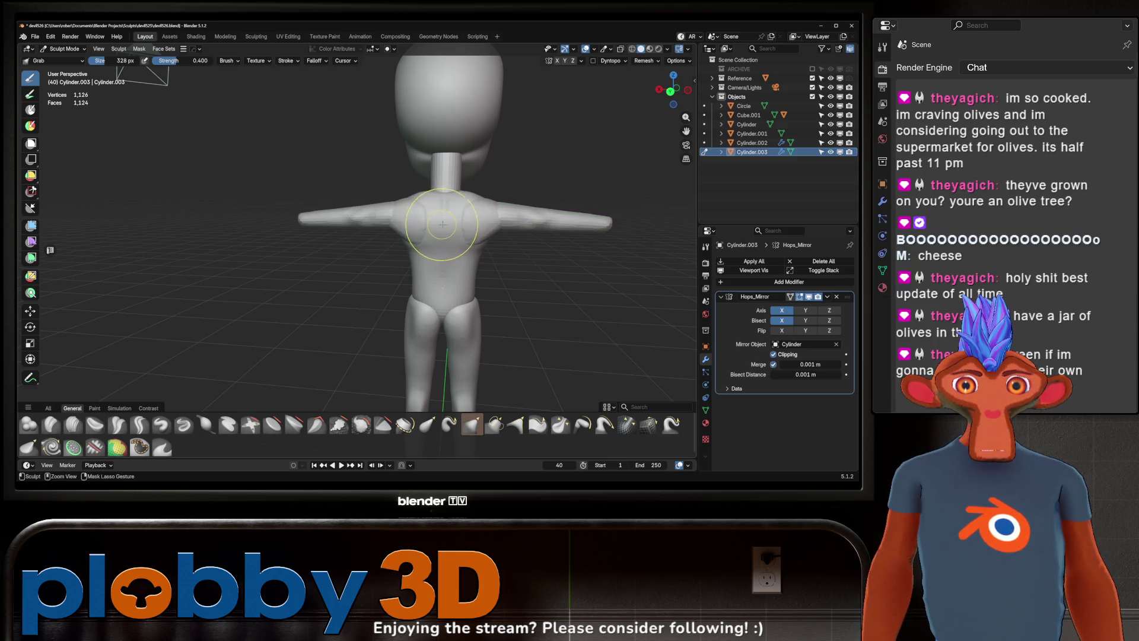
{"action": "middle_click_drag", "start_coordinate": [440, 225], "coordinate": [430, 236]}
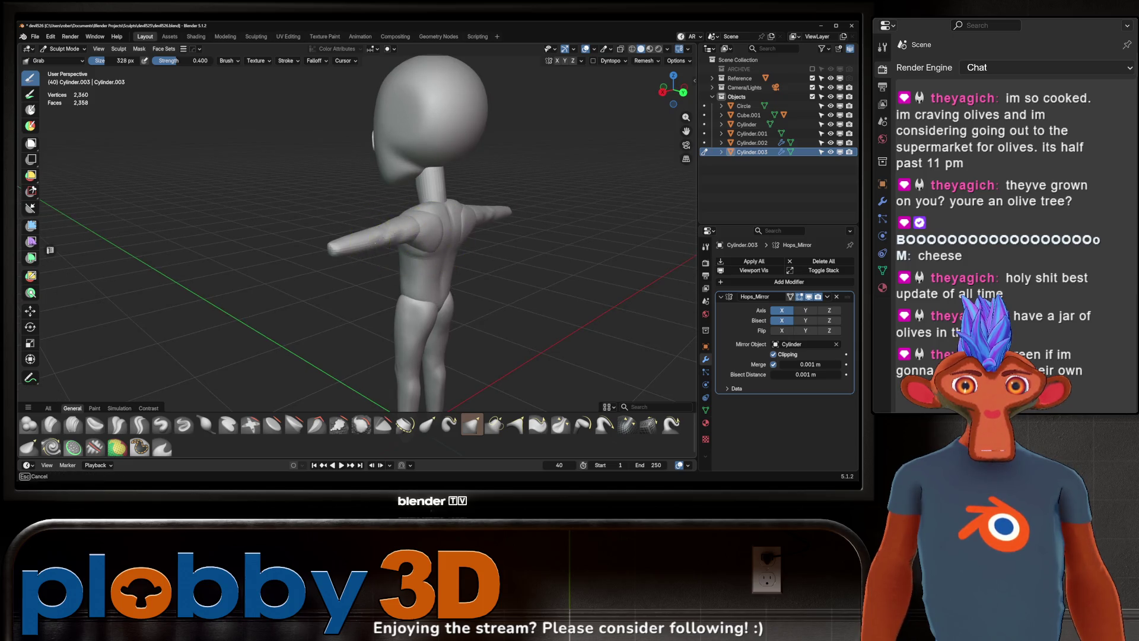
{"action": "scroll", "coordinate": [458, 241], "scroll_direction": "up", "scroll_amount": 5}
{"action": "mouse_move", "coordinate": [457, 242]}
{"action": "middle_mouse_down"}
{"action": "mouse_move", "coordinate": [452, 261]}
{"action": "mouse_move", "coordinate": [389, 256]}
{"action": "middle_mouse_up"}
{"action": "mouse_move", "coordinate": [423, 313]}
{"action": "middle_mouse_down"}
{"action": "mouse_move", "coordinate": [436, 212]}
{"action": "mouse_move", "coordinate": [424, 216]}
{"action": "middle_mouse_up"}
{"action": "scroll", "coordinate": [445, 209], "scroll_direction": "down", "scroll_amount": 3}
{"action": "scroll", "coordinate": [433, 216], "scroll_direction": "up", "scroll_amount": 2}
{"action": "scroll", "coordinate": [471, 183], "scroll_direction": "up", "scroll_amount": 3}
{"action": "scroll", "coordinate": [472, 182], "scroll_direction": "down", "scroll_amount": 2}
{"action": "key", "text": "alt+q"}
{"action": "scroll", "coordinate": [416, 219], "scroll_direction": "up", "scroll_amount": 2}
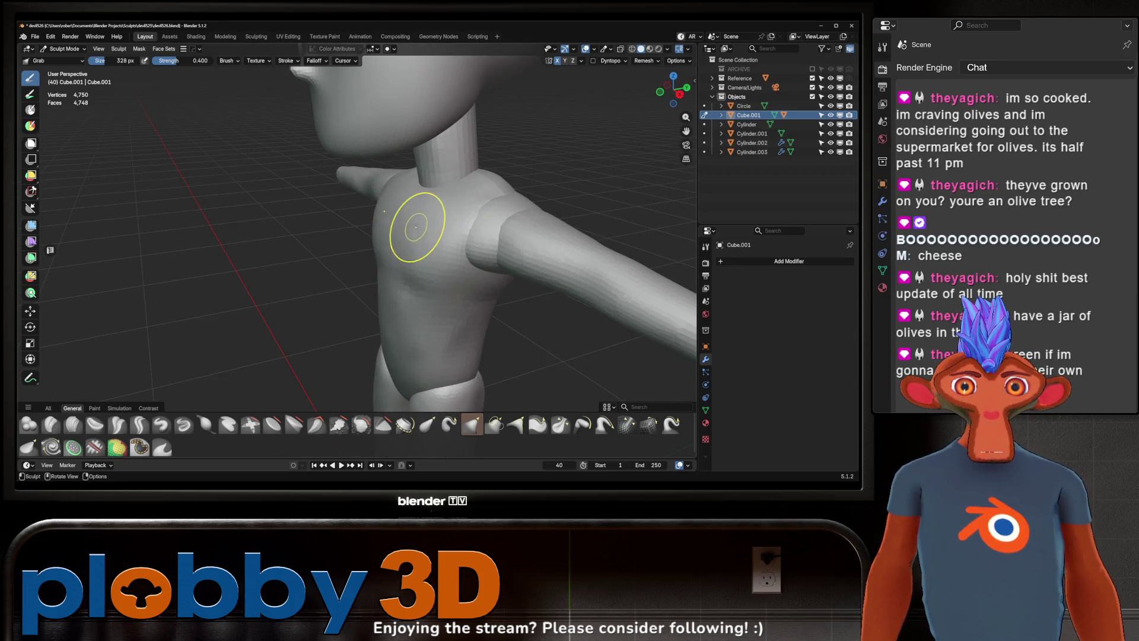
{"action": "scroll", "coordinate": [419, 204], "scroll_direction": "up", "scroll_amount": 2}
Step: View the torso from front and side and switch to the Crease Sharp brush at 0.600
{"action": "middle_click_drag", "start_coordinate": [420, 204], "coordinate": [445, 216]}
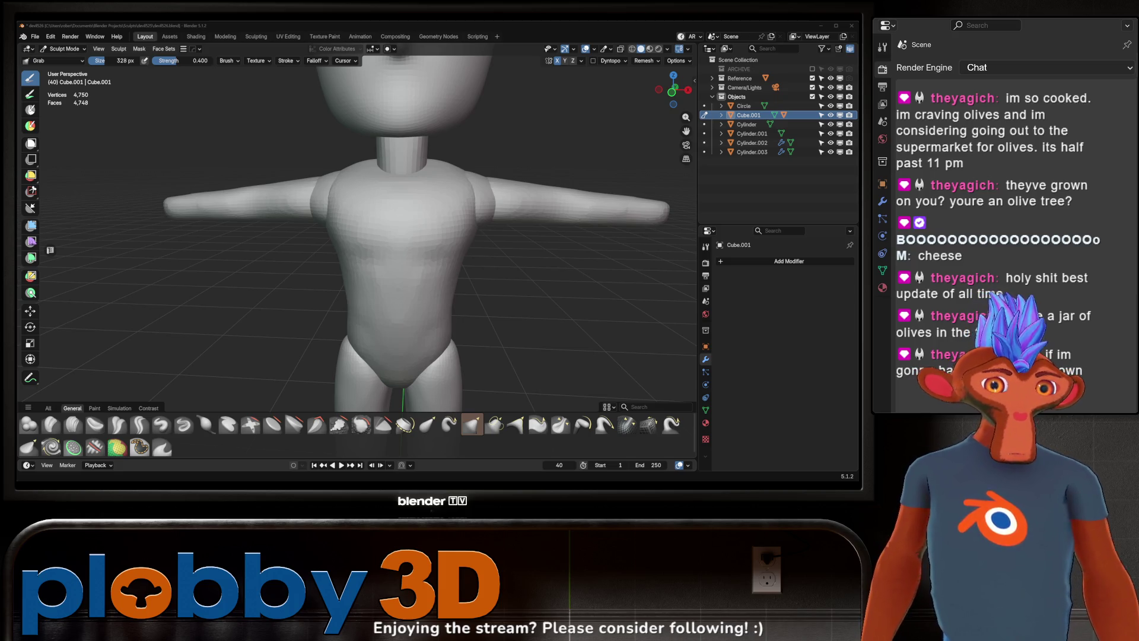
{"action": "scroll", "coordinate": [325, 250], "scroll_direction": "down", "scroll_amount": 2}
{"action": "scroll", "coordinate": [336, 240], "scroll_direction": "down", "scroll_amount": 2}
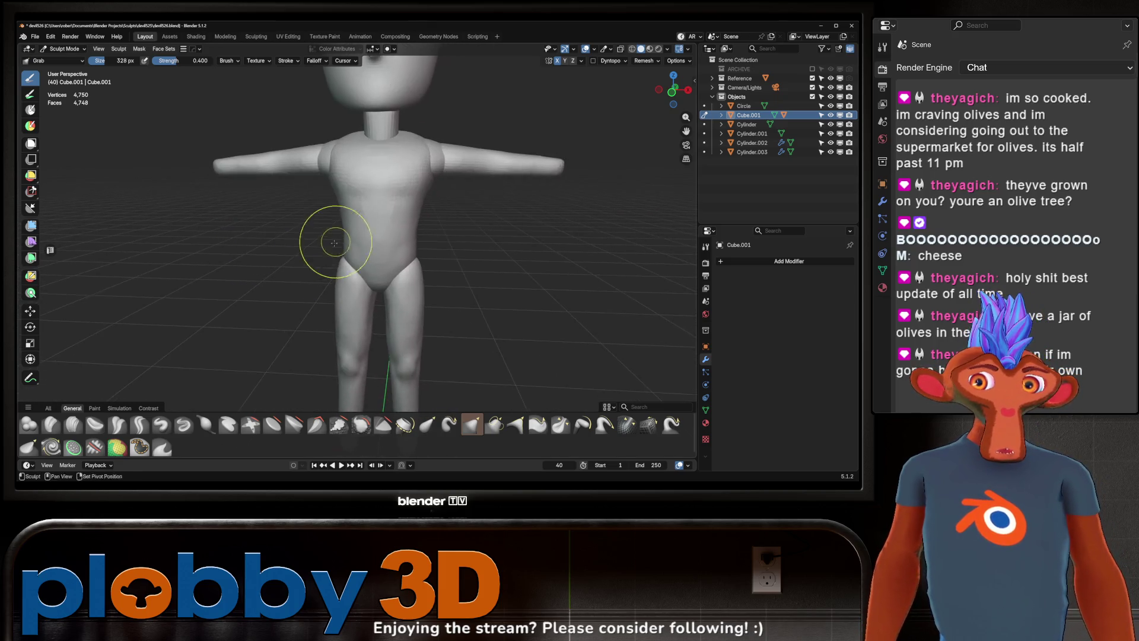
{"action": "scroll", "coordinate": [336, 241], "scroll_direction": "up", "scroll_amount": 2}
{"action": "mouse_move", "coordinate": [380, 250]}
{"action": "middle_mouse_down"}
{"action": "mouse_move", "coordinate": [283, 249]}
{"action": "mouse_move", "coordinate": [227, 426]}
{"action": "middle_mouse_up"}
{"action": "key", "text": "shift+c"}
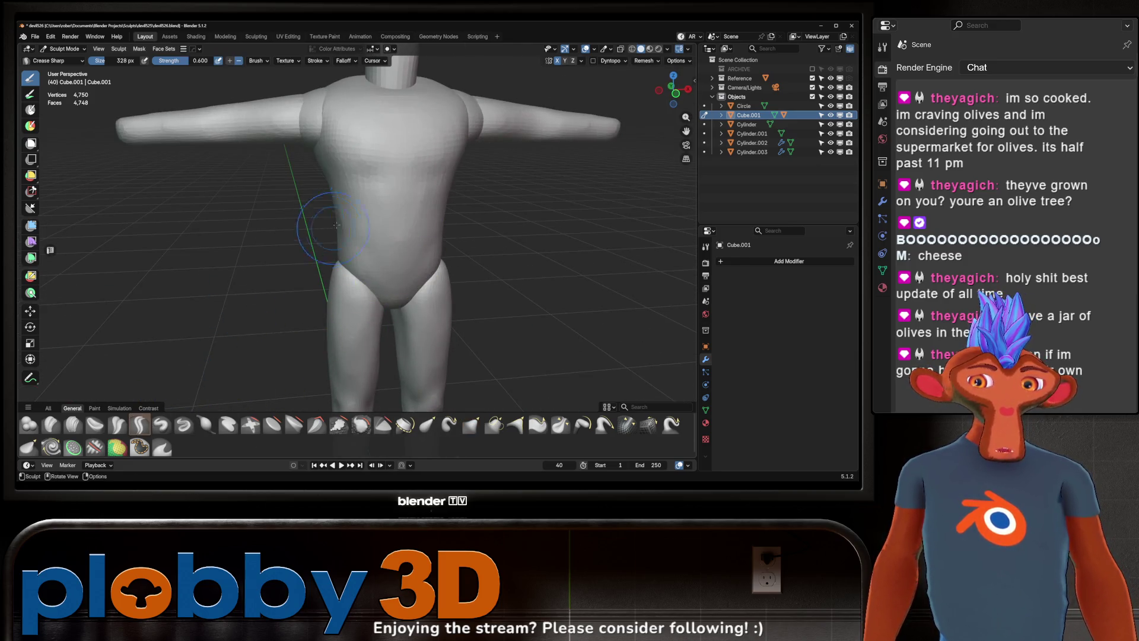
Step: Carve sharp symmetric creases along both sides of the waist
{"action": "mouse_move", "coordinate": [338, 267]}
{"action": "middle_mouse_down"}
{"action": "mouse_move", "coordinate": [380, 230]}
{"action": "mouse_move", "coordinate": [412, 225]}
{"action": "mouse_move", "coordinate": [449, 269]}
{"action": "middle_mouse_up"}
{"action": "scroll", "coordinate": [438, 243], "scroll_direction": "up", "scroll_amount": 2}
{"action": "scroll", "coordinate": [443, 258], "scroll_direction": "up", "scroll_amount": 2}
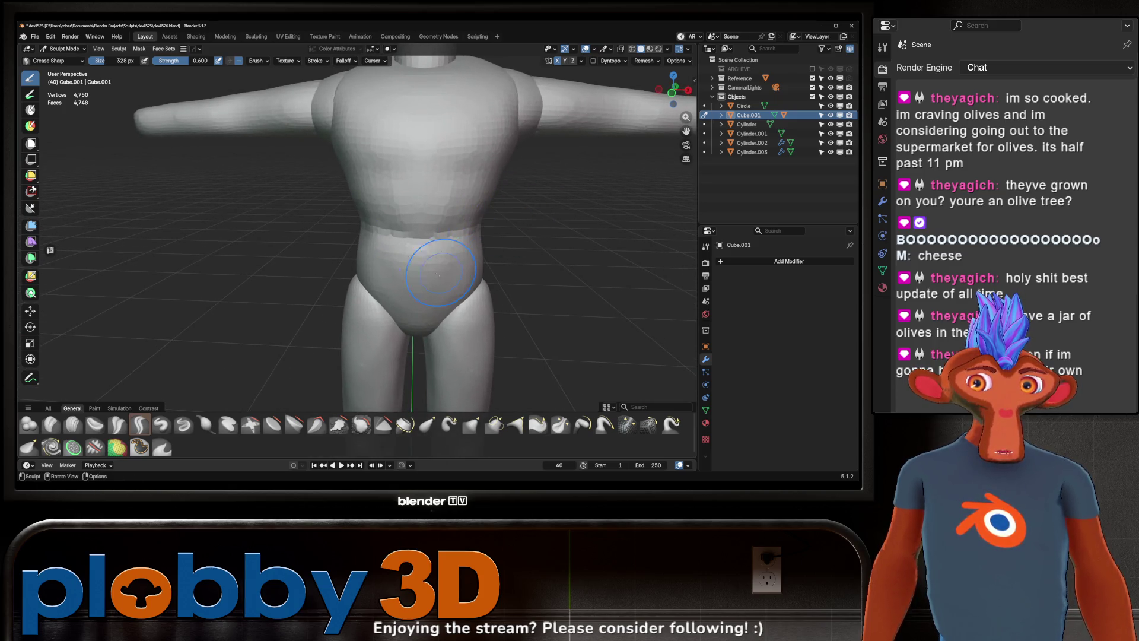
{"action": "middle_click_drag", "start_coordinate": [428, 229], "coordinate": [415, 238]}
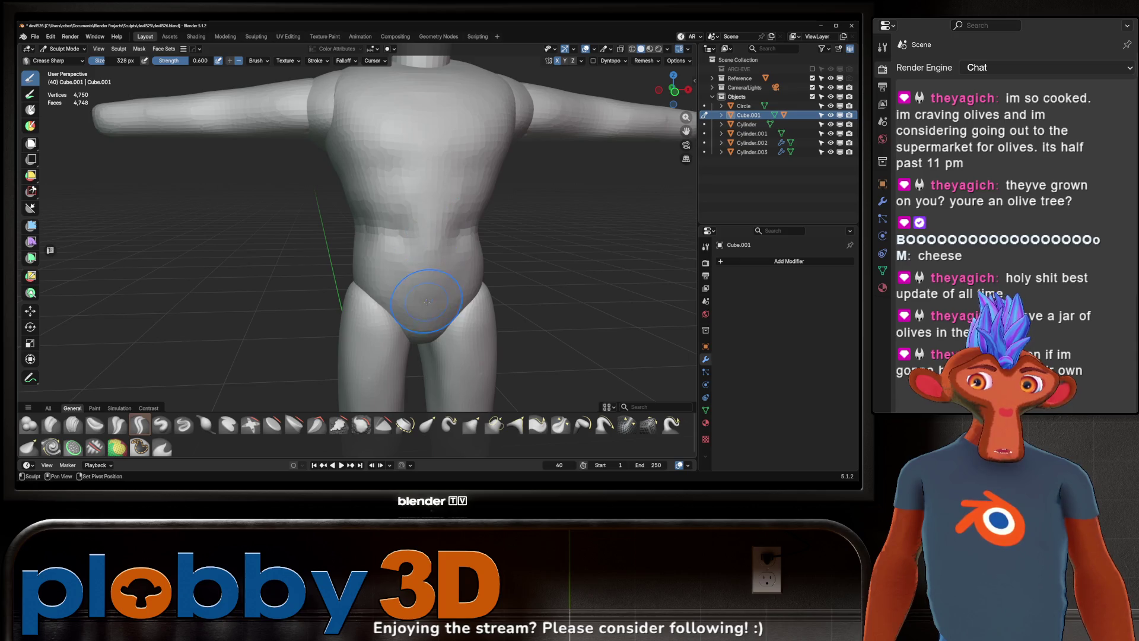
{"action": "middle_click_drag", "start_coordinate": [426, 302], "coordinate": [447, 238]}
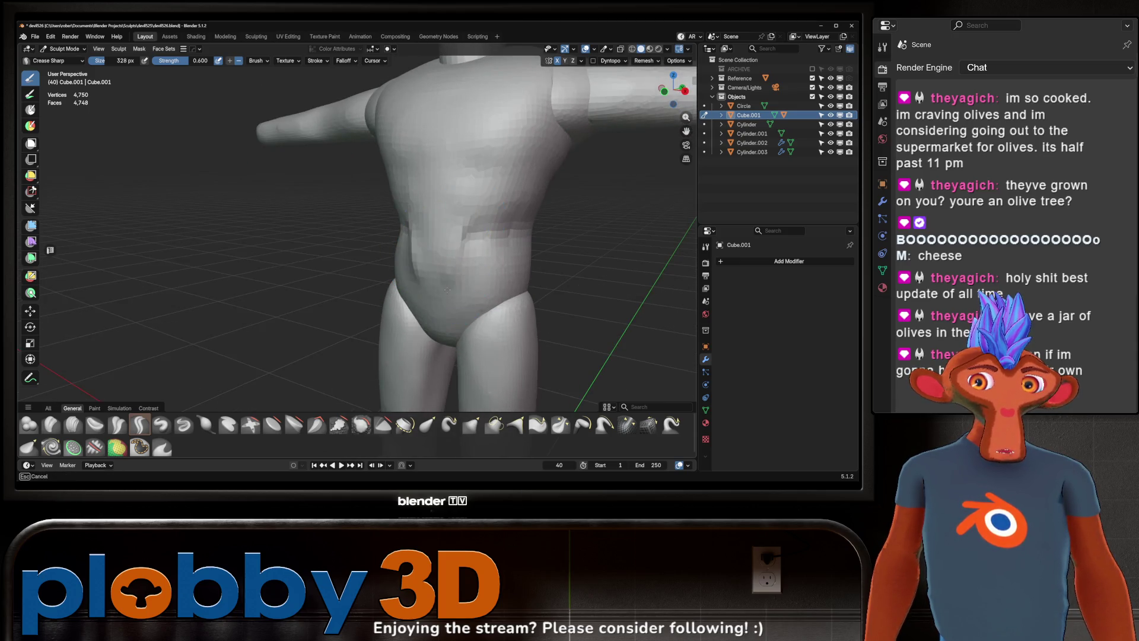
{"action": "middle_click_drag", "start_coordinate": [446, 262], "coordinate": [472, 267]}
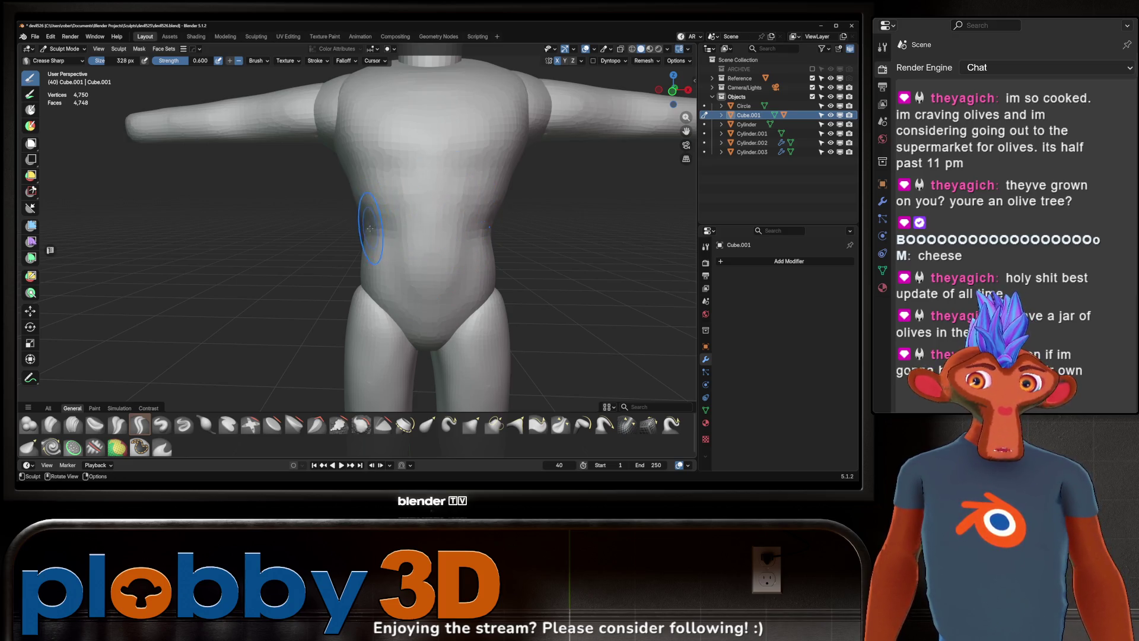
{"action": "left_click_drag", "start_coordinate": [383, 236], "coordinate": [369, 293]}
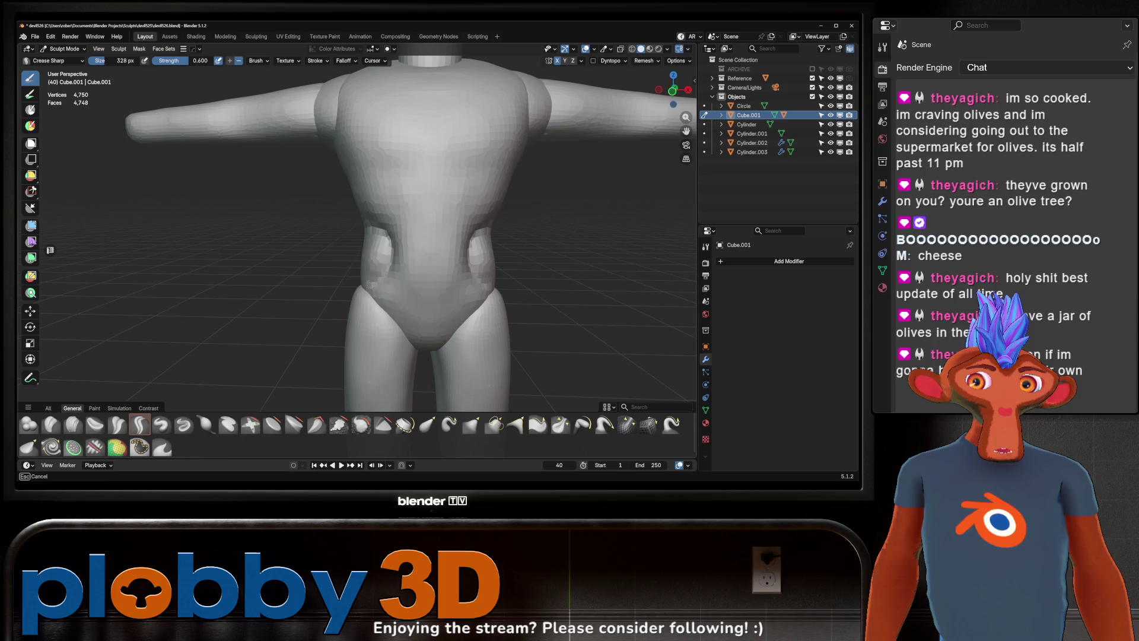
{"action": "mouse_move", "coordinate": [393, 252]}
{"action": "middle_mouse_down"}
{"action": "mouse_move", "coordinate": [461, 253]}
{"action": "mouse_move", "coordinate": [465, 268]}
{"action": "mouse_move", "coordinate": [419, 263]}
{"action": "mouse_move", "coordinate": [357, 231]}
{"action": "middle_mouse_up"}
{"action": "left_click_drag", "start_coordinate": [353, 245], "coordinate": [363, 293]}
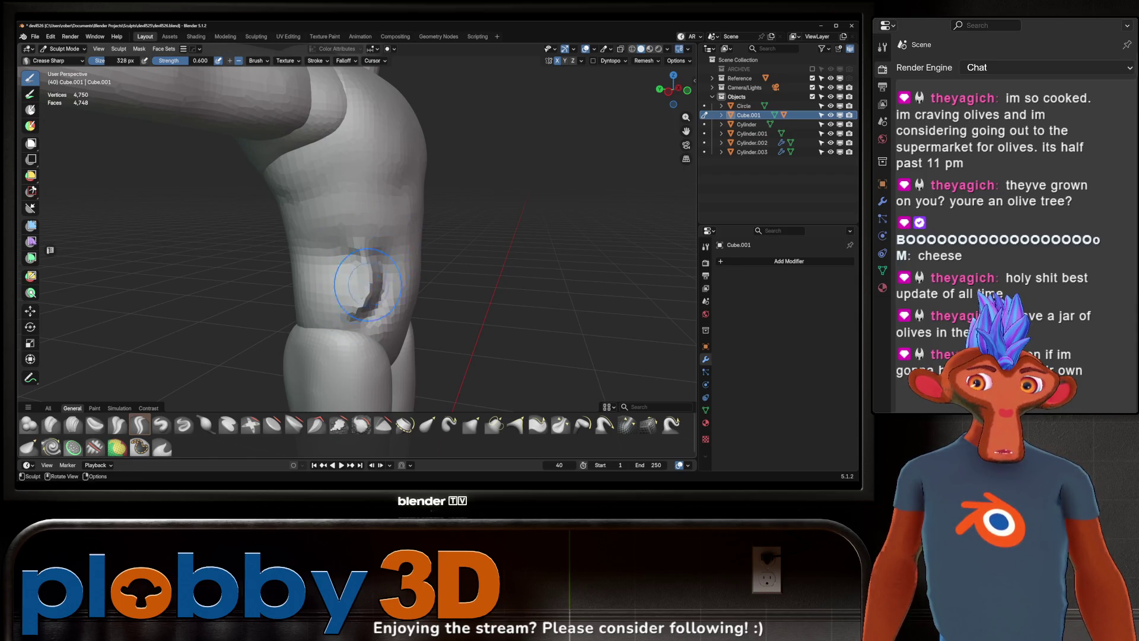
Step: Deepen the side grooves and carve the chest outline, then pick the Pinch/Magnify brush
{"action": "mouse_move", "coordinate": [356, 256]}
{"action": "middle_mouse_down"}
{"action": "mouse_move", "coordinate": [345, 305]}
{"action": "mouse_move", "coordinate": [369, 278]}
{"action": "middle_mouse_up"}
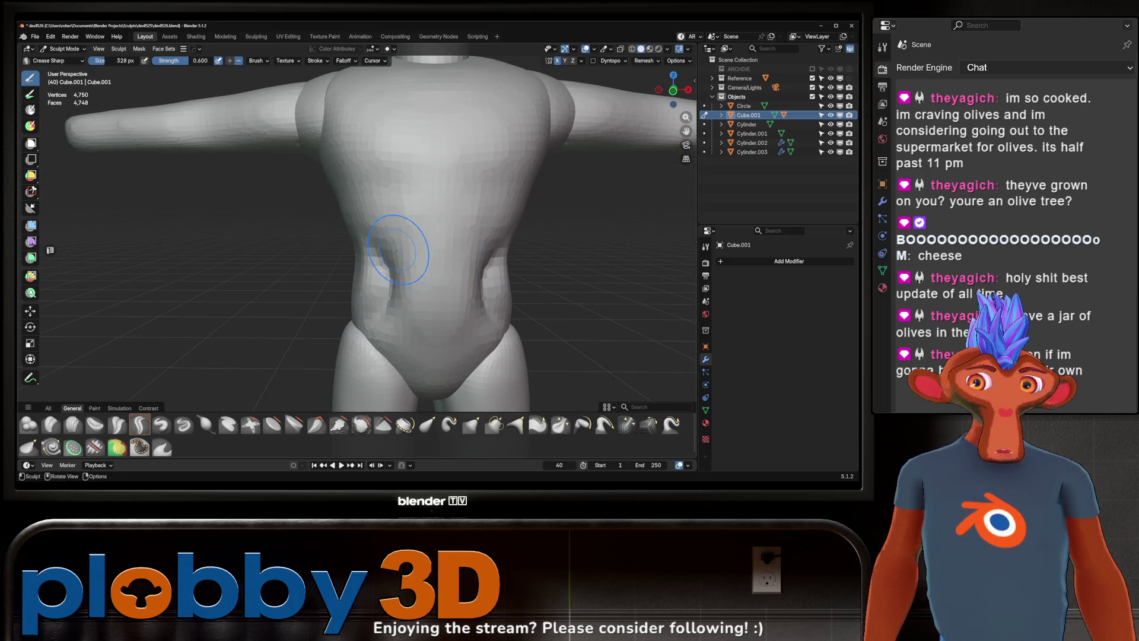
{"action": "middle_click_drag", "start_coordinate": [402, 238], "coordinate": [373, 263]}
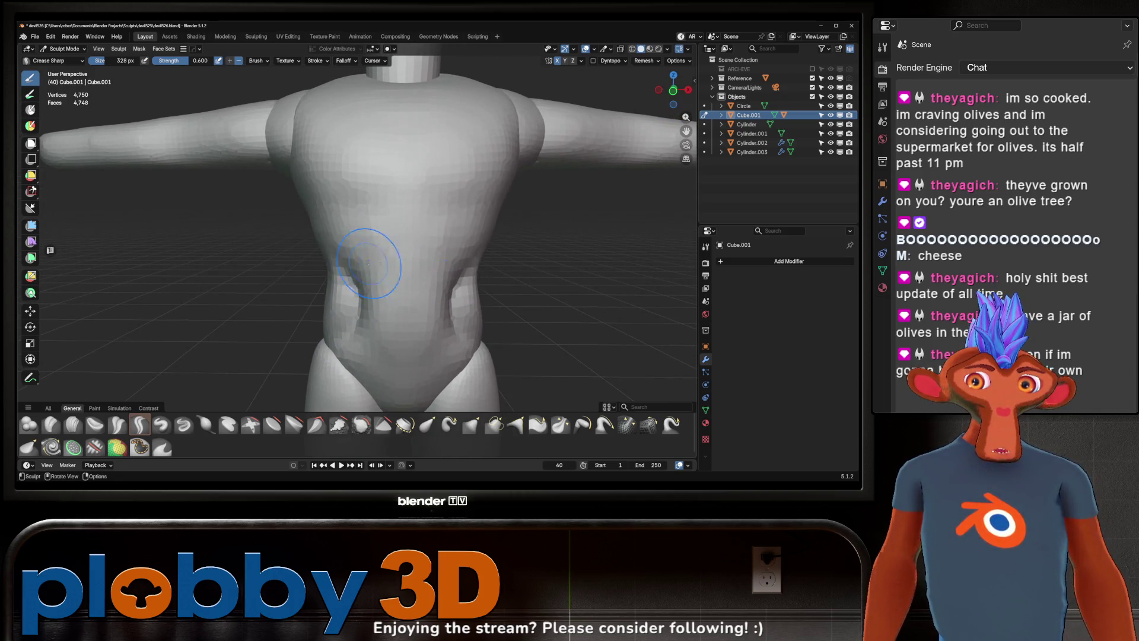
{"action": "mouse_move", "coordinate": [351, 299]}
{"action": "left_mouse_down"}
{"action": "mouse_move", "coordinate": [365, 207]}
{"action": "mouse_move", "coordinate": [351, 254]}
{"action": "left_mouse_up"}
{"action": "mouse_move", "coordinate": [369, 204]}
{"action": "middle_mouse_down"}
{"action": "mouse_move", "coordinate": [410, 218]}
{"action": "mouse_move", "coordinate": [383, 232]}
{"action": "mouse_move", "coordinate": [448, 221]}
{"action": "mouse_move", "coordinate": [409, 214]}
{"action": "mouse_move", "coordinate": [412, 198]}
{"action": "middle_mouse_up"}
{"action": "scroll", "coordinate": [357, 249], "scroll_direction": "down", "scroll_amount": 4}
{"action": "scroll", "coordinate": [447, 222], "scroll_direction": "up", "scroll_amount": 3}
{"action": "scroll", "coordinate": [448, 222], "scroll_direction": "up", "scroll_amount": 3}
{"action": "scroll", "coordinate": [432, 203], "scroll_direction": "down", "scroll_amount": 2}
{"action": "left_click", "coordinate": [560, 425]}
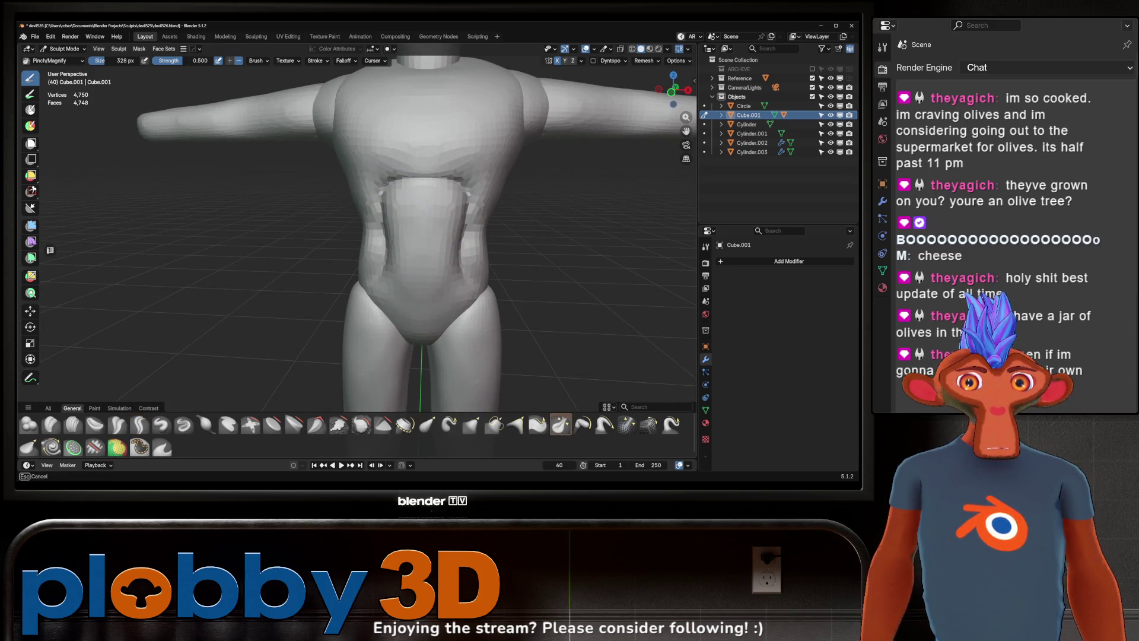
Step: Pinch the left chest crease sharper and add a small chest mark, then return to the Grab brush
{"action": "left_click_drag", "start_coordinate": [382, 179], "coordinate": [385, 182]}
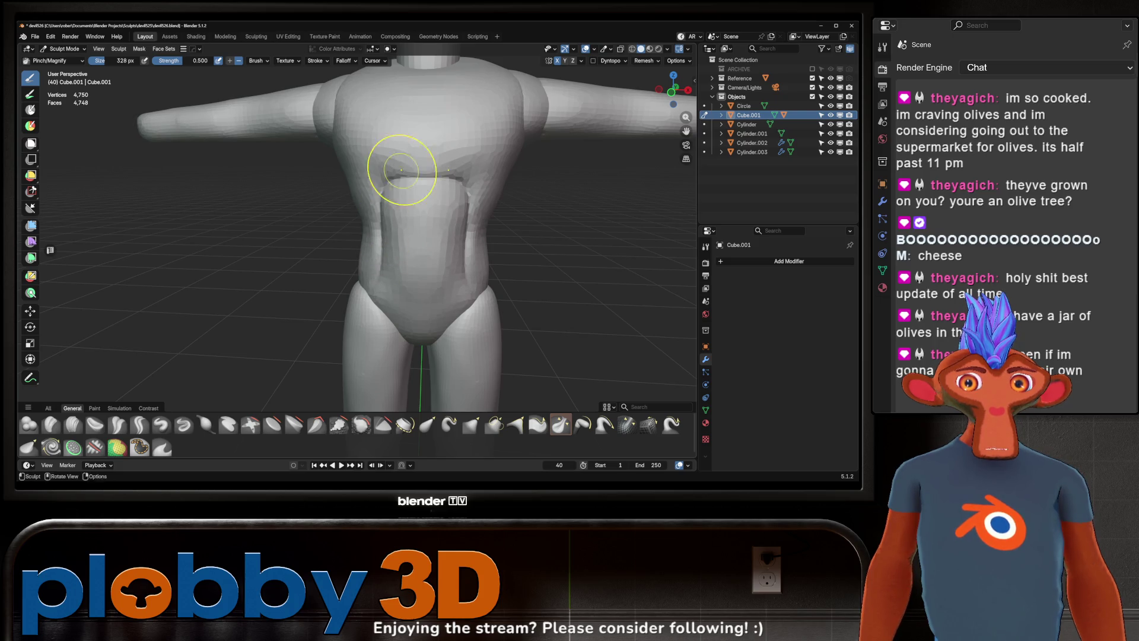
{"action": "mouse_move", "coordinate": [509, 208]}
{"action": "middle_mouse_down"}
{"action": "mouse_move", "coordinate": [466, 259]}
{"action": "mouse_move", "coordinate": [400, 238]}
{"action": "mouse_move", "coordinate": [437, 235]}
{"action": "mouse_move", "coordinate": [478, 251]}
{"action": "mouse_move", "coordinate": [471, 260]}
{"action": "mouse_move", "coordinate": [464, 228]}
{"action": "middle_mouse_up"}
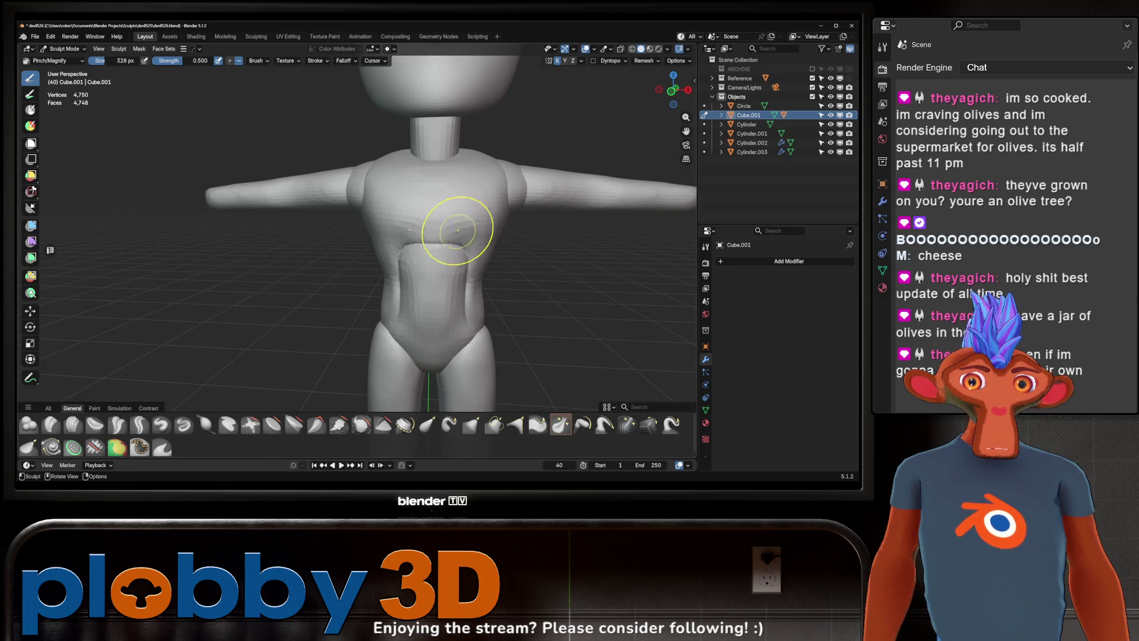
{"action": "key", "text": "shift+space"}
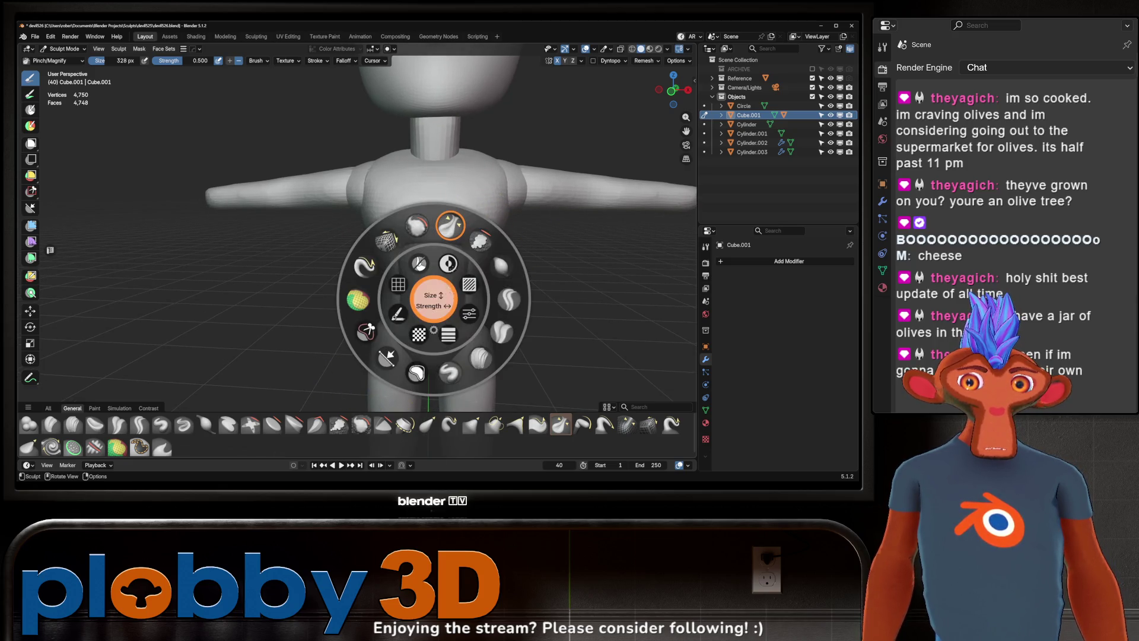
{"action": "middle_click_drag", "start_coordinate": [573, 257], "coordinate": [420, 241]}
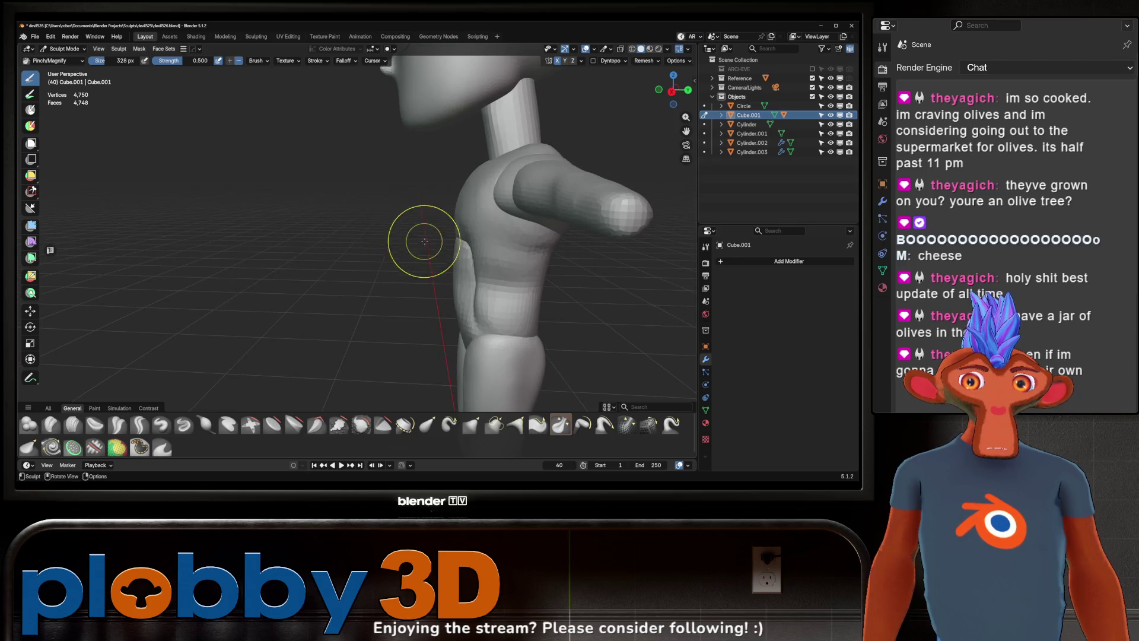
{"action": "left_click", "coordinate": [462, 238]}
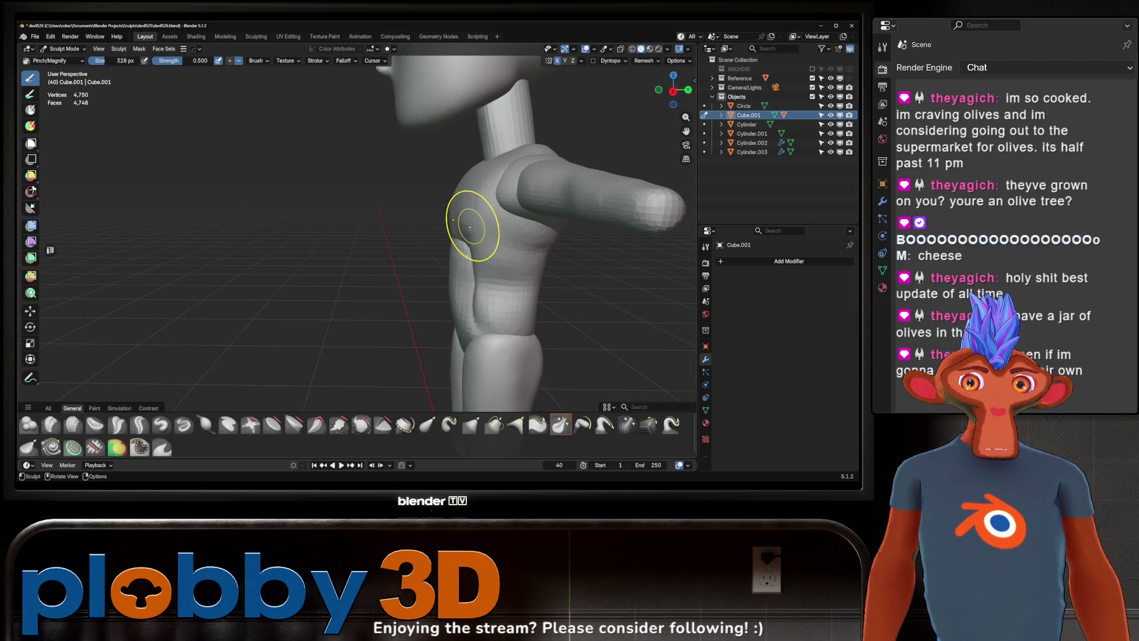
{"action": "key", "text": "g"}
{"action": "mouse_move", "coordinate": [476, 228]}
{"action": "middle_mouse_down"}
{"action": "mouse_move", "coordinate": [480, 249]}
{"action": "mouse_move", "coordinate": [472, 228]}
{"action": "middle_mouse_up"}
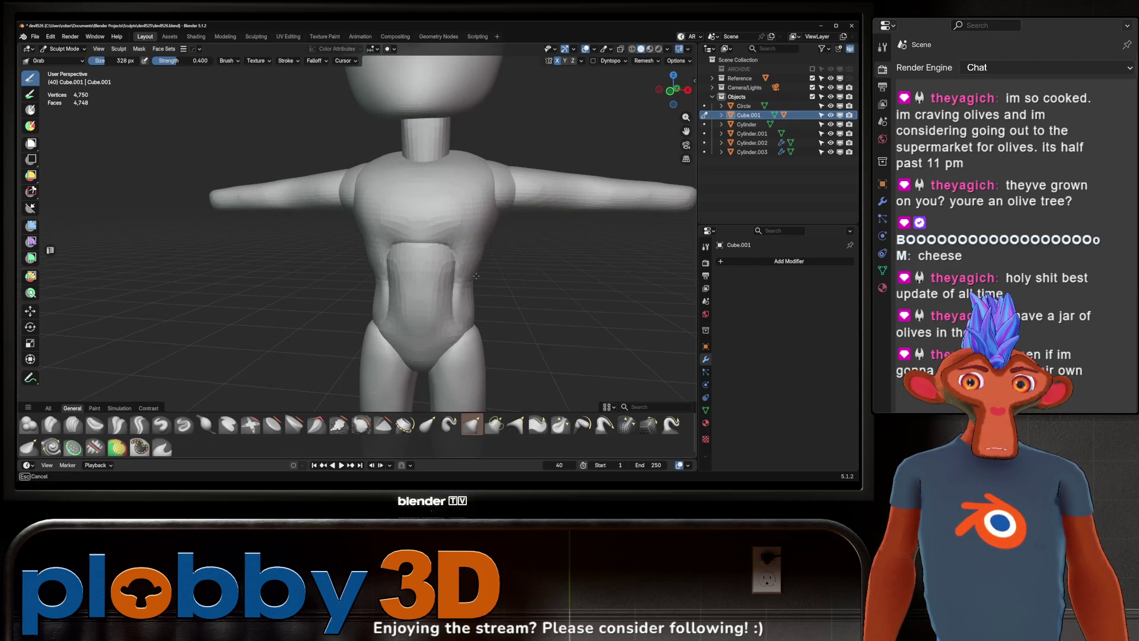
Step: Carve a sharp line into the belly with Draw Sharp, raising the mesh to about 40,500 vertices
{"action": "middle_click_drag", "start_coordinate": [463, 270], "coordinate": [465, 265]}
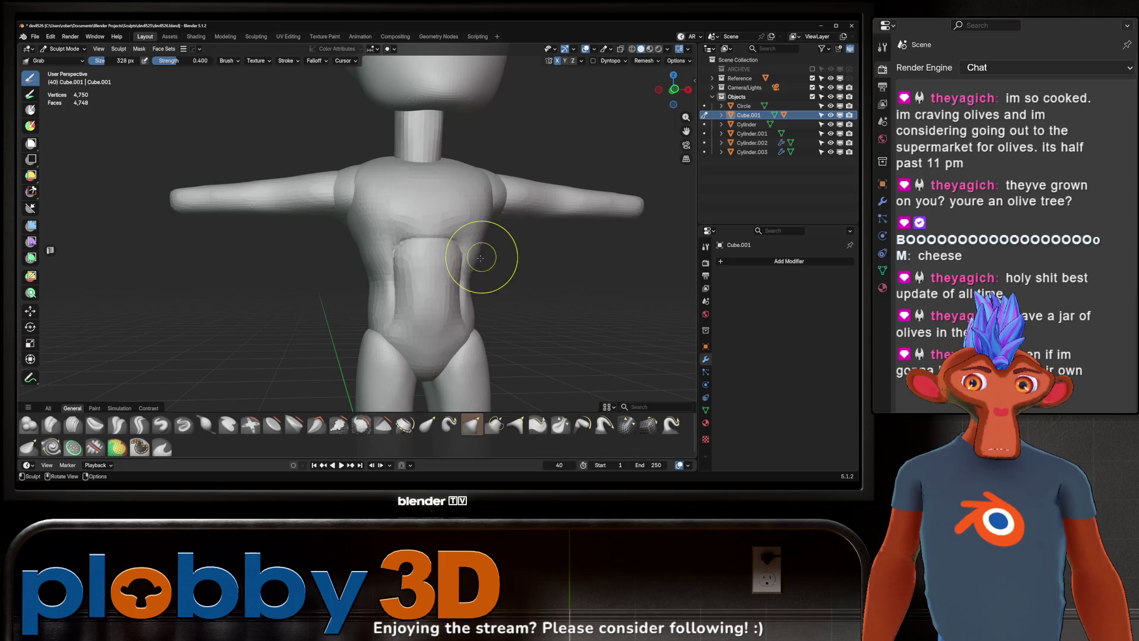
{"action": "middle_click_drag", "start_coordinate": [471, 331], "coordinate": [471, 331], "text": "shift"}
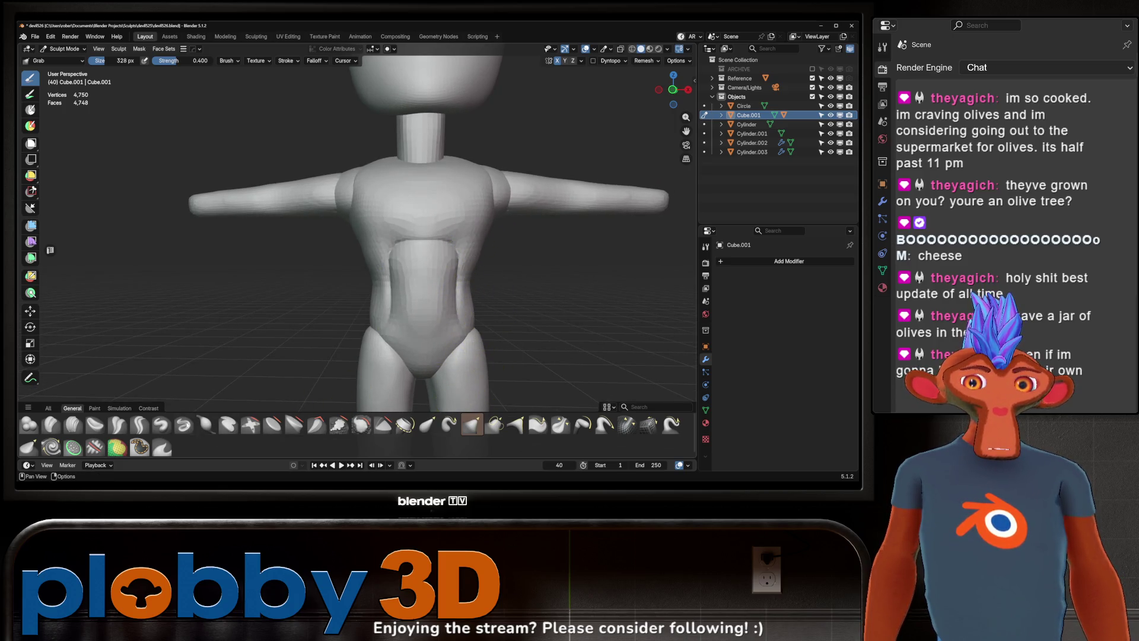
{"action": "key", "text": "shift+space"}
{"action": "left_click", "coordinate": [454, 254]}
{"action": "left_click_drag", "start_coordinate": [455, 255], "coordinate": [438, 258]}
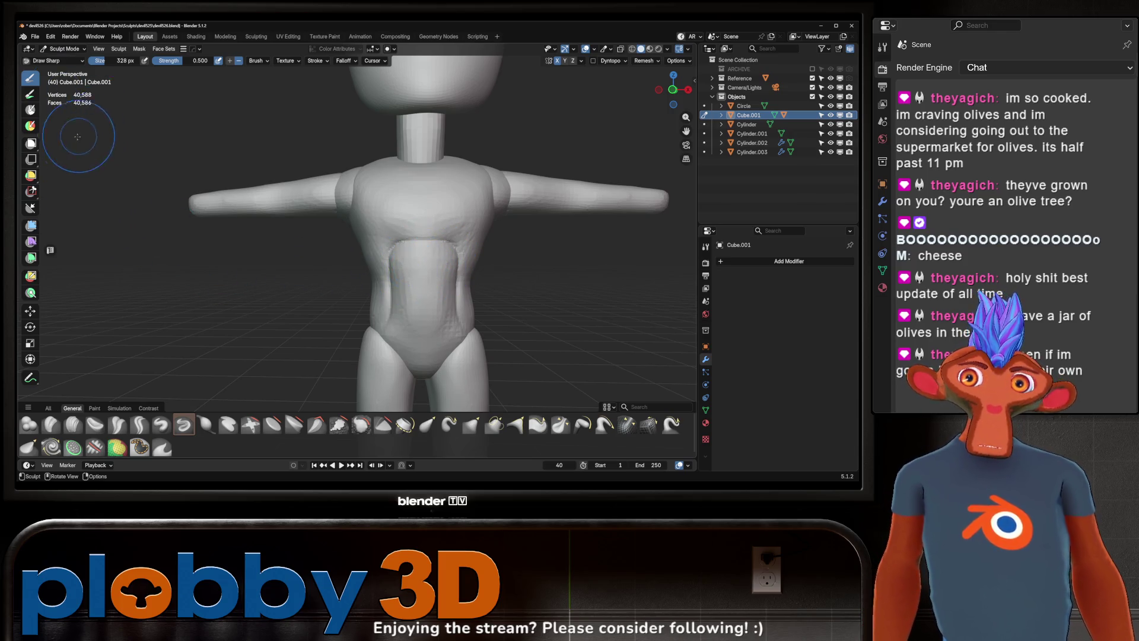
{"action": "key", "text": "w"}
{"action": "key", "text": "Escape"}
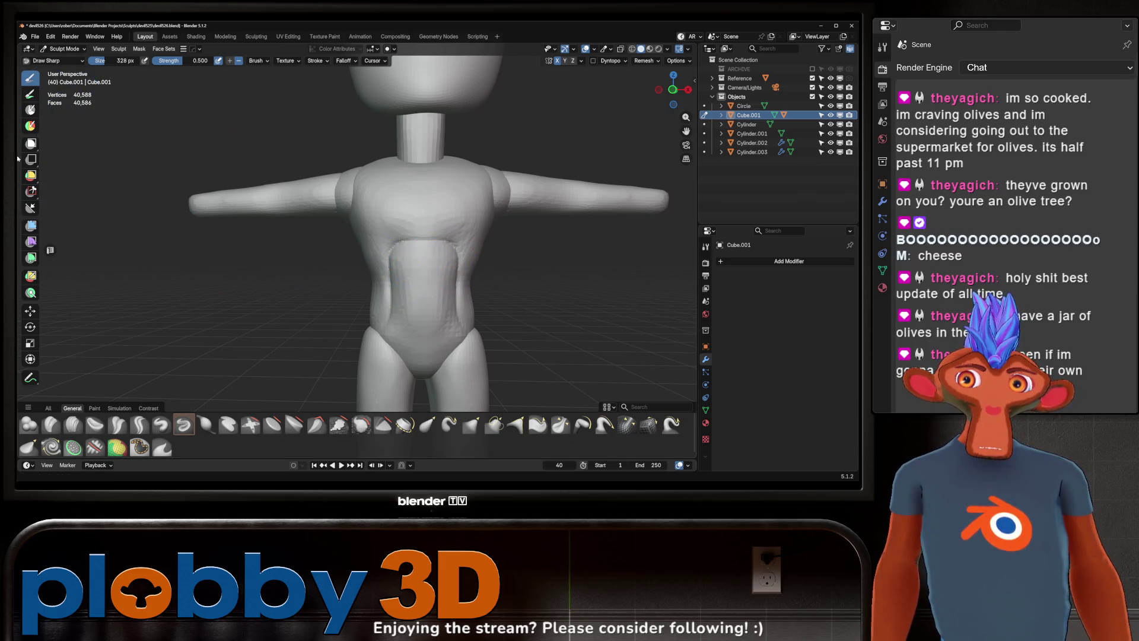
Step: Smooth the whole body with the Mesh Filter and return to Draw Sharp for the torso
{"action": "left_click", "coordinate": [30, 227]}
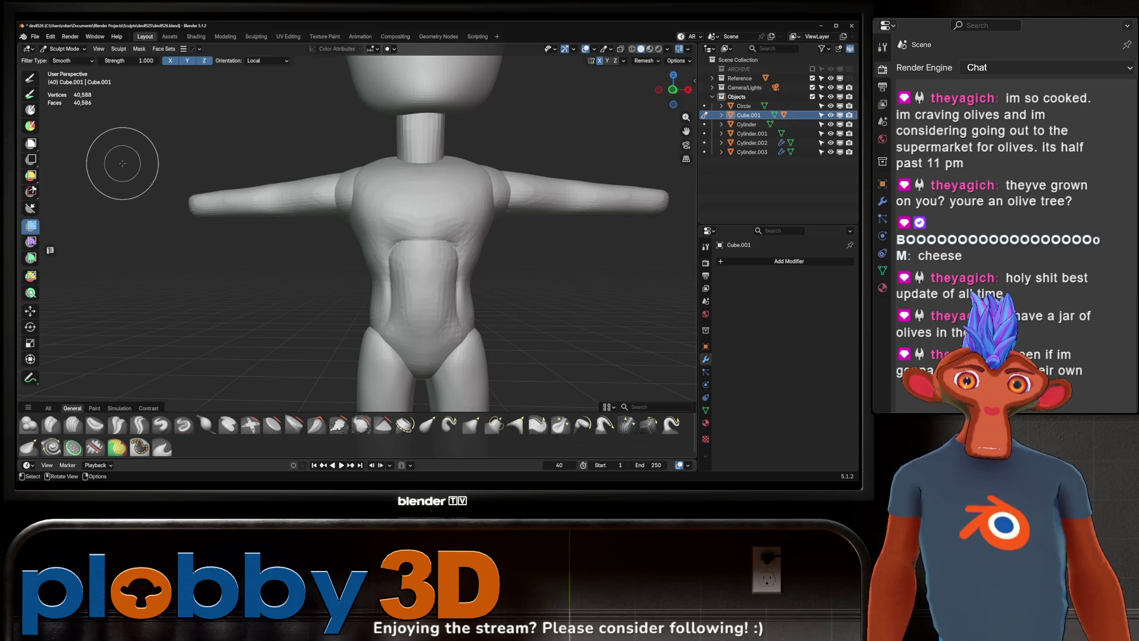
{"action": "mouse_move", "coordinate": [140, 166]}
{"action": "left_mouse_down"}
{"action": "mouse_move", "coordinate": [119, 171]}
{"action": "mouse_move", "coordinate": [147, 172]}
{"action": "mouse_move", "coordinate": [132, 187]}
{"action": "mouse_move", "coordinate": [123, 167]}
{"action": "left_mouse_up"}
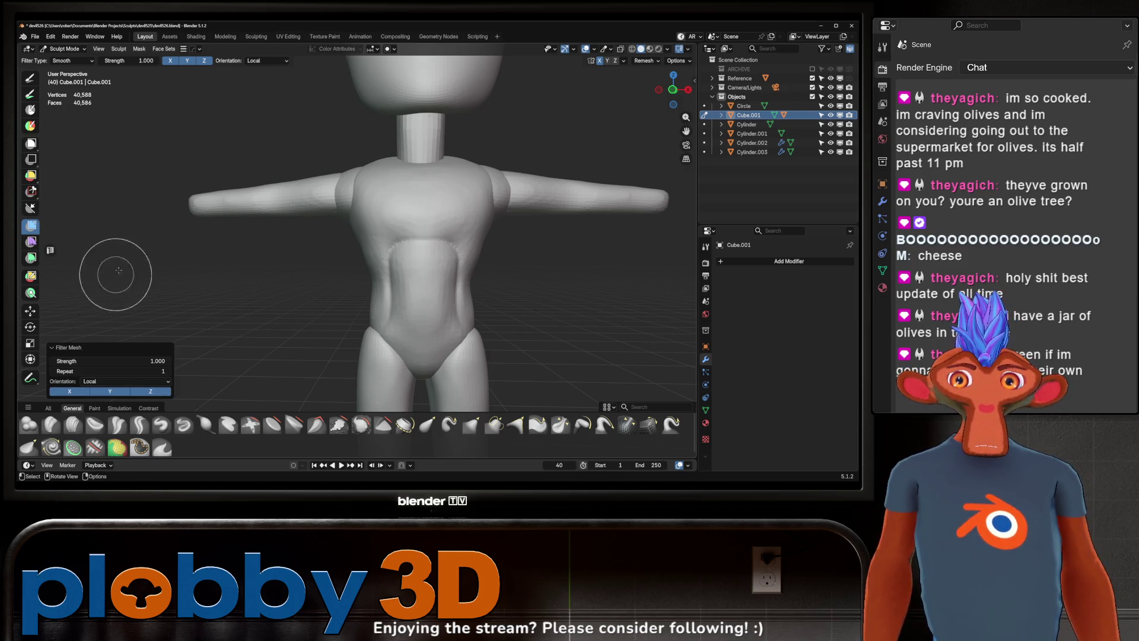
{"action": "left_click", "coordinate": [183, 424]}
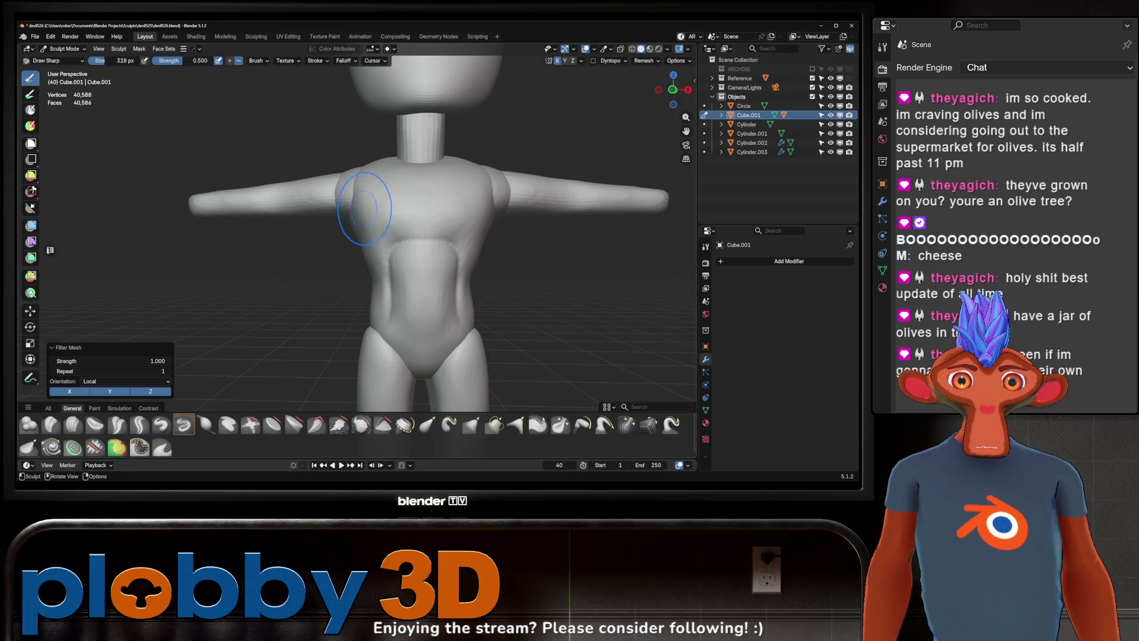
{"action": "mouse_move", "coordinate": [394, 204]}
{"action": "middle_mouse_down", "text": "shift"}
{"action": "mouse_move", "coordinate": [338, 189]}
{"action": "mouse_move", "coordinate": [351, 229]}
{"action": "middle_mouse_up", "text": "shift"}
{"action": "scroll", "coordinate": [339, 189], "scroll_direction": "up", "scroll_amount": 2}
{"action": "scroll", "coordinate": [340, 190], "scroll_direction": "down", "scroll_amount": 2}
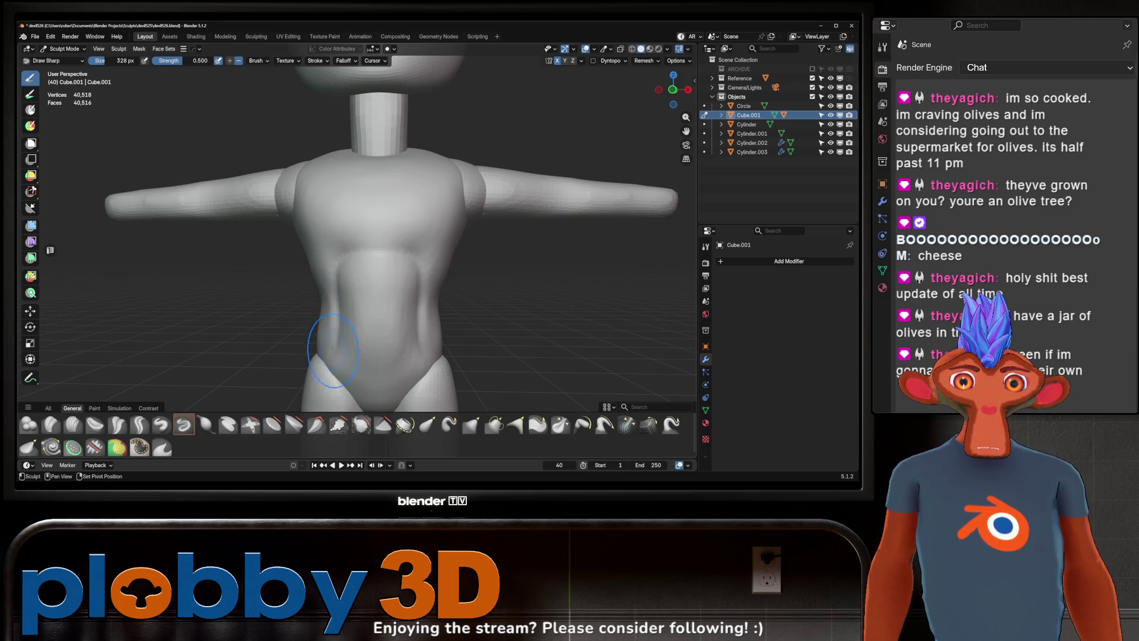
{"action": "scroll", "coordinate": [333, 355], "scroll_direction": "down", "scroll_amount": 2}
{"action": "mouse_move", "coordinate": [381, 241]}
{"action": "middle_mouse_down"}
{"action": "mouse_move", "coordinate": [342, 238]}
{"action": "mouse_move", "coordinate": [428, 219]}
{"action": "mouse_move", "coordinate": [451, 201]}
{"action": "mouse_move", "coordinate": [369, 203]}
{"action": "middle_mouse_up"}
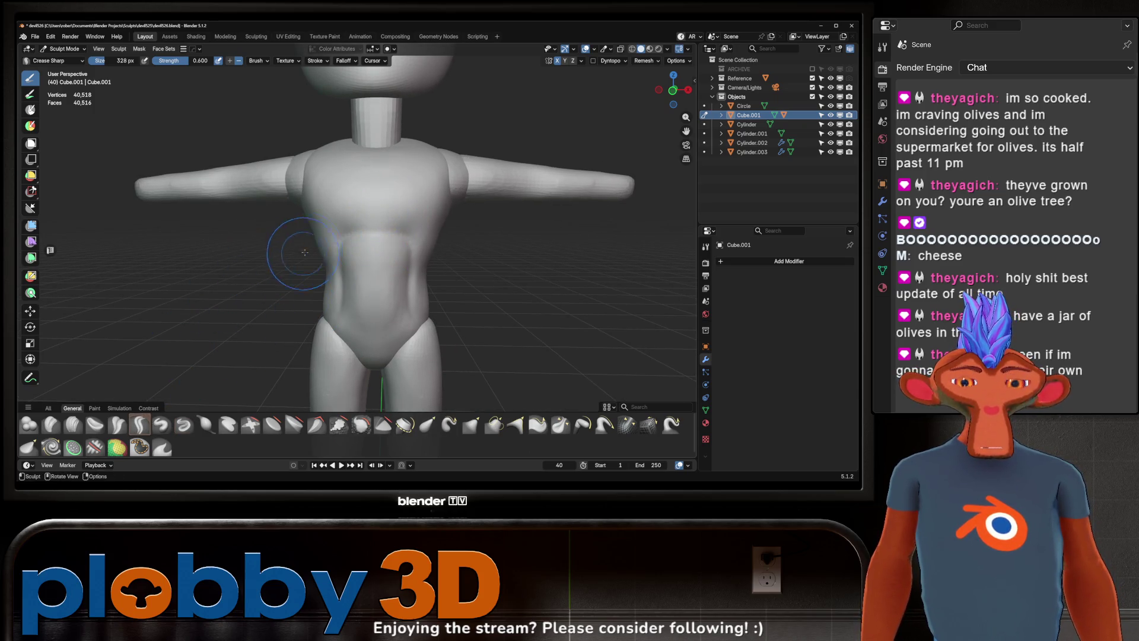
Step: Crease a sharp line under the pectorals with a smaller brush radius, checking from several angles
{"action": "middle_click_drag", "start_coordinate": [298, 258], "coordinate": [372, 225]}
{"action": "key", "text": "f"}
{"action": "left_click", "coordinate": [372, 225]}
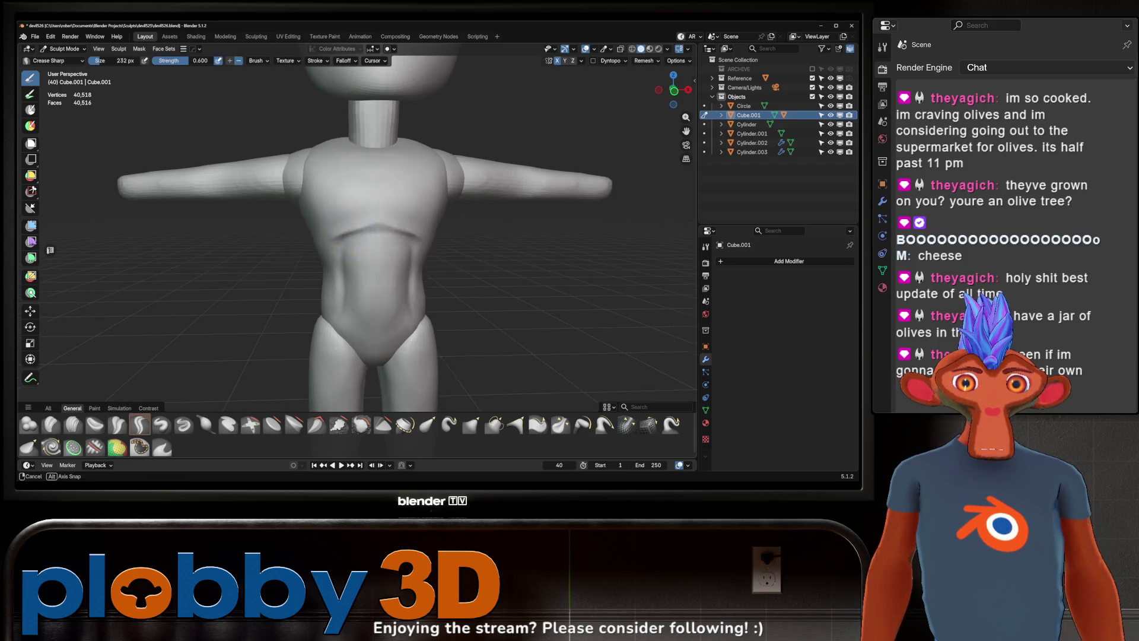
{"action": "middle_click_drag", "start_coordinate": [382, 240], "coordinate": [341, 248]}
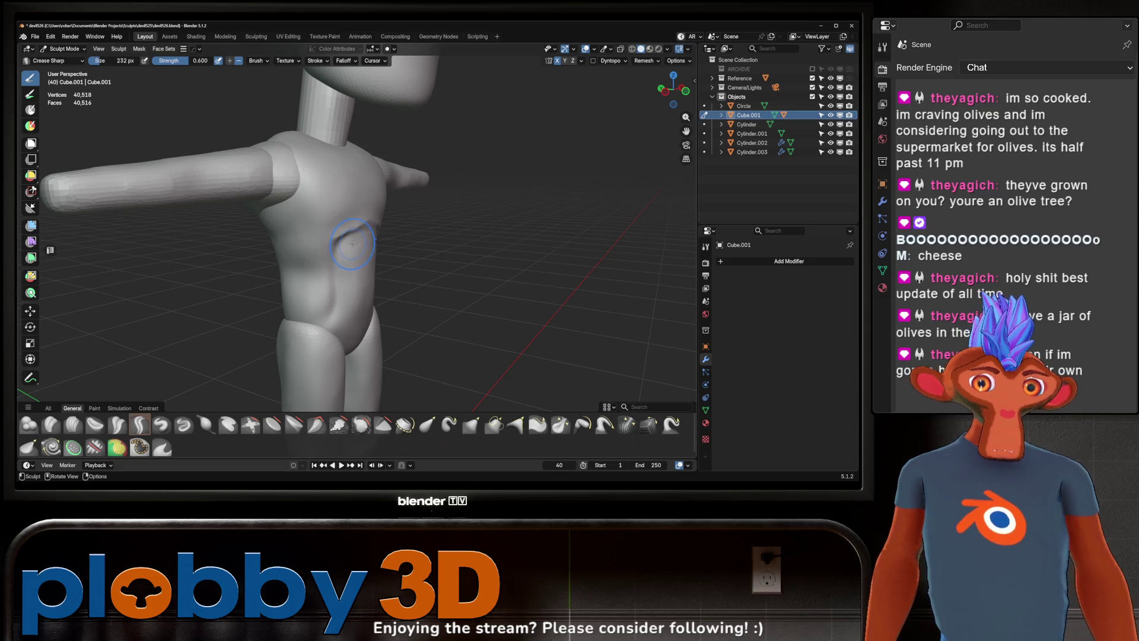
{"action": "middle_click_drag", "start_coordinate": [347, 240], "coordinate": [388, 238]}
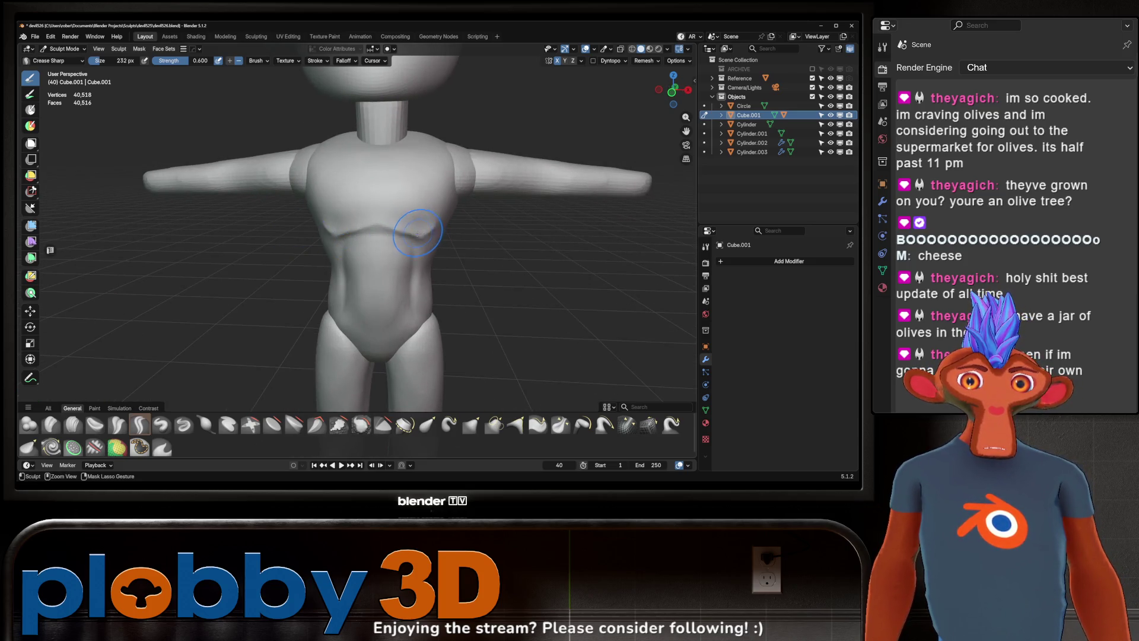
{"action": "left_click_drag", "start_coordinate": [458, 207], "coordinate": [464, 189]}
{"action": "middle_click_drag", "start_coordinate": [442, 202], "coordinate": [423, 219]}
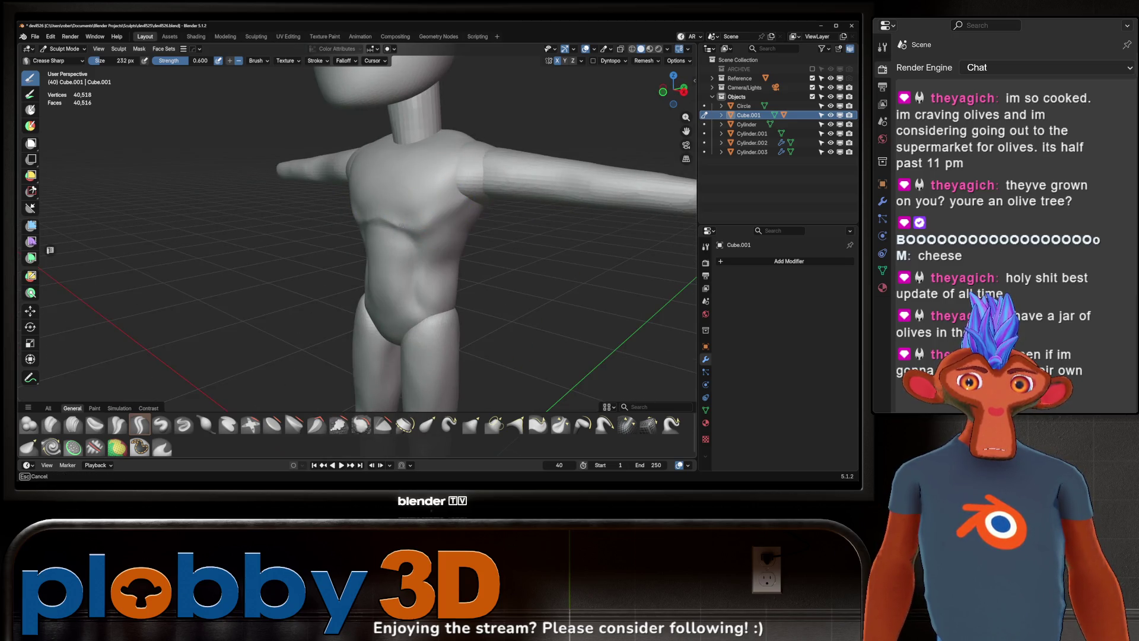
{"action": "middle_click_drag", "start_coordinate": [423, 214], "coordinate": [410, 210]}
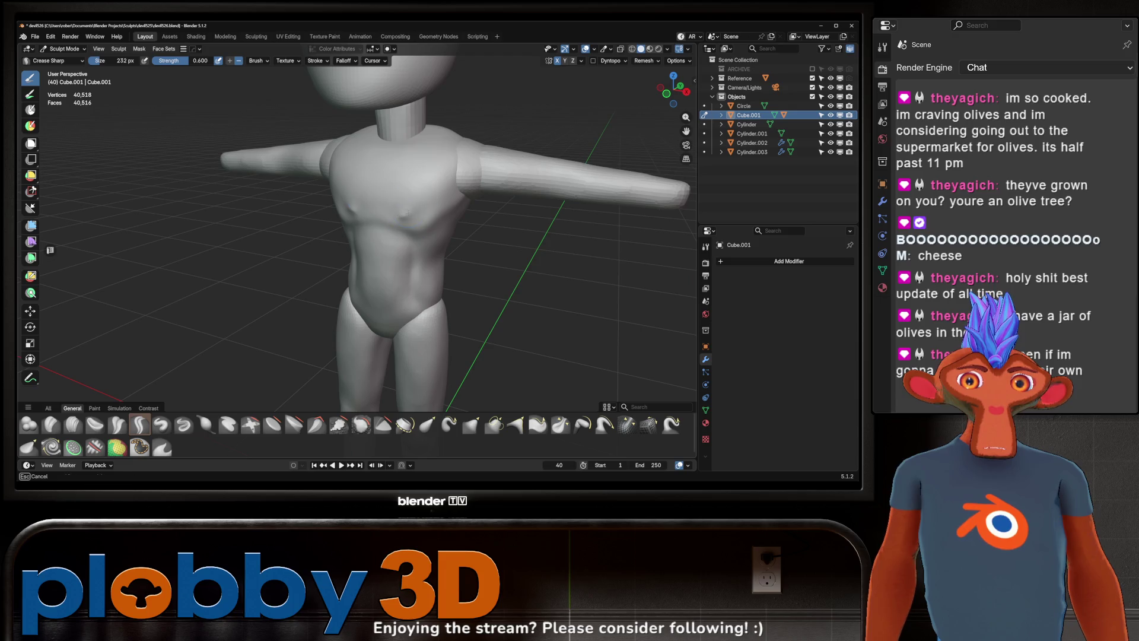
{"action": "mouse_move", "coordinate": [385, 191]}
{"action": "middle_mouse_down"}
{"action": "mouse_move", "coordinate": [353, 218]}
{"action": "mouse_move", "coordinate": [429, 206]}
{"action": "middle_mouse_up"}
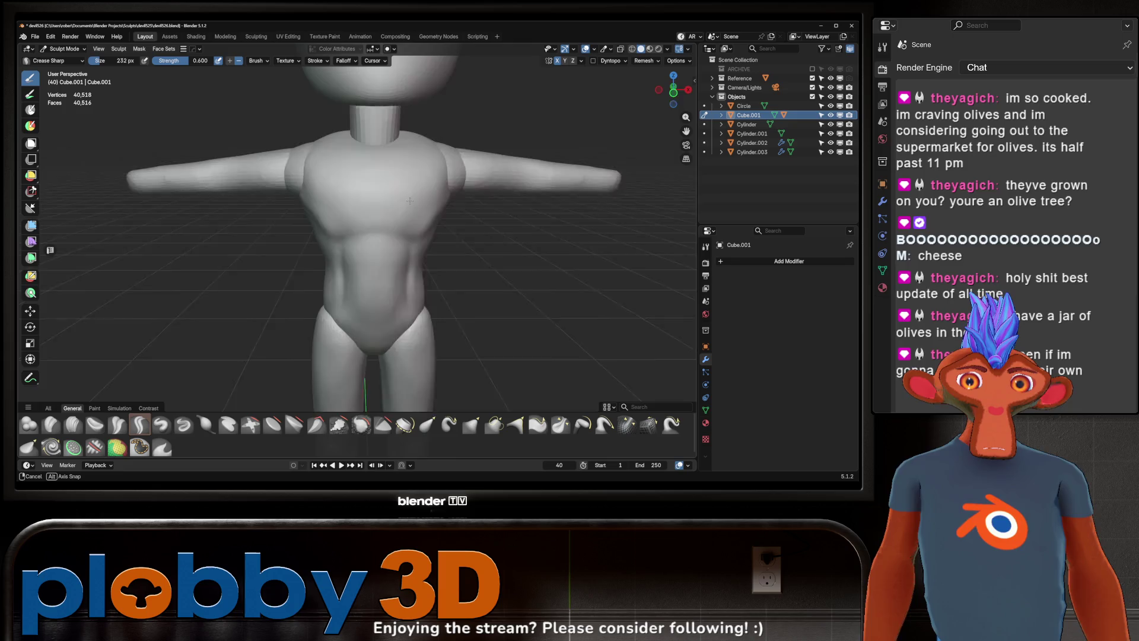
Step: Grab the pectoral mass outward into a fuller chest shape, then return to Crease Sharp
{"action": "key", "text": "g"}
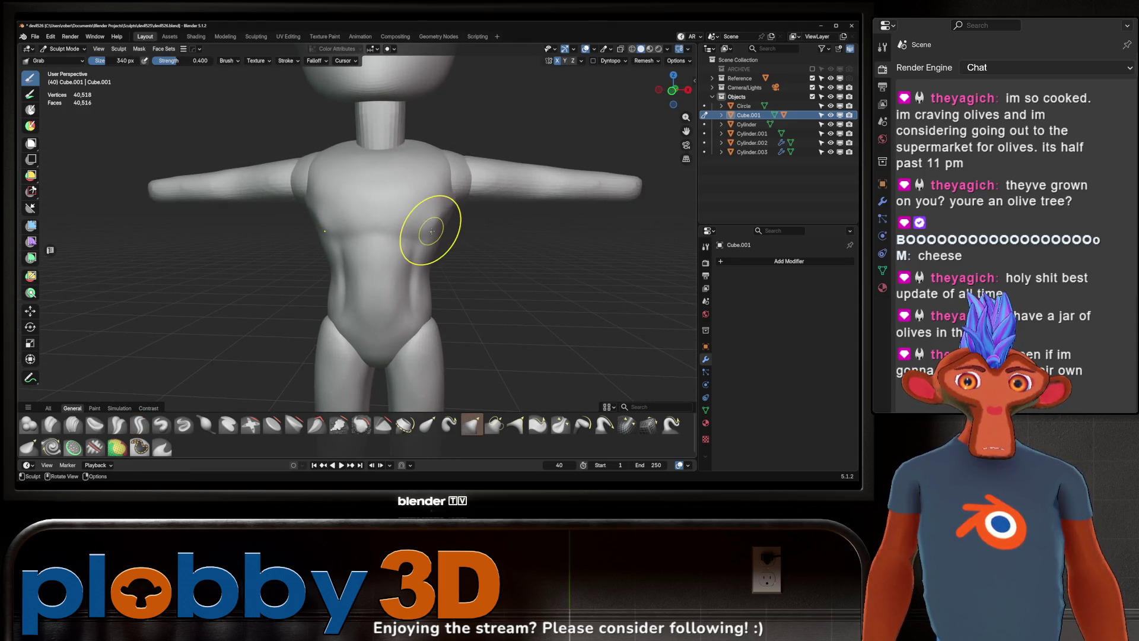
{"action": "mouse_move", "coordinate": [439, 220]}
{"action": "middle_mouse_down"}
{"action": "mouse_move", "coordinate": [435, 233]}
{"action": "mouse_move", "coordinate": [444, 199]}
{"action": "mouse_move", "coordinate": [457, 224]}
{"action": "middle_mouse_up"}
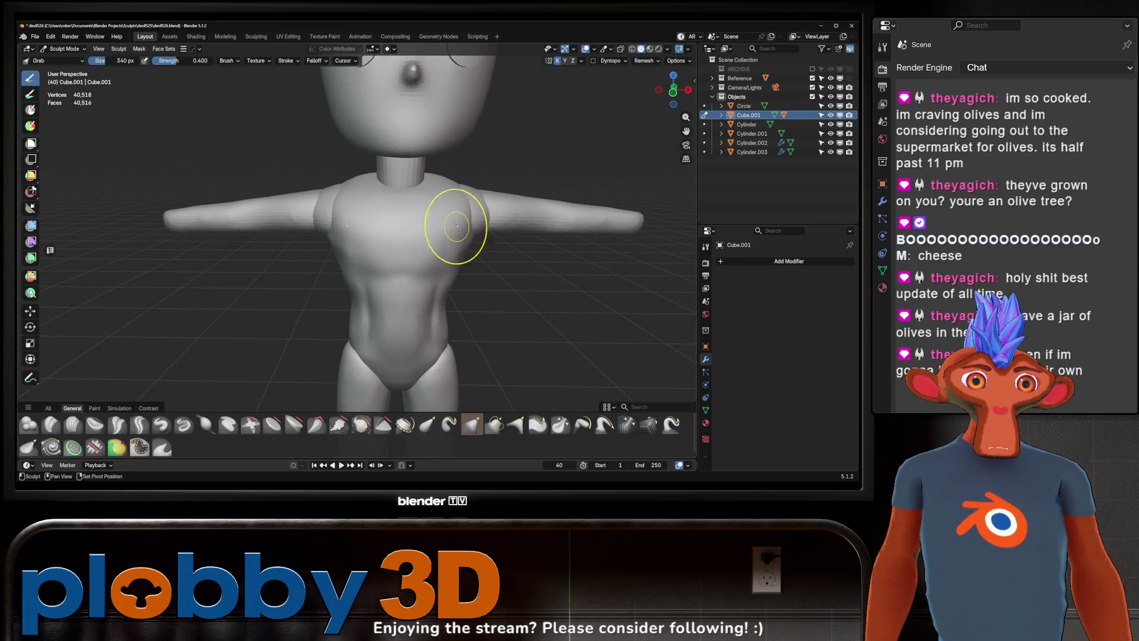
{"action": "left_click", "coordinate": [138, 425]}
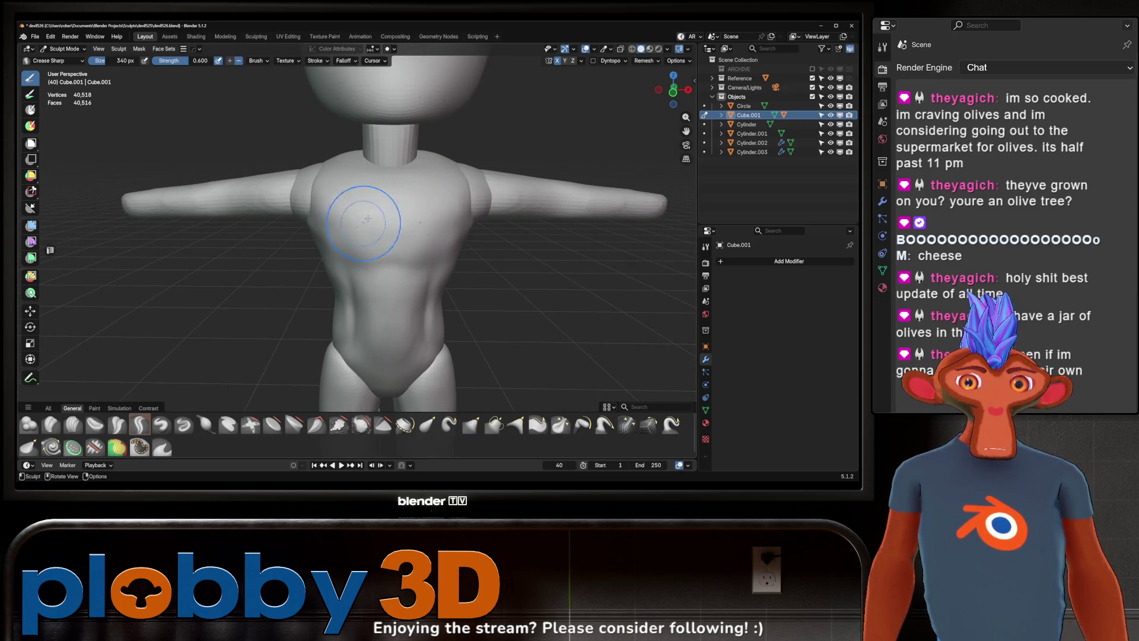
Step: Crease the chest centre line, the line under the chest and extra upper-chest definition
{"action": "middle_click_drag", "start_coordinate": [391, 193], "coordinate": [402, 178]}
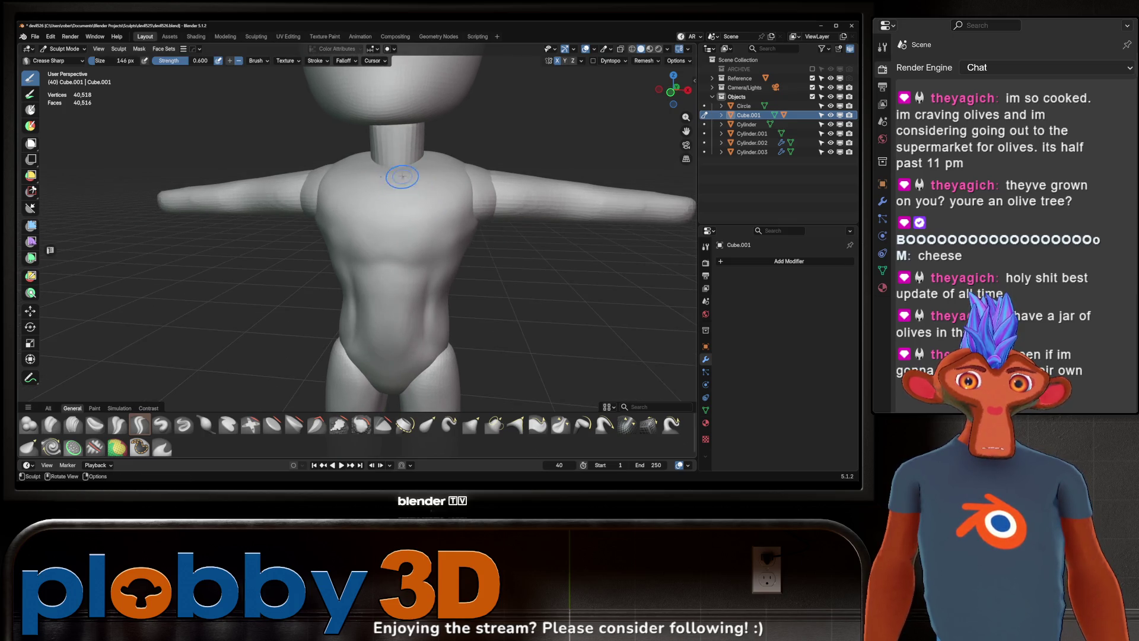
{"action": "left_click_drag", "start_coordinate": [396, 181], "coordinate": [388, 291]}
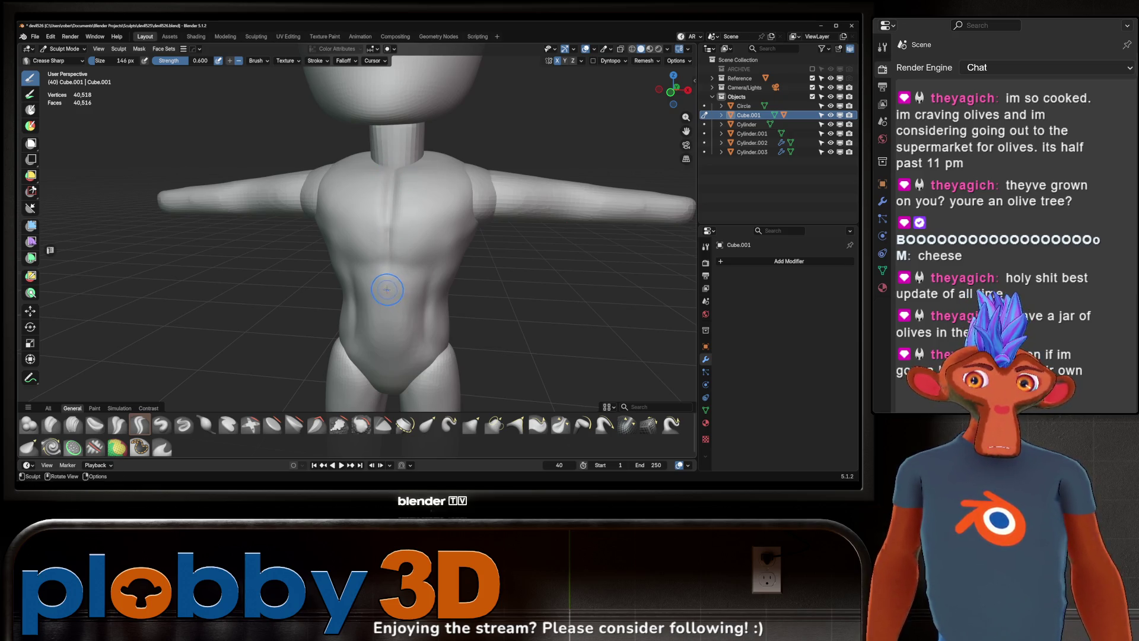
{"action": "middle_click_drag", "start_coordinate": [381, 229], "coordinate": [371, 232]}
{"action": "left_click_drag", "start_coordinate": [372, 238], "coordinate": [353, 256]}
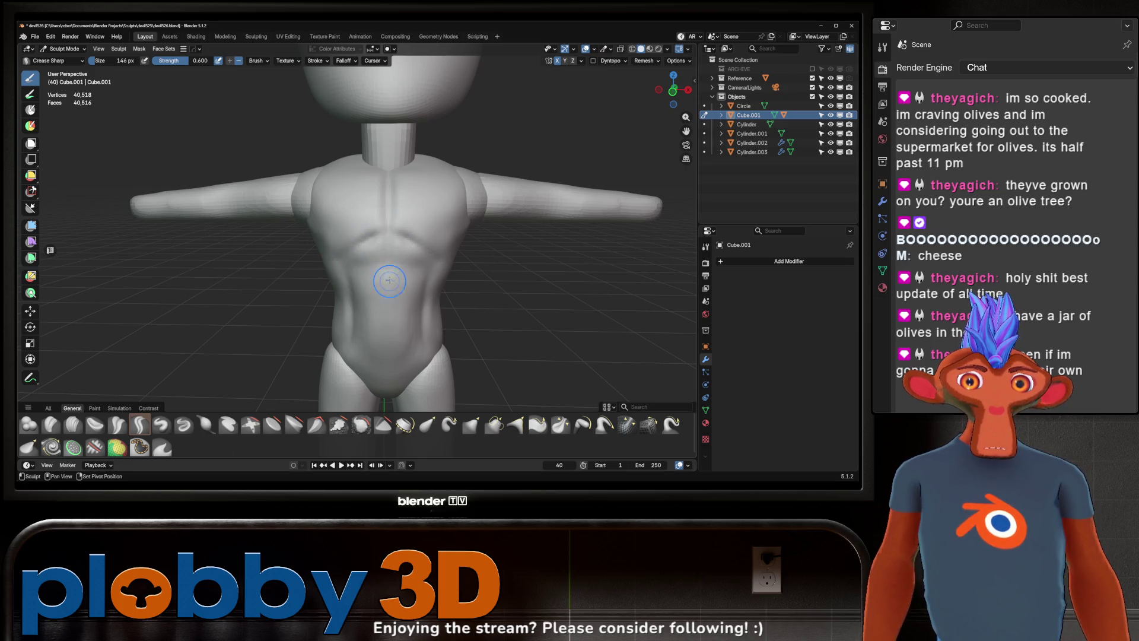
{"action": "scroll", "coordinate": [410, 193], "scroll_direction": "down", "scroll_amount": 2}
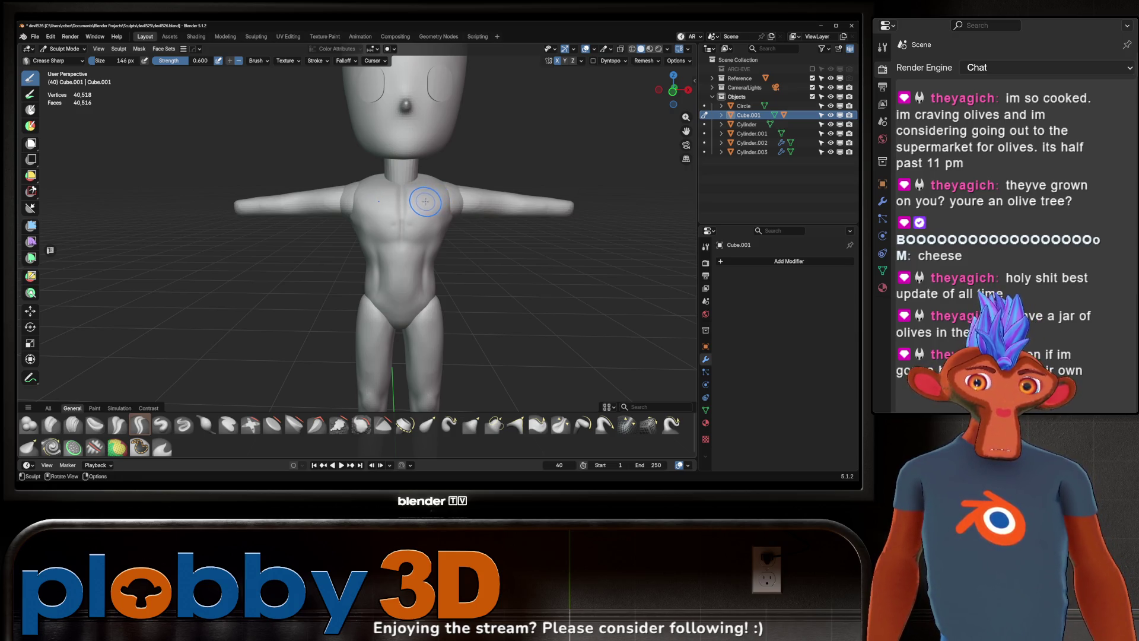
{"action": "mouse_move", "coordinate": [423, 203]}
{"action": "left_mouse_down"}
{"action": "mouse_move", "coordinate": [402, 242]}
{"action": "mouse_move", "coordinate": [344, 223]}
{"action": "mouse_move", "coordinate": [360, 232]}
{"action": "mouse_move", "coordinate": [402, 218]}
{"action": "mouse_move", "coordinate": [351, 243]}
{"action": "left_mouse_up"}
{"action": "left_click_drag", "start_coordinate": [395, 210], "coordinate": [403, 195]}
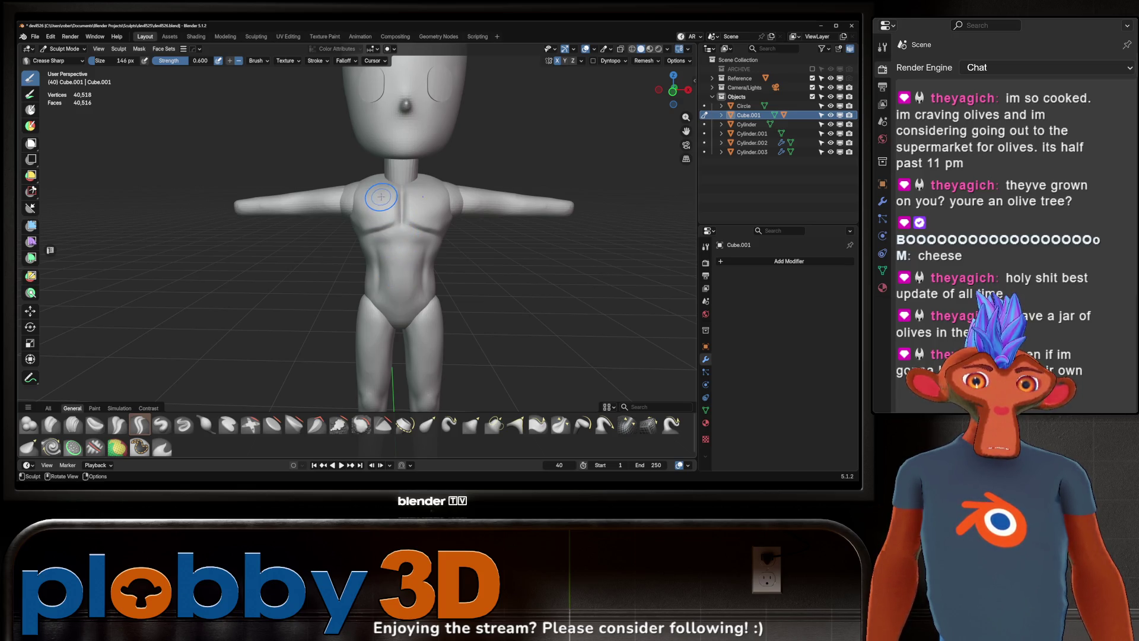
{"action": "left_click_drag", "start_coordinate": [379, 184], "coordinate": [400, 187]}
Step: Sculpt detail on the torso's side, then make the shoulder piece Cube.002 the sculpt target
{"action": "mouse_move", "coordinate": [409, 189]}
{"action": "middle_mouse_down"}
{"action": "mouse_move", "coordinate": [430, 232]}
{"action": "mouse_move", "coordinate": [458, 156]}
{"action": "middle_mouse_up"}
{"action": "scroll", "coordinate": [430, 232], "scroll_direction": "down", "scroll_amount": 3}
{"action": "scroll", "coordinate": [446, 165], "scroll_direction": "up", "scroll_amount": 2}
{"action": "scroll", "coordinate": [447, 165], "scroll_direction": "up", "scroll_amount": 3}
{"action": "scroll", "coordinate": [443, 197], "scroll_direction": "down", "scroll_amount": 3}
{"action": "mouse_move", "coordinate": [443, 196]}
{"action": "middle_mouse_down"}
{"action": "mouse_move", "coordinate": [545, 210]}
{"action": "mouse_move", "coordinate": [384, 200]}
{"action": "mouse_move", "coordinate": [445, 287]}
{"action": "middle_mouse_up"}
{"action": "scroll", "coordinate": [446, 287], "scroll_direction": "up", "scroll_amount": 2}
{"action": "scroll", "coordinate": [446, 288], "scroll_direction": "up", "scroll_amount": 2}
{"action": "left_click_drag", "start_coordinate": [444, 287], "coordinate": [486, 250]}
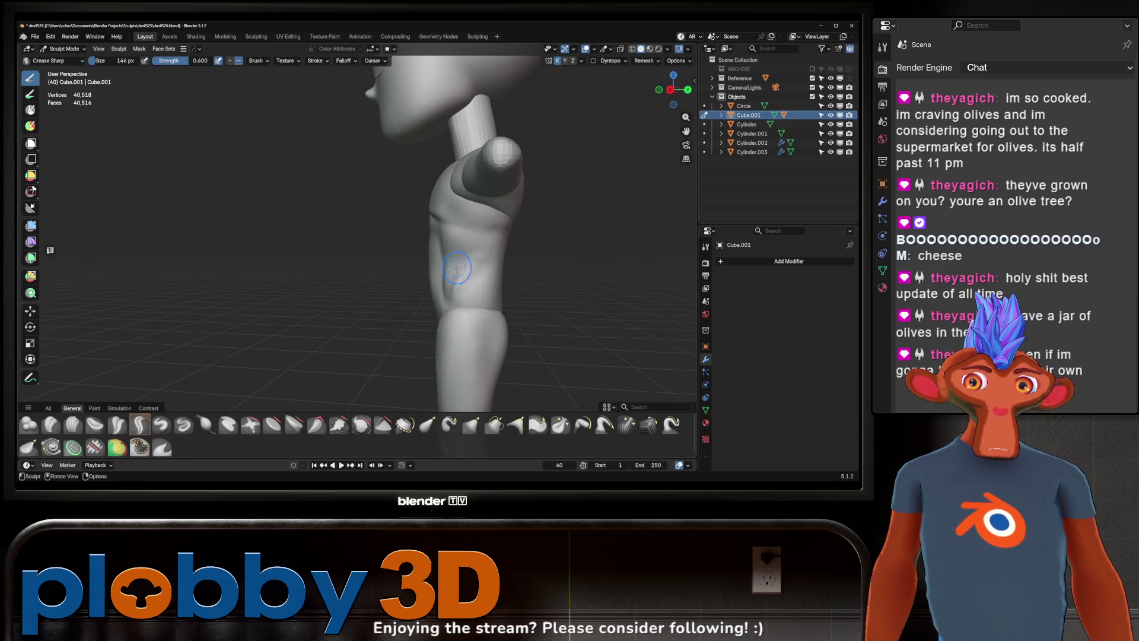
{"action": "middle_click_drag", "start_coordinate": [457, 263], "coordinate": [497, 241]}
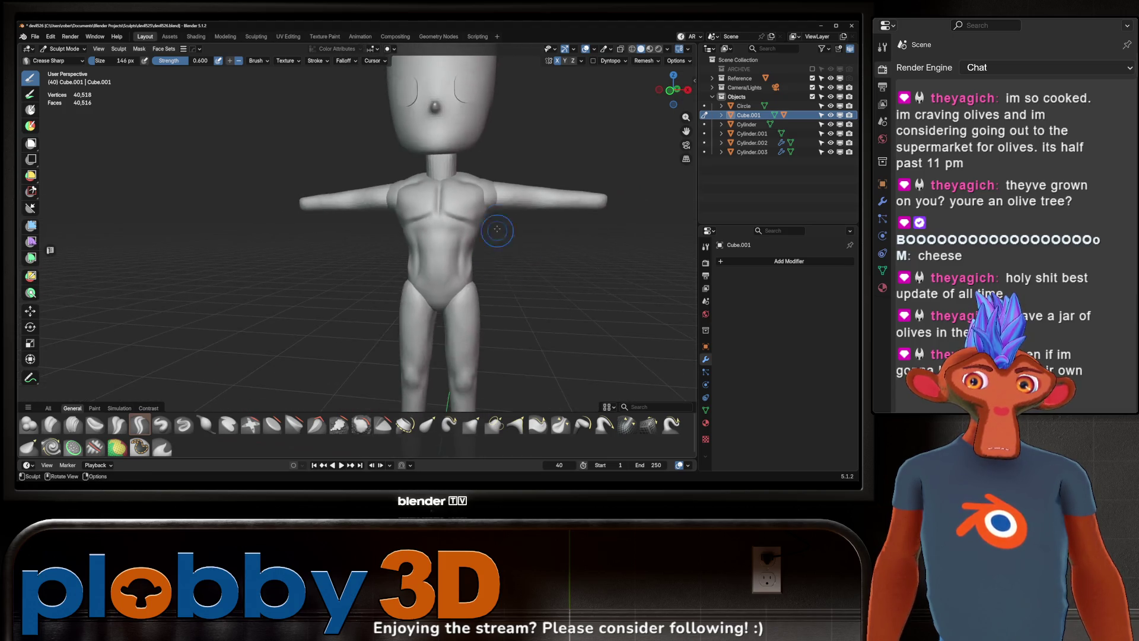
{"action": "scroll", "coordinate": [503, 223], "scroll_direction": "down", "scroll_amount": 3}
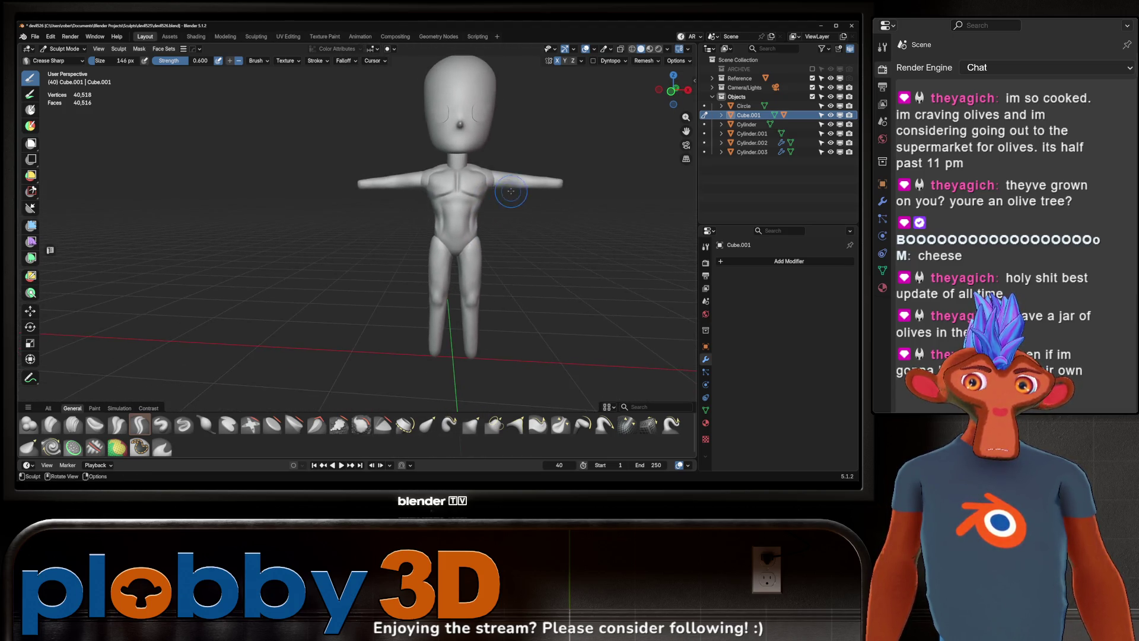
{"action": "middle_click_drag", "start_coordinate": [510, 192], "coordinate": [464, 213]}
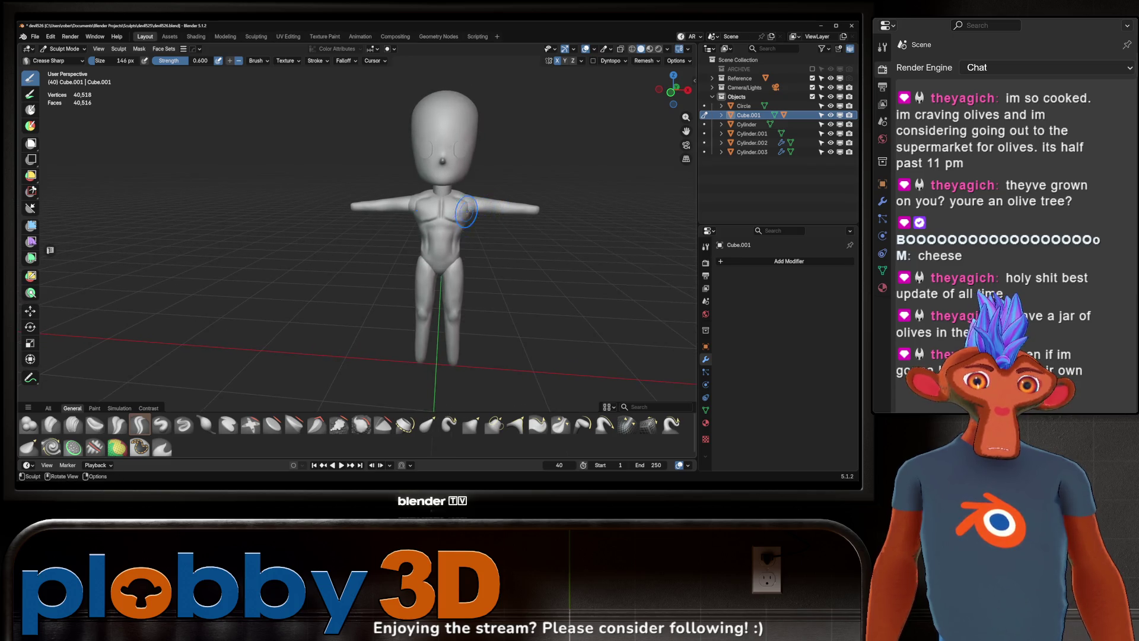
{"action": "scroll", "coordinate": [460, 193], "scroll_direction": "up", "scroll_amount": 3}
{"action": "key", "text": "alt+q"}
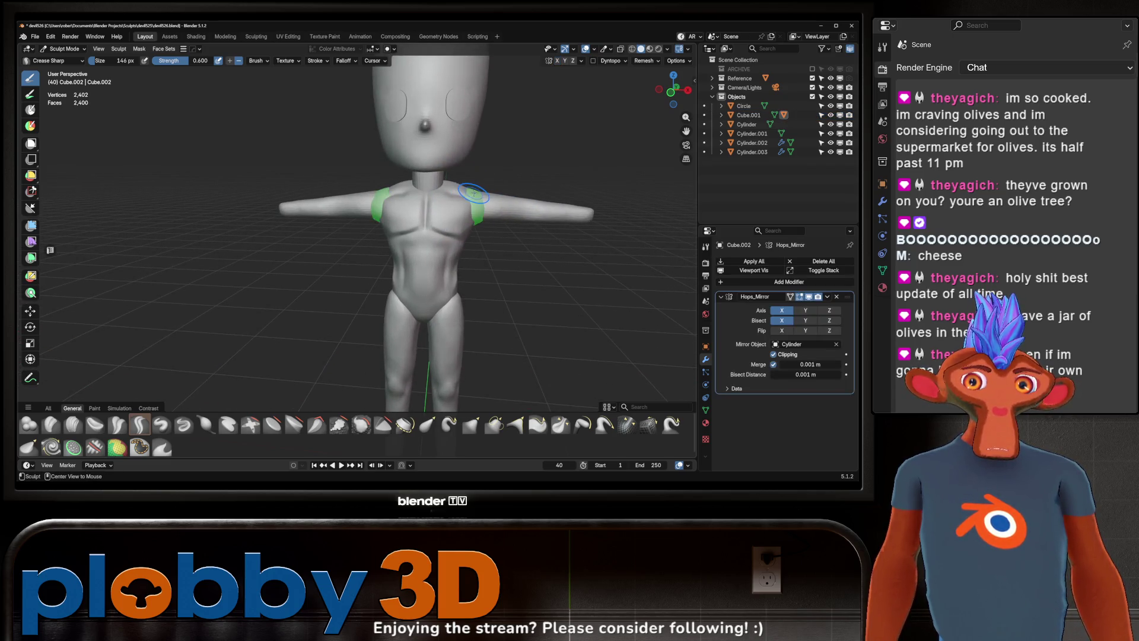
Step: Set up a 342 px Grab brush at 0.4 strength on Cube.002 and review it from side, rear and front
{"action": "left_click", "coordinate": [206, 425]}
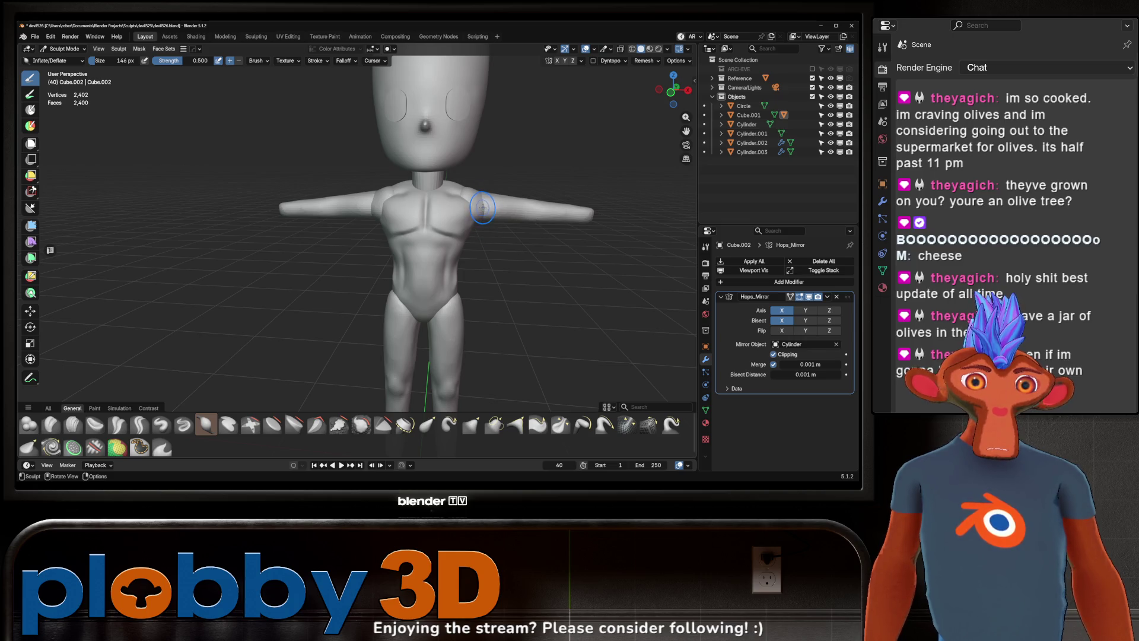
{"action": "middle_click_drag", "start_coordinate": [479, 208], "coordinate": [470, 219]}
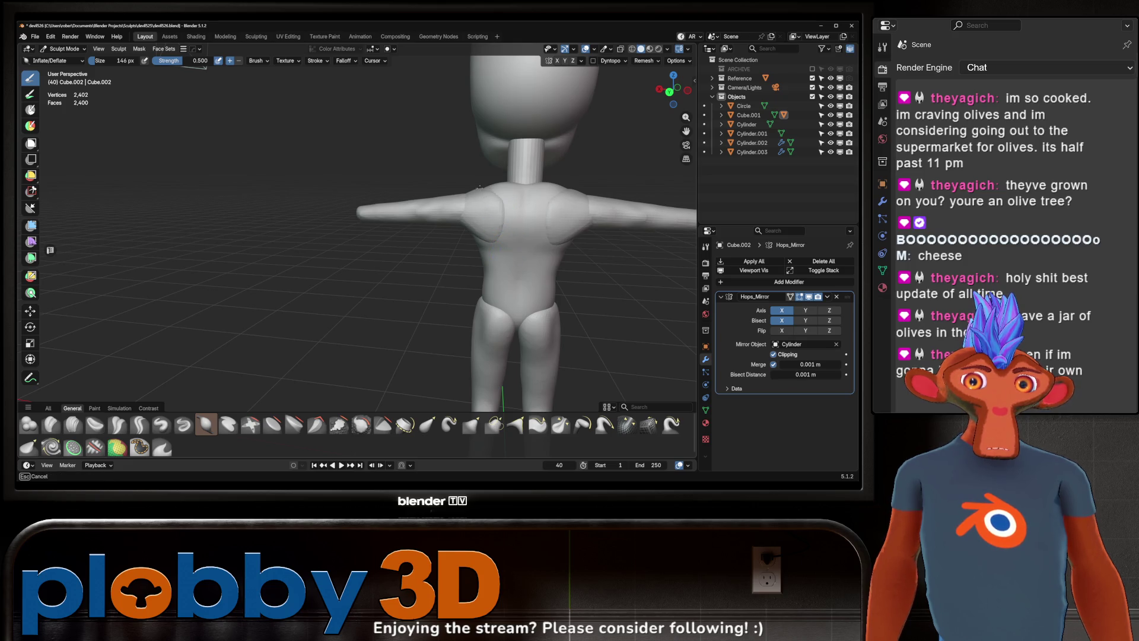
{"action": "key", "text": "g"}
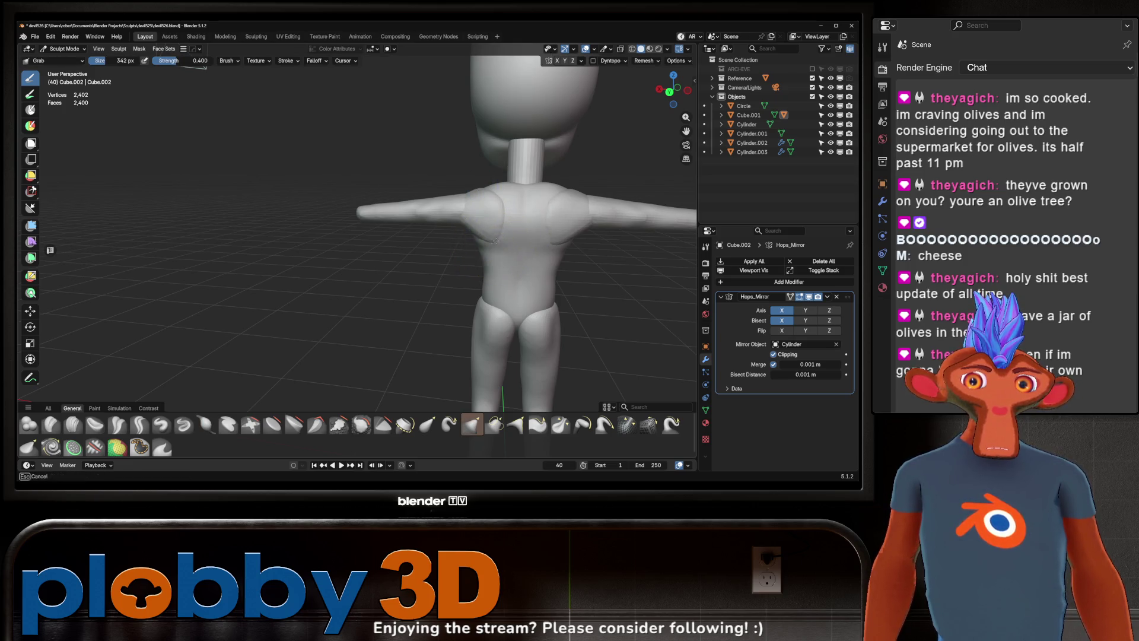
{"action": "mouse_move", "coordinate": [500, 238]}
{"action": "middle_mouse_down"}
{"action": "mouse_move", "coordinate": [492, 231]}
{"action": "mouse_move", "coordinate": [508, 234]}
{"action": "mouse_move", "coordinate": [478, 203]}
{"action": "mouse_move", "coordinate": [515, 173]}
{"action": "mouse_move", "coordinate": [564, 178]}
{"action": "mouse_move", "coordinate": [443, 223]}
{"action": "middle_mouse_up"}
{"action": "mouse_move", "coordinate": [509, 236]}
{"action": "middle_mouse_down"}
{"action": "mouse_move", "coordinate": [489, 275]}
{"action": "mouse_move", "coordinate": [567, 216]}
{"action": "mouse_move", "coordinate": [568, 204]}
{"action": "mouse_move", "coordinate": [492, 269]}
{"action": "mouse_move", "coordinate": [489, 174]}
{"action": "mouse_move", "coordinate": [508, 184]}
{"action": "middle_mouse_up"}
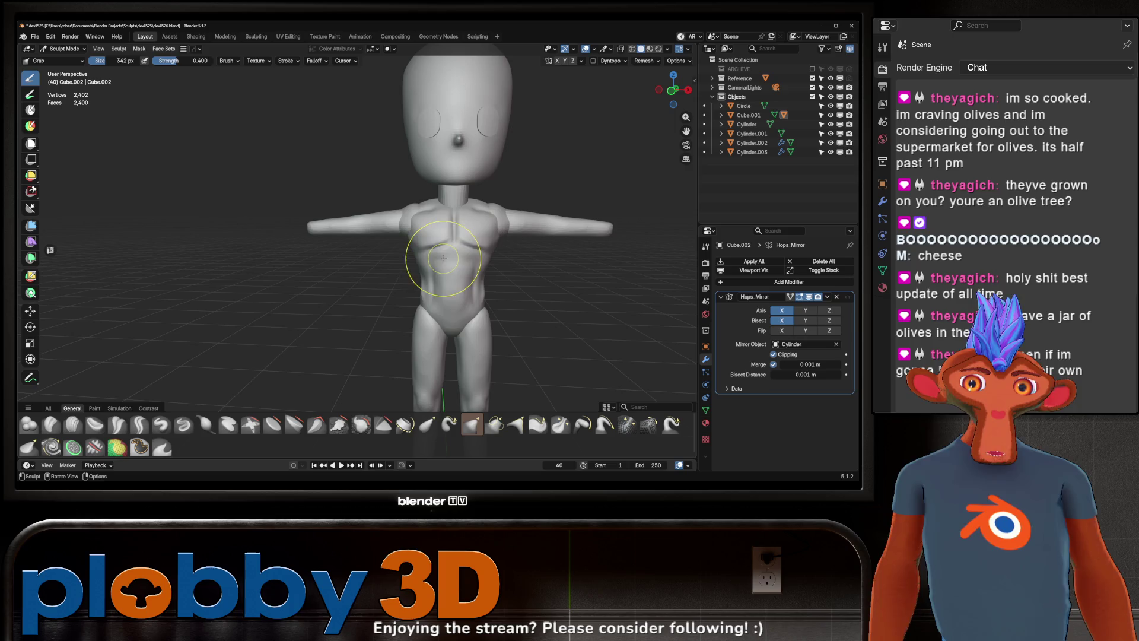
{"action": "middle_click_drag", "start_coordinate": [434, 267], "coordinate": [458, 208]}
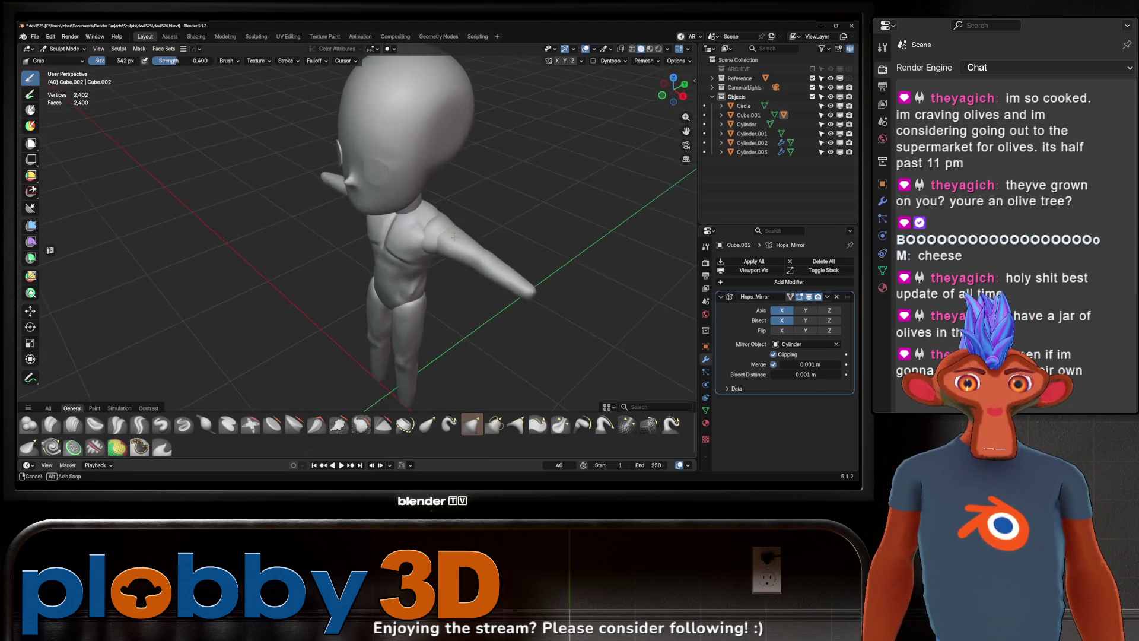
{"action": "mouse_move", "coordinate": [424, 229]}
{"action": "middle_mouse_down"}
{"action": "mouse_move", "coordinate": [486, 198]}
{"action": "mouse_move", "coordinate": [434, 217]}
{"action": "mouse_move", "coordinate": [418, 241]}
{"action": "middle_mouse_up"}
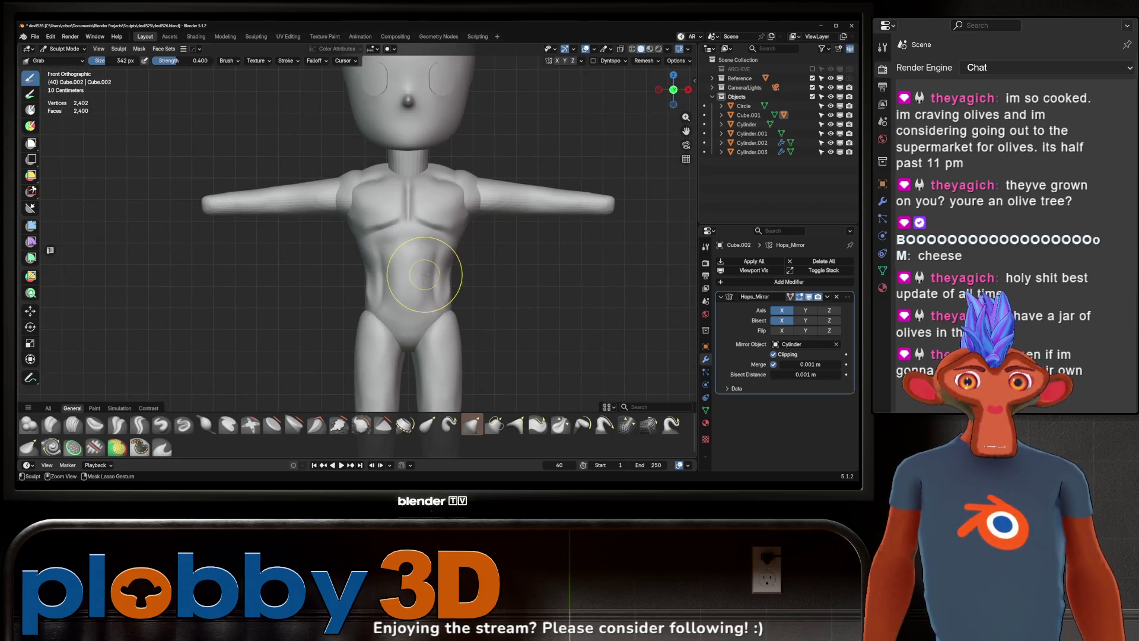
Step: Re-enter Sculpt Mode on the torso Cube.001 and pick Crease Sharp at a 62 px size
{"action": "key", "text": "ctrl+Tab"}
{"action": "left_click", "coordinate": [402, 331]}
{"action": "key", "text": "alt+q"}
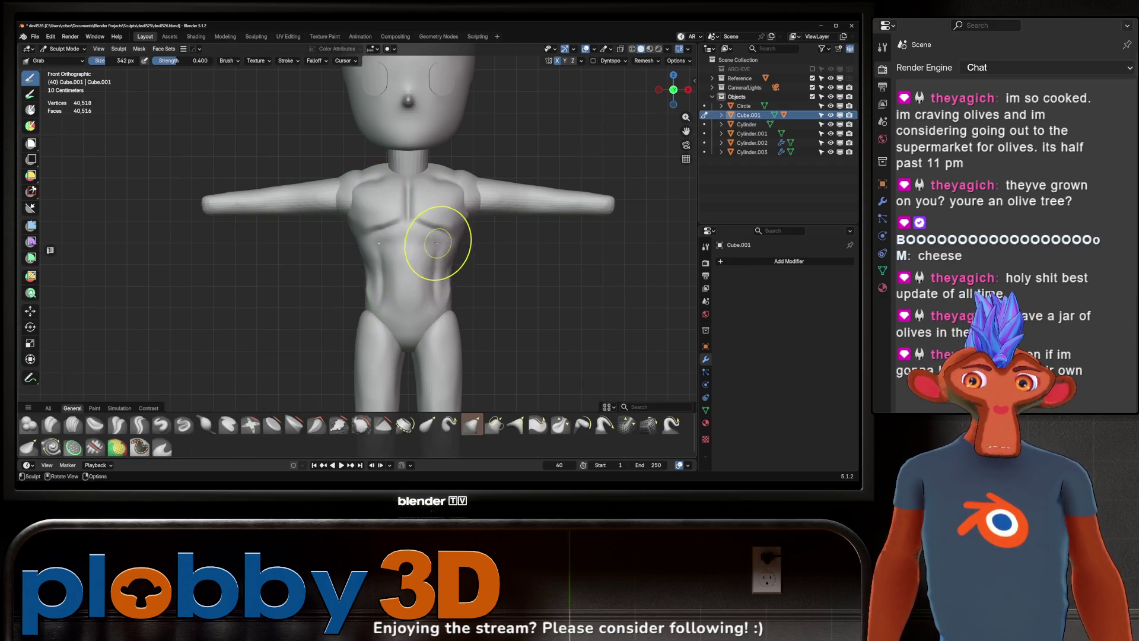
{"action": "scroll", "coordinate": [432, 243], "scroll_direction": "down", "scroll_amount": 3}
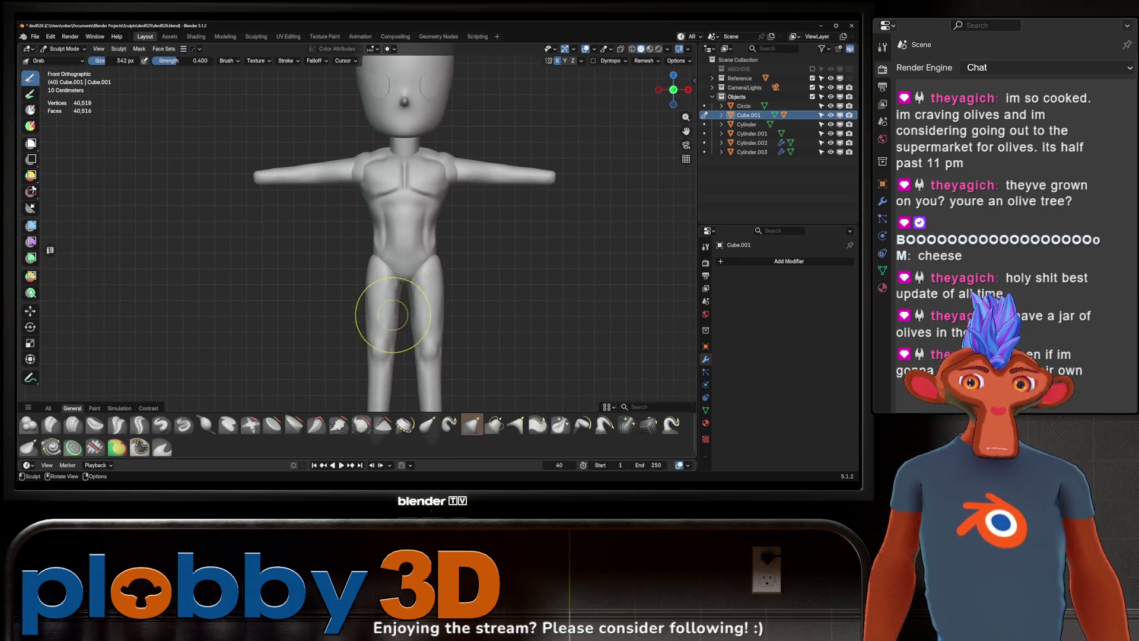
{"action": "key", "text": "shift+space"}
{"action": "left_click", "coordinate": [460, 268]}
{"action": "key", "text": "f"}
{"action": "left_click", "coordinate": [390, 244]}
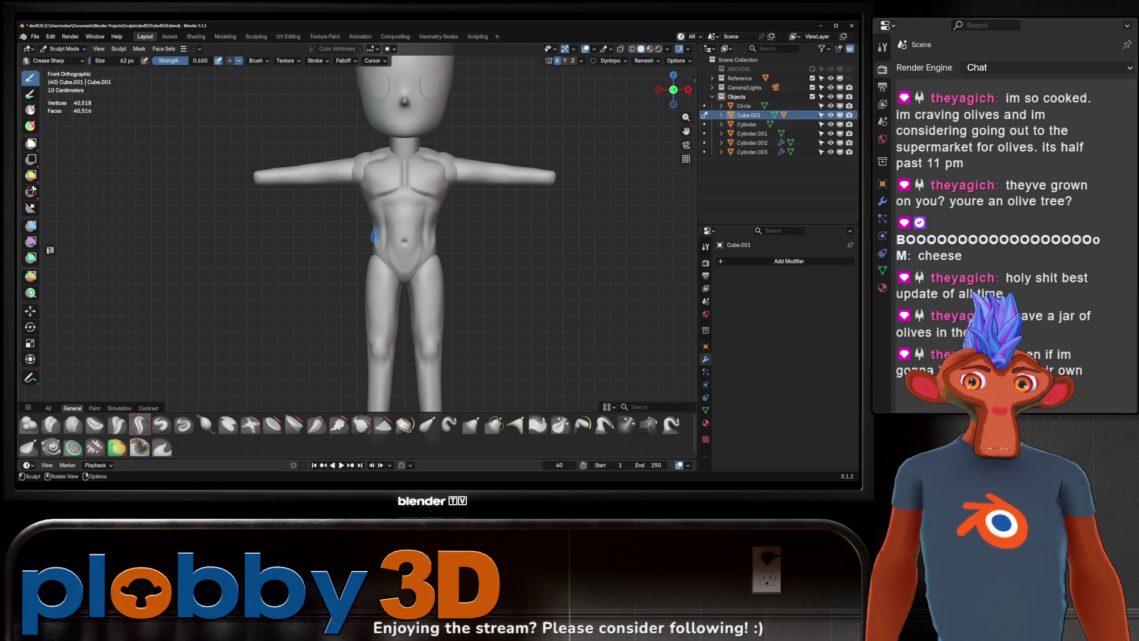
Step: Carve an oblique crease down the torso's left flank, switch to Grab and return to a front view
{"action": "middle_click_drag", "start_coordinate": [374, 241], "coordinate": [375, 240], "text": "ctrl"}
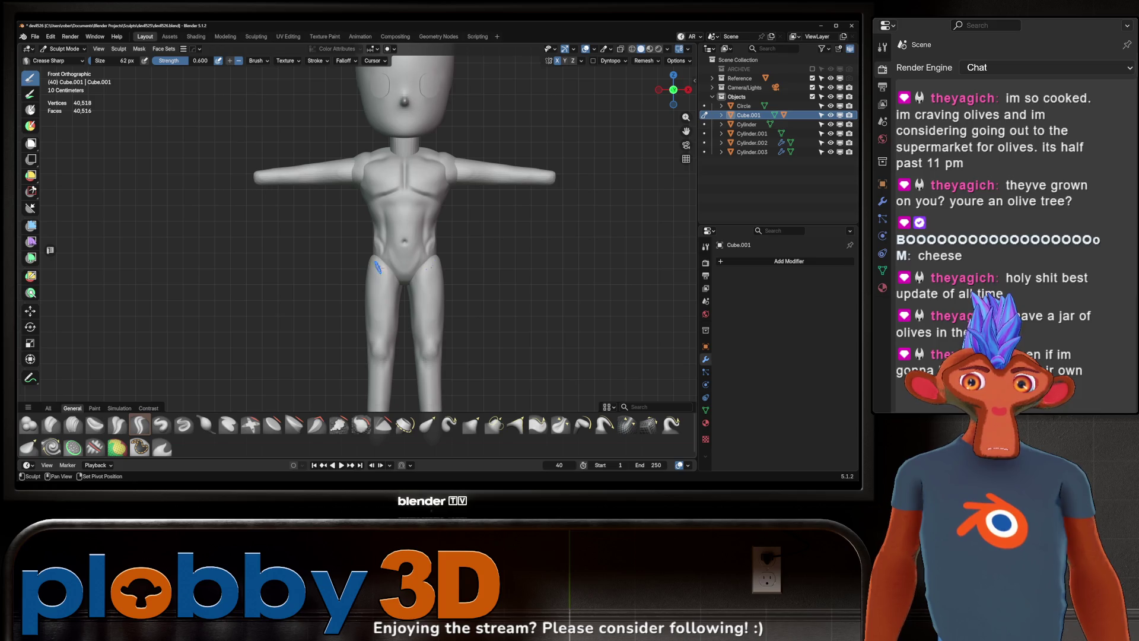
{"action": "key", "text": "g"}
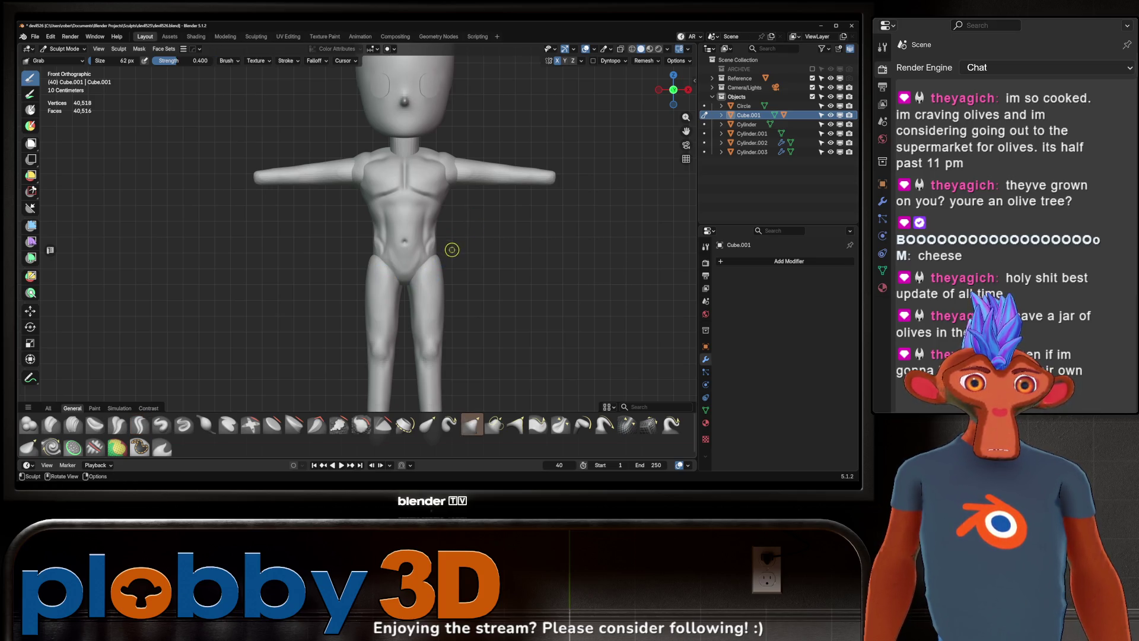
{"action": "mouse_move", "coordinate": [438, 255]}
{"action": "middle_mouse_down"}
{"action": "mouse_move", "coordinate": [438, 238]}
{"action": "mouse_move", "coordinate": [528, 248]}
{"action": "mouse_move", "coordinate": [483, 261]}
{"action": "middle_mouse_up"}
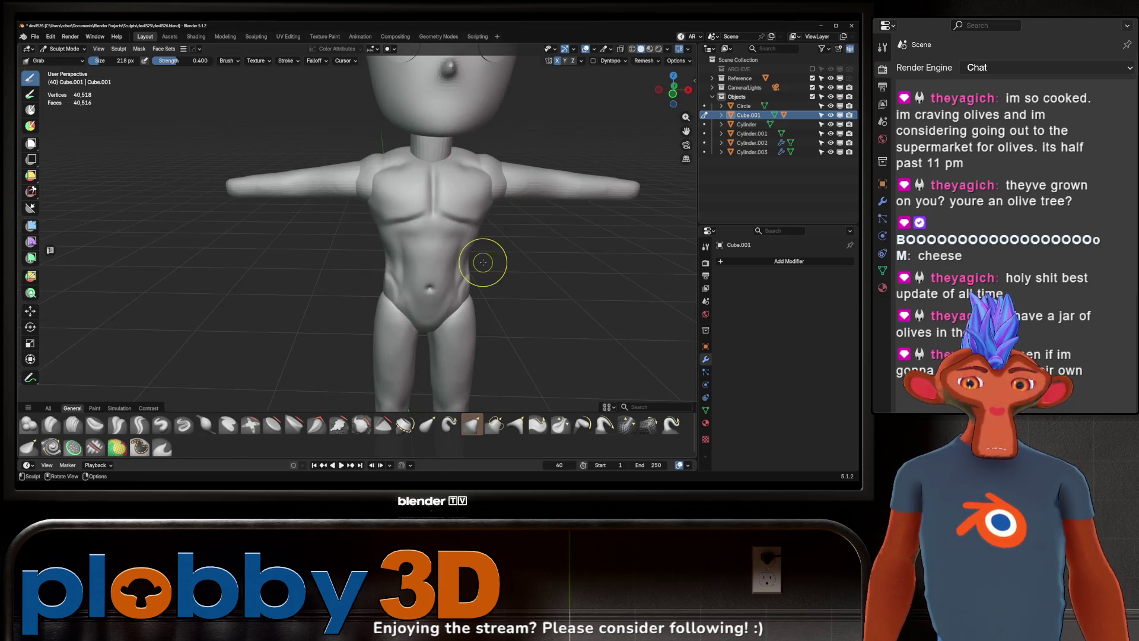
{"action": "key", "text": "KP_1"}
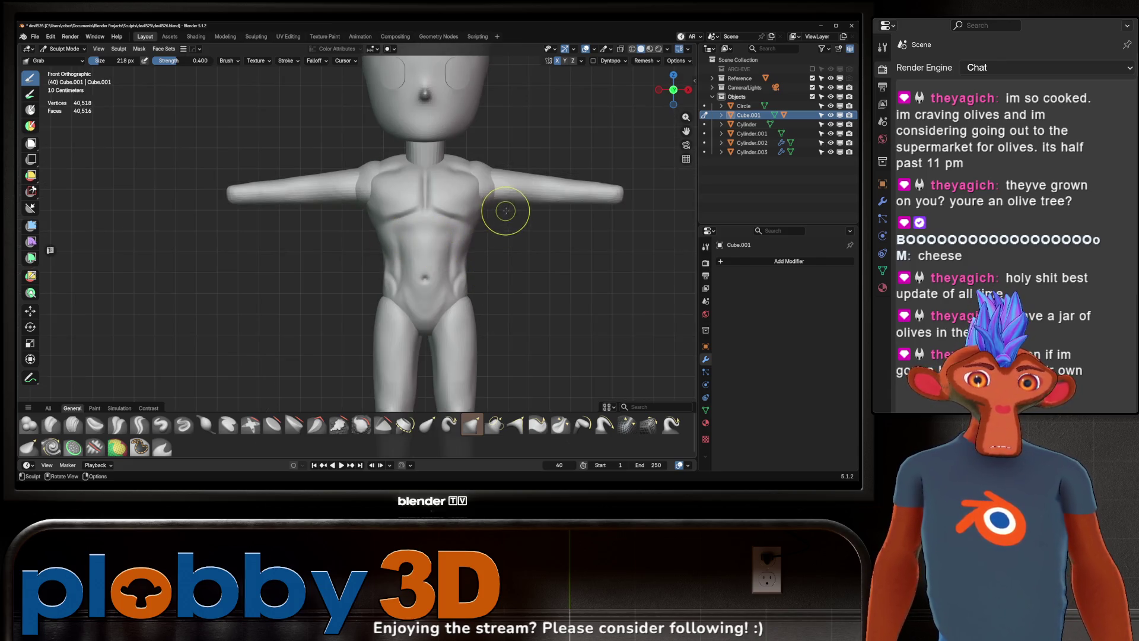
{"action": "mouse_move", "coordinate": [504, 214]}
{"action": "middle_mouse_down"}
{"action": "mouse_move", "coordinate": [499, 229]}
{"action": "mouse_move", "coordinate": [483, 229]}
{"action": "middle_mouse_up"}
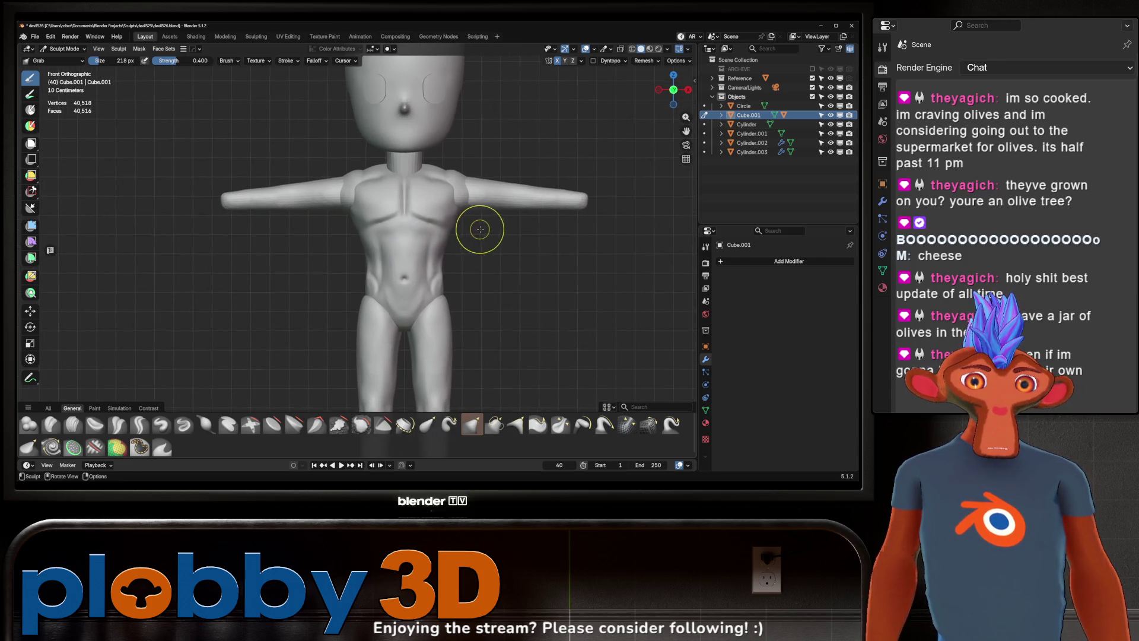
{"action": "scroll", "coordinate": [483, 228], "scroll_direction": "up", "scroll_amount": 1}
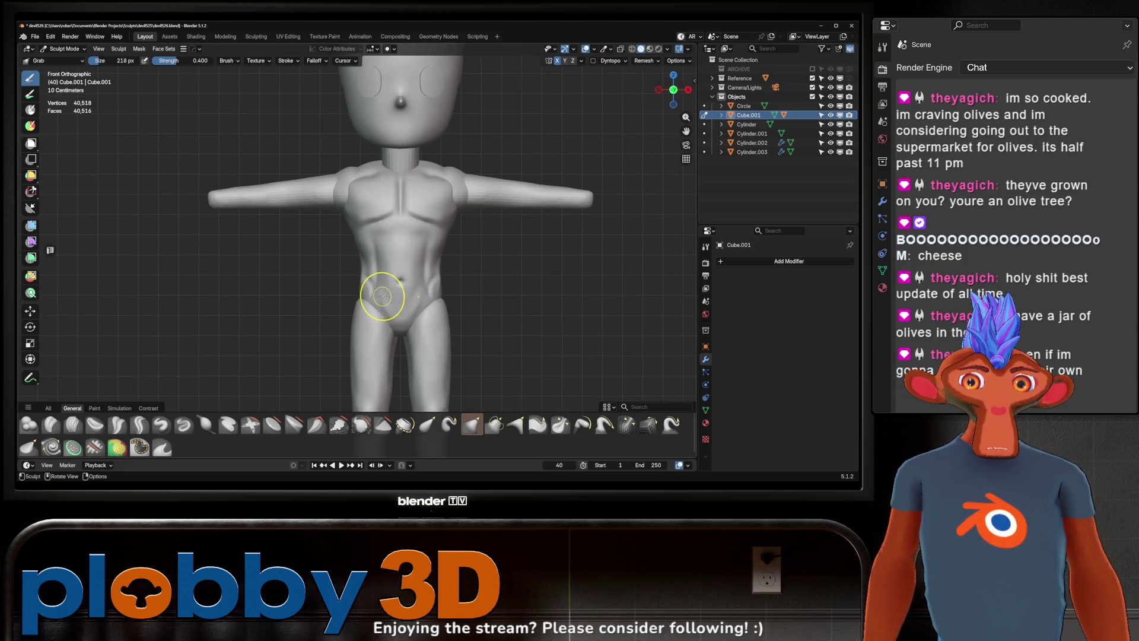
{"action": "key", "text": "shift+space"}
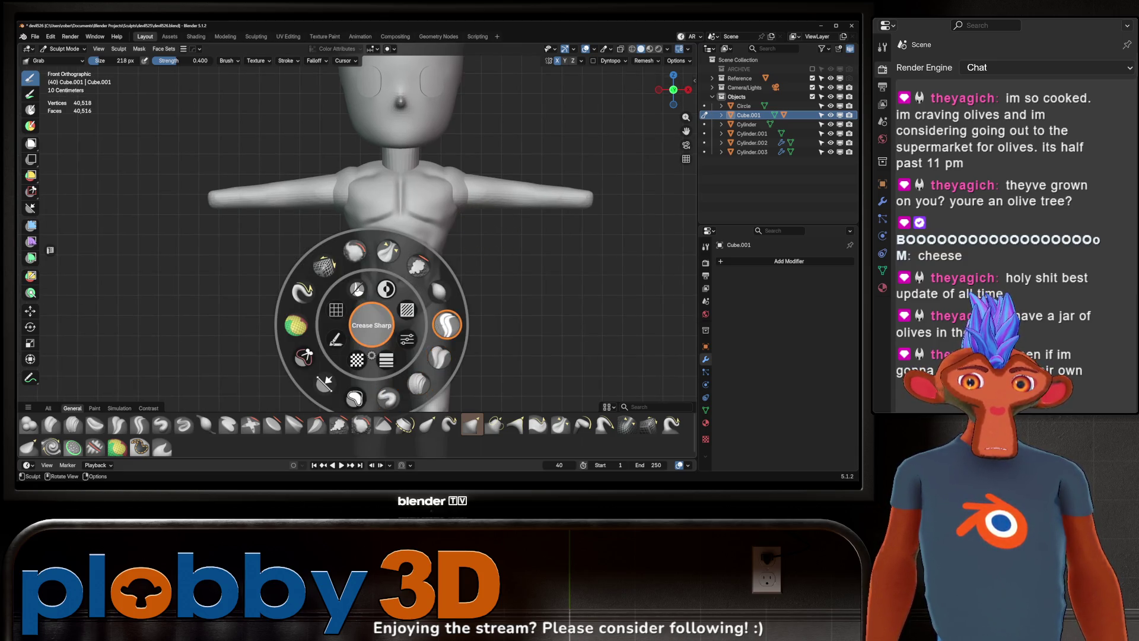
Step: With Crease Sharp at 156 px, deepen the oblique and ab lines, checking the torso front and back
{"action": "left_click", "coordinate": [447, 324]}
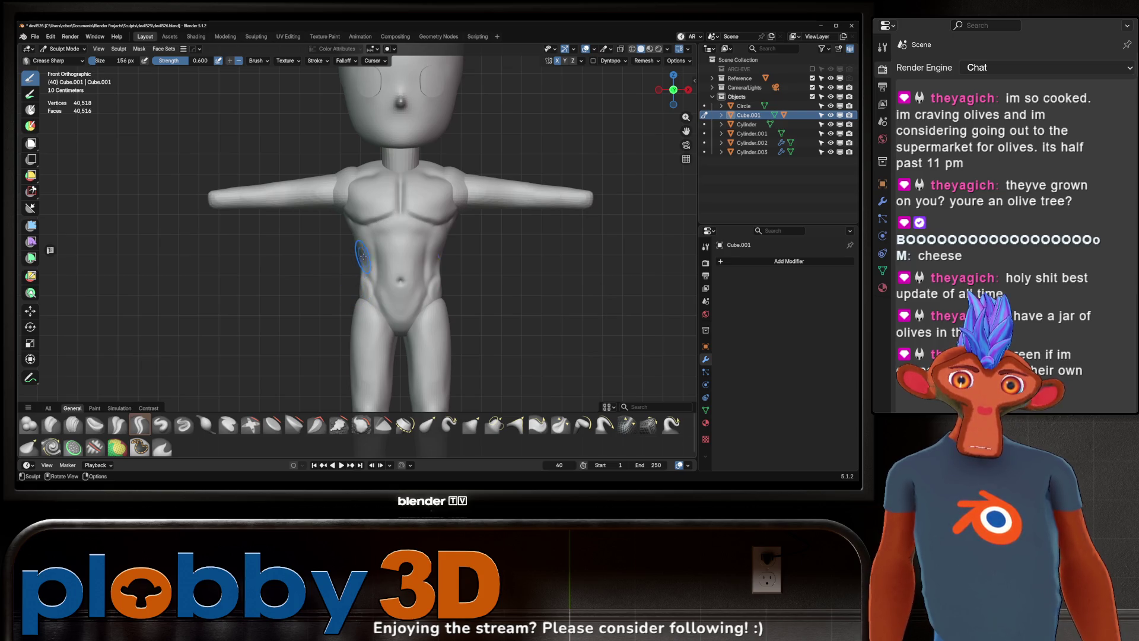
{"action": "scroll", "coordinate": [394, 188], "scroll_direction": "down", "scroll_amount": 3}
{"action": "mouse_move", "coordinate": [382, 254]}
{"action": "middle_mouse_down"}
{"action": "mouse_move", "coordinate": [381, 235]}
{"action": "mouse_move", "coordinate": [420, 216]}
{"action": "mouse_move", "coordinate": [462, 252]}
{"action": "mouse_move", "coordinate": [467, 281]}
{"action": "mouse_move", "coordinate": [488, 283]}
{"action": "middle_mouse_up"}
{"action": "scroll", "coordinate": [437, 207], "scroll_direction": "up", "scroll_amount": 4}
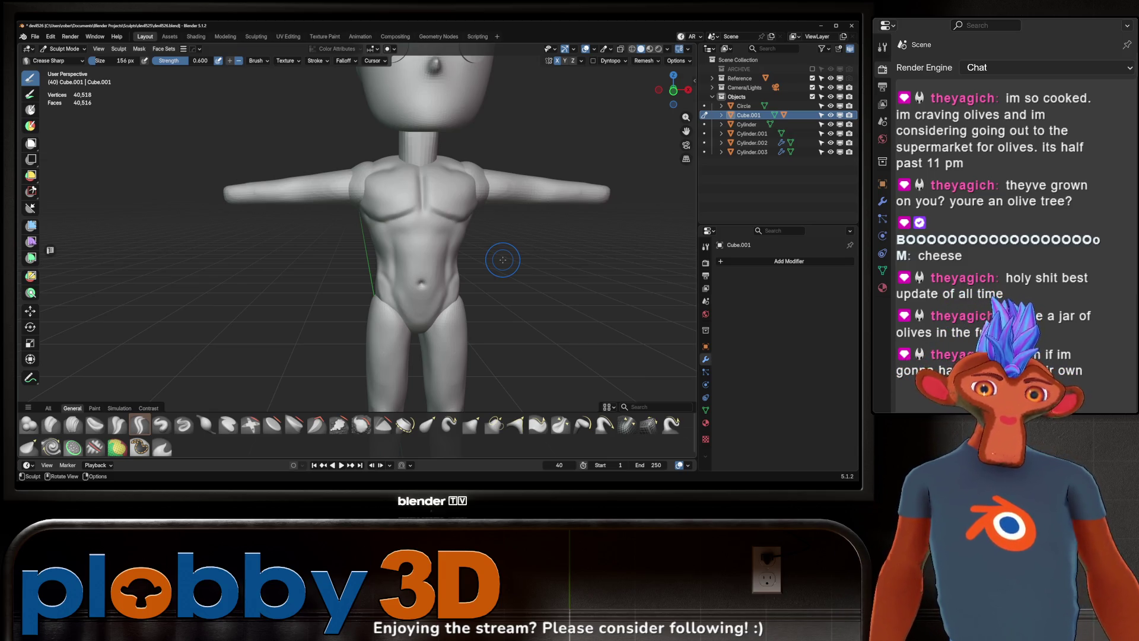
{"action": "middle_click_drag", "start_coordinate": [347, 260], "coordinate": [357, 267]}
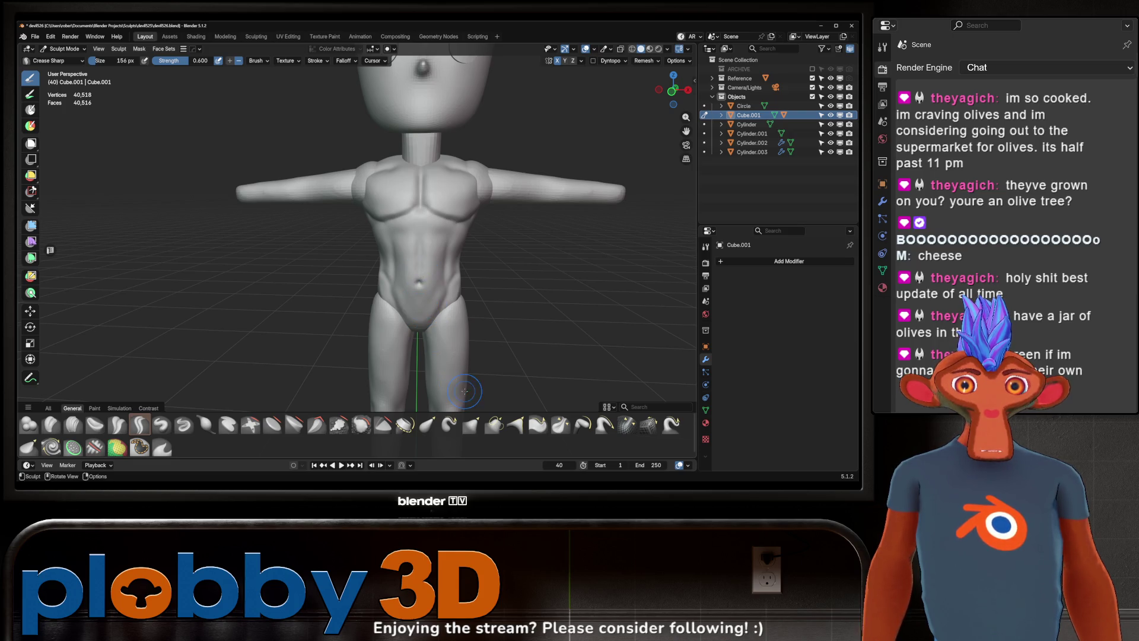
{"action": "mouse_move", "coordinate": [500, 215]}
{"action": "middle_mouse_down"}
{"action": "mouse_move", "coordinate": [428, 223]}
{"action": "mouse_move", "coordinate": [491, 220]}
{"action": "mouse_move", "coordinate": [524, 242]}
{"action": "mouse_move", "coordinate": [466, 234]}
{"action": "mouse_move", "coordinate": [466, 244]}
{"action": "middle_mouse_up"}
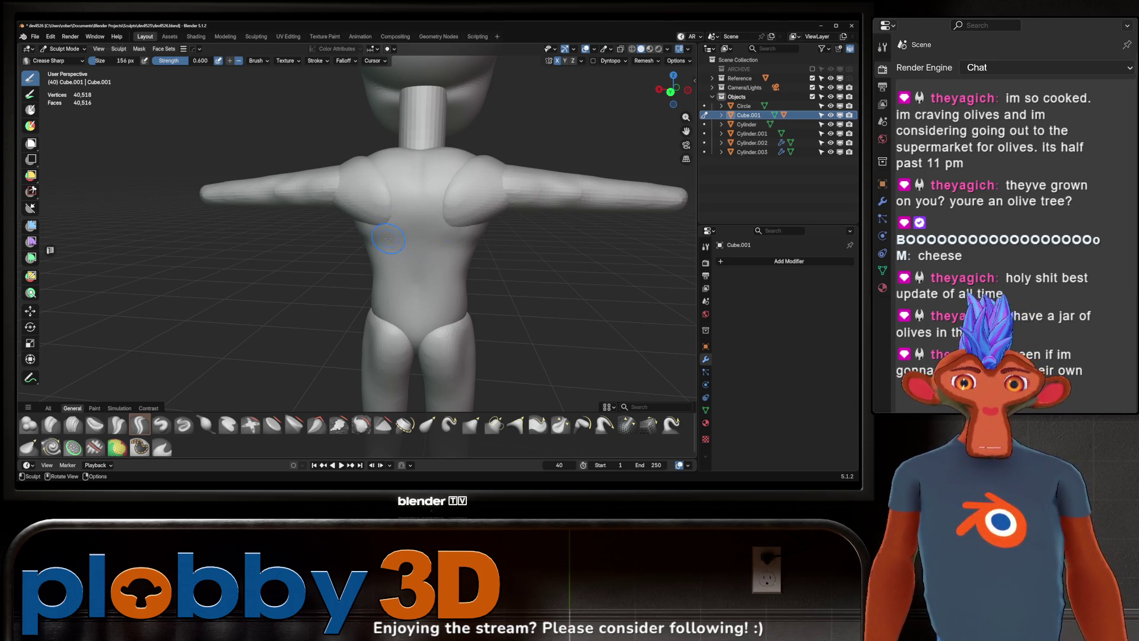
{"action": "middle_click_drag", "start_coordinate": [402, 216], "coordinate": [552, 223]}
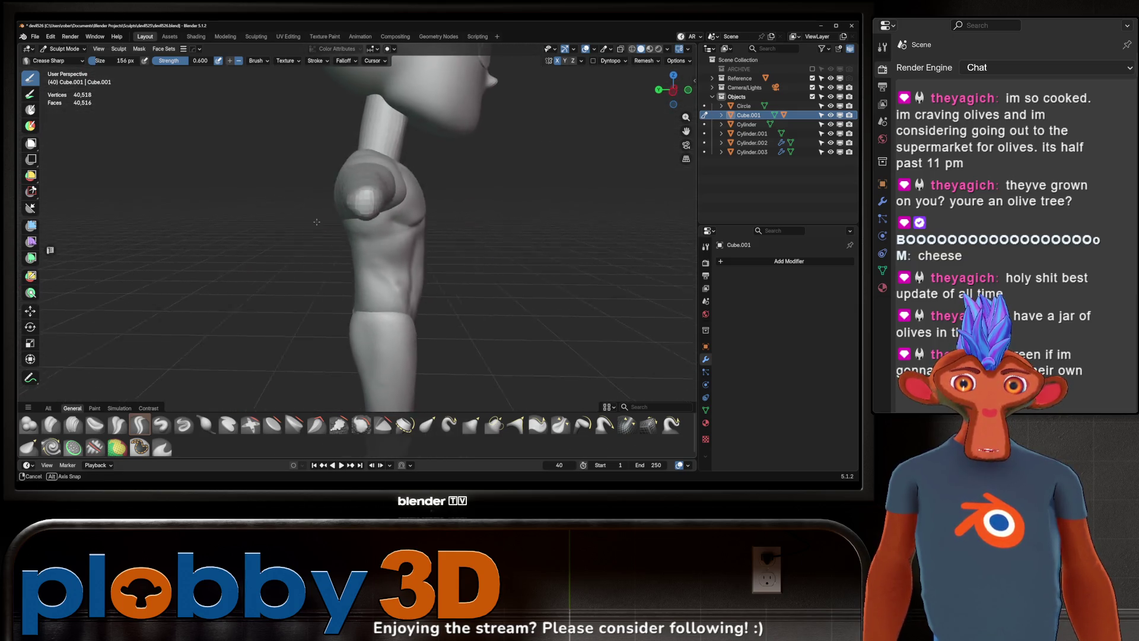
{"action": "mouse_move", "coordinate": [552, 223]}
{"action": "middle_mouse_down"}
{"action": "mouse_move", "coordinate": [676, 222]}
{"action": "mouse_move", "coordinate": [432, 209]}
{"action": "mouse_move", "coordinate": [485, 228]}
{"action": "middle_mouse_up"}
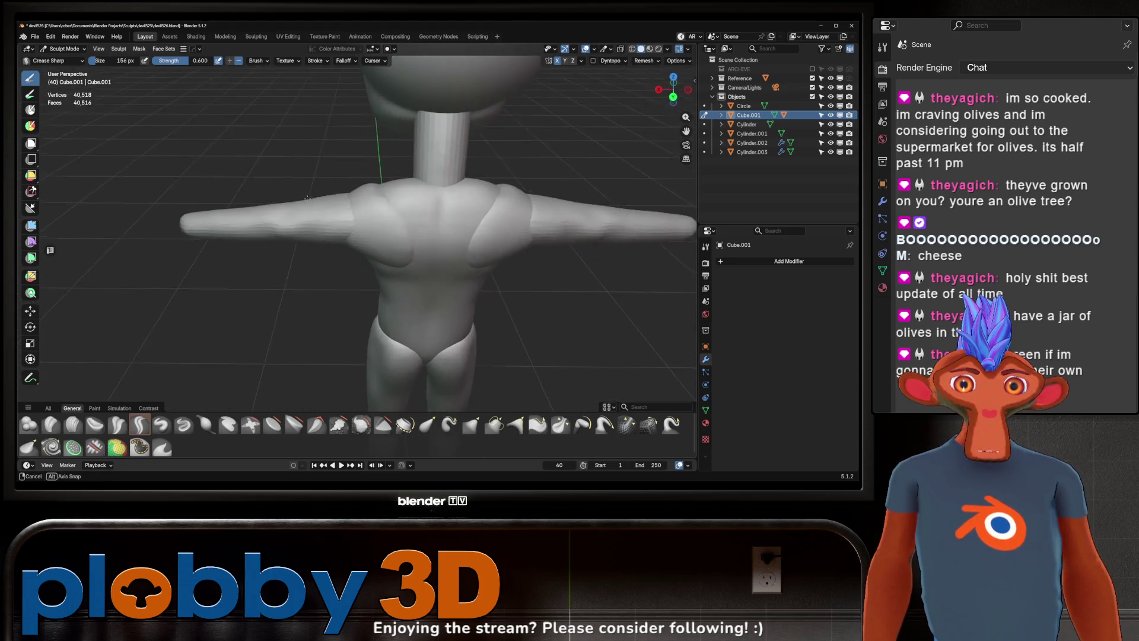
{"action": "mouse_move", "coordinate": [485, 229]}
{"action": "middle_mouse_down"}
{"action": "mouse_move", "coordinate": [397, 228]}
{"action": "mouse_move", "coordinate": [584, 240]}
{"action": "mouse_move", "coordinate": [573, 231]}
{"action": "middle_mouse_up"}
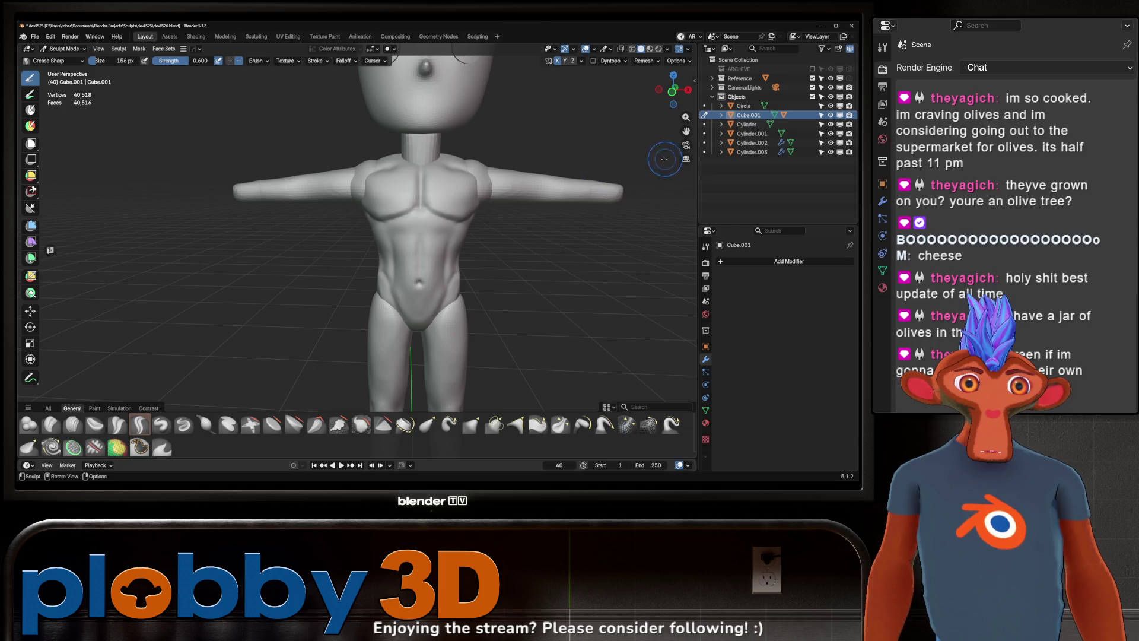
Step: Toggle the neck, arms and torso visibility in the outliner to inspect each part
{"action": "left_click", "coordinate": [831, 134]}
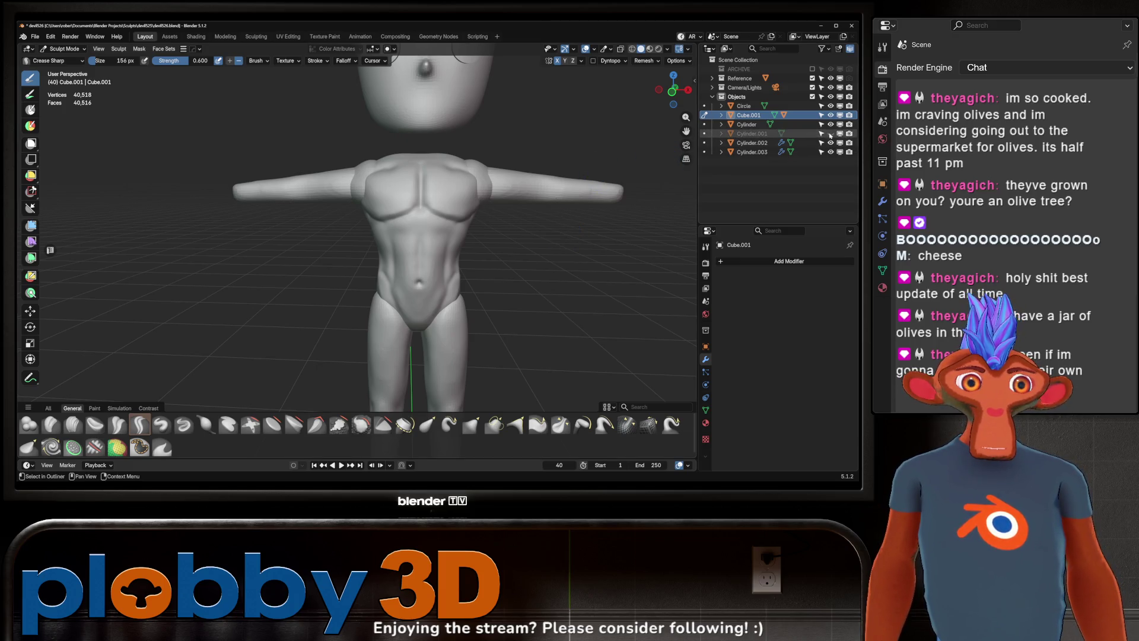
{"action": "left_click", "coordinate": [830, 134]}
{"action": "left_click", "coordinate": [830, 143]}
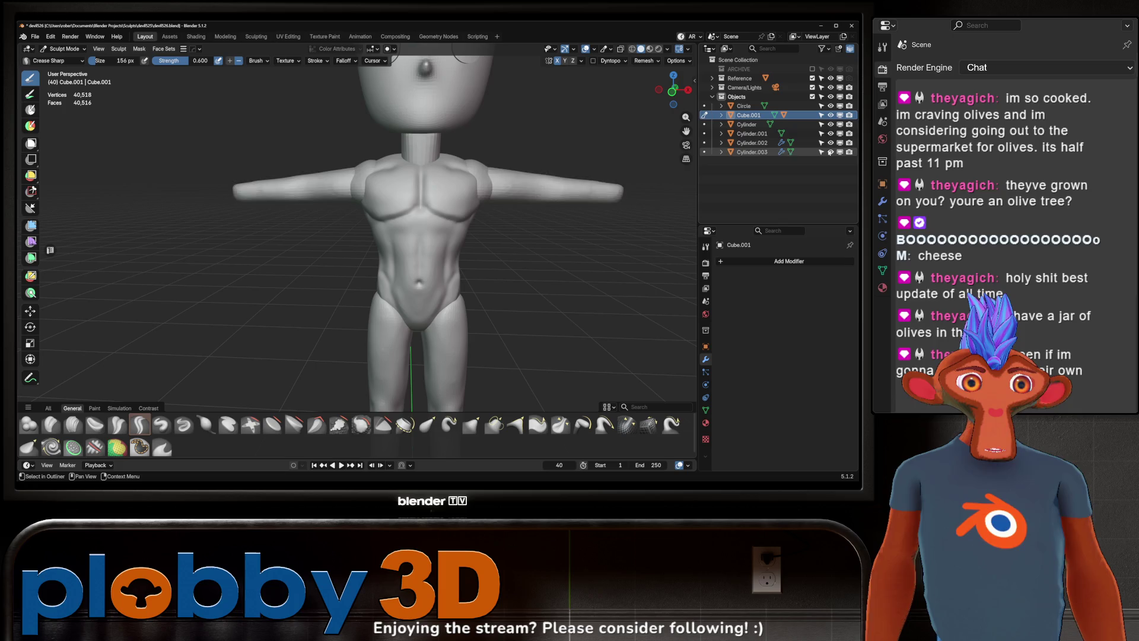
{"action": "left_click", "coordinate": [830, 152]}
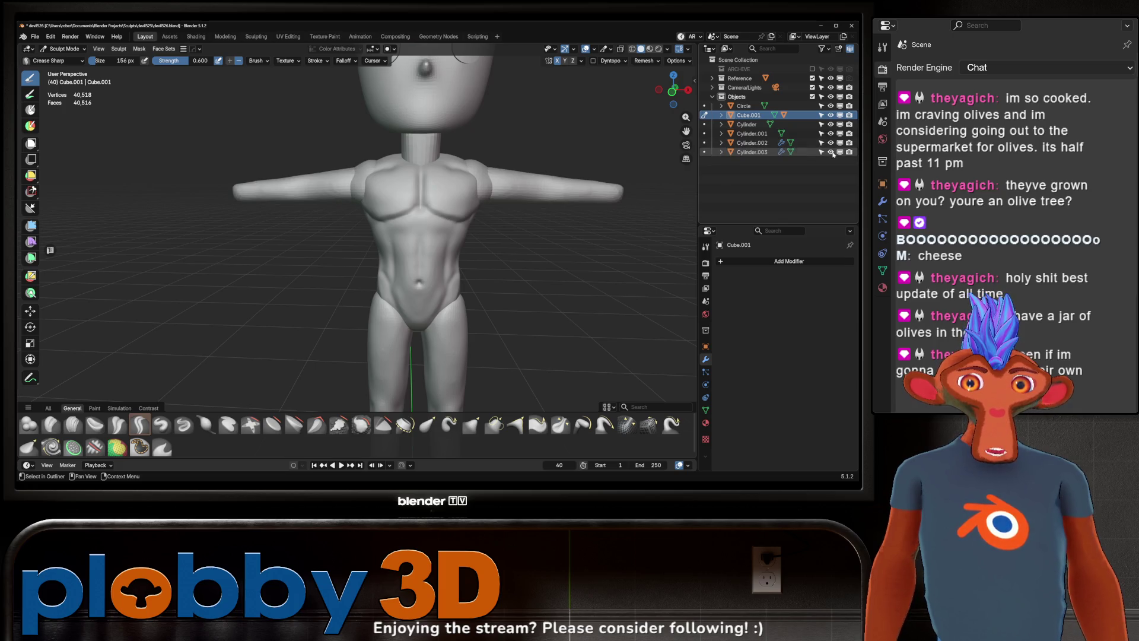
{"action": "left_click", "coordinate": [831, 115]}
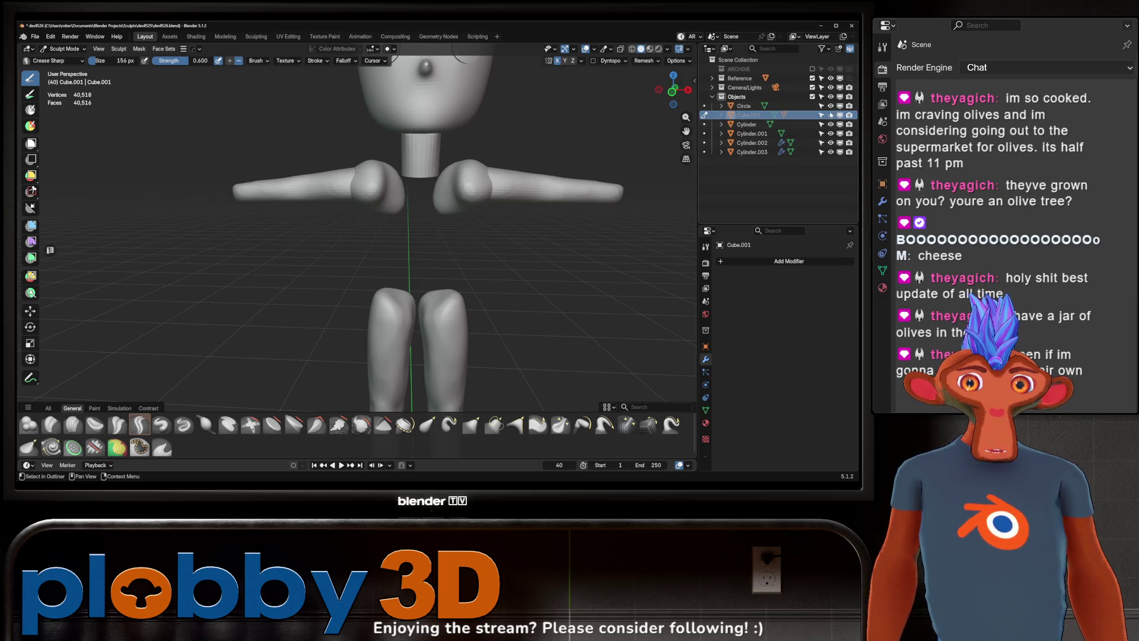
{"action": "left_click", "coordinate": [831, 115]}
Step: Toggle the head, neck and legs visibility, then switch sculpting to the shoulder piece Cube.002
{"action": "left_click", "coordinate": [831, 124]}
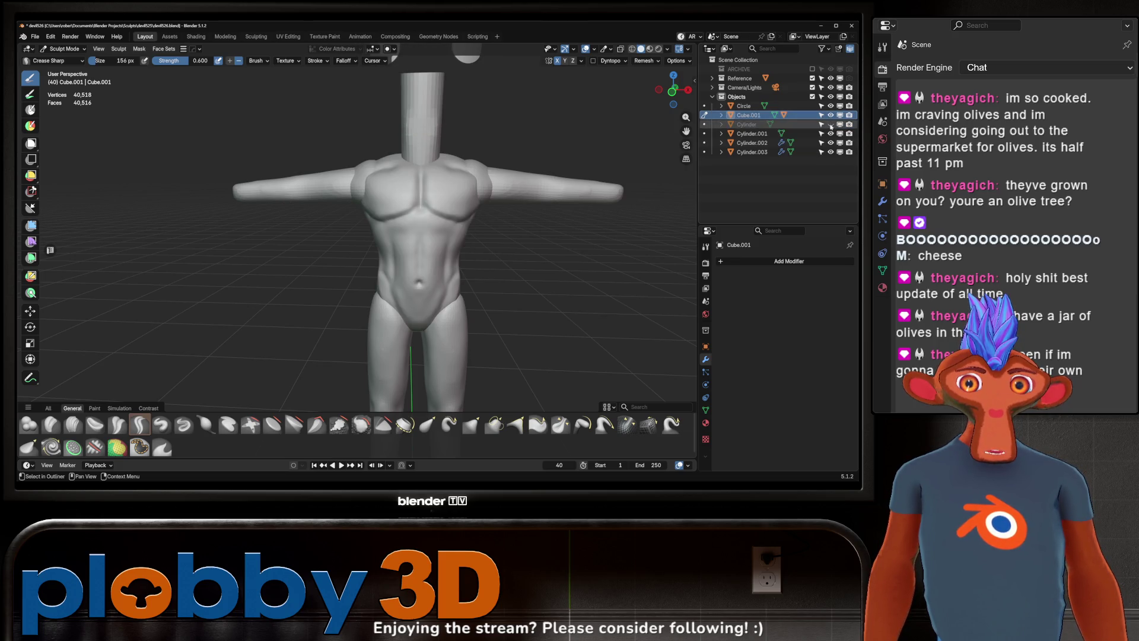
{"action": "left_click", "coordinate": [830, 124]}
{"action": "left_click", "coordinate": [831, 133]}
{"action": "left_click", "coordinate": [830, 143]}
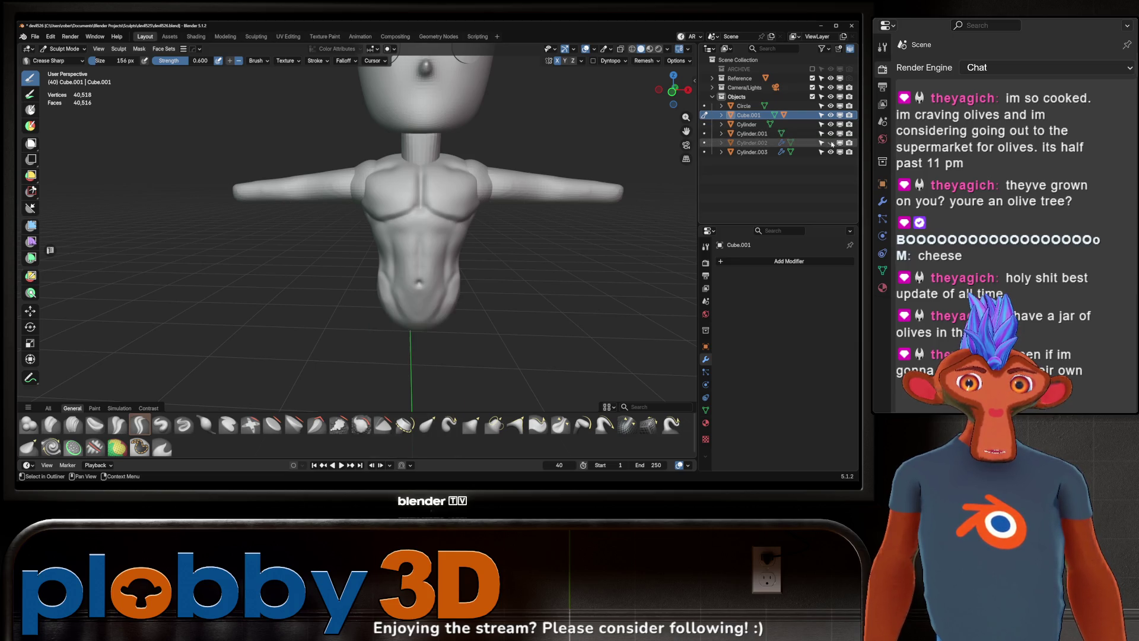
{"action": "left_click", "coordinate": [830, 143]}
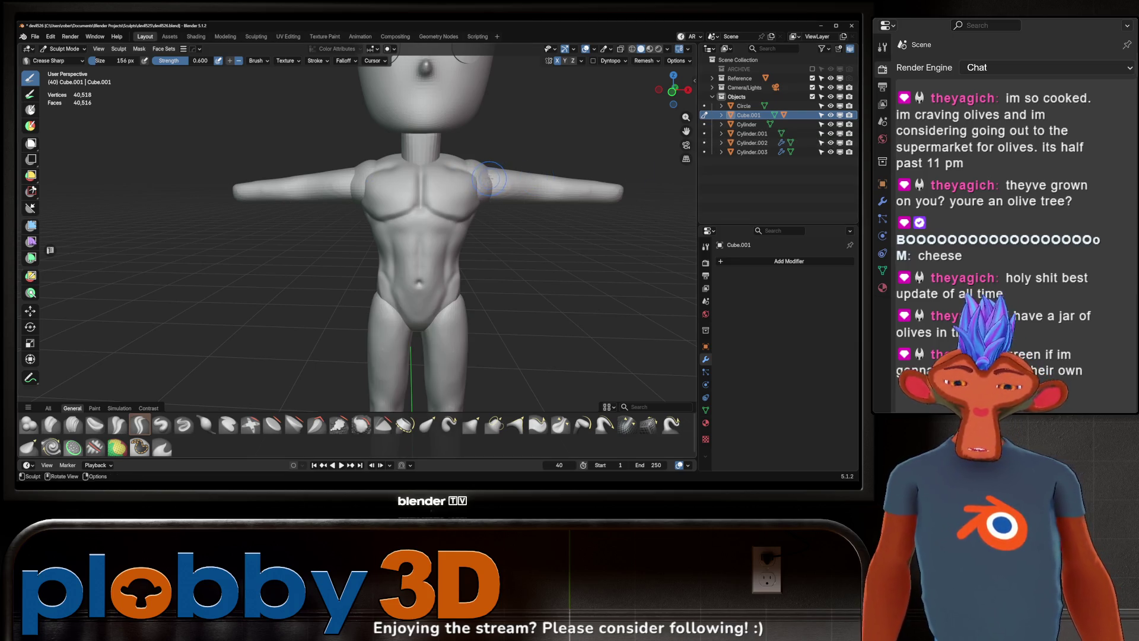
{"action": "key", "text": "alt+q"}
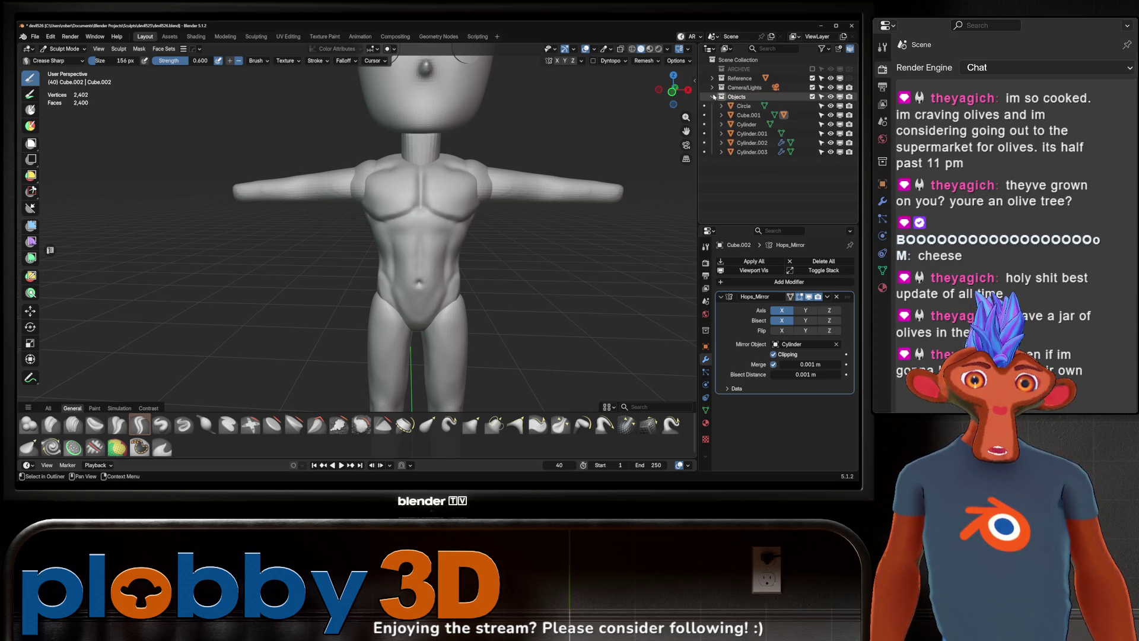
Step: Expand Cube.001 in the outliner to show Cube.002 nested beneath it and make it the sculpt object
{"action": "left_click", "coordinate": [748, 115]}
{"action": "left_click", "coordinate": [722, 115]}
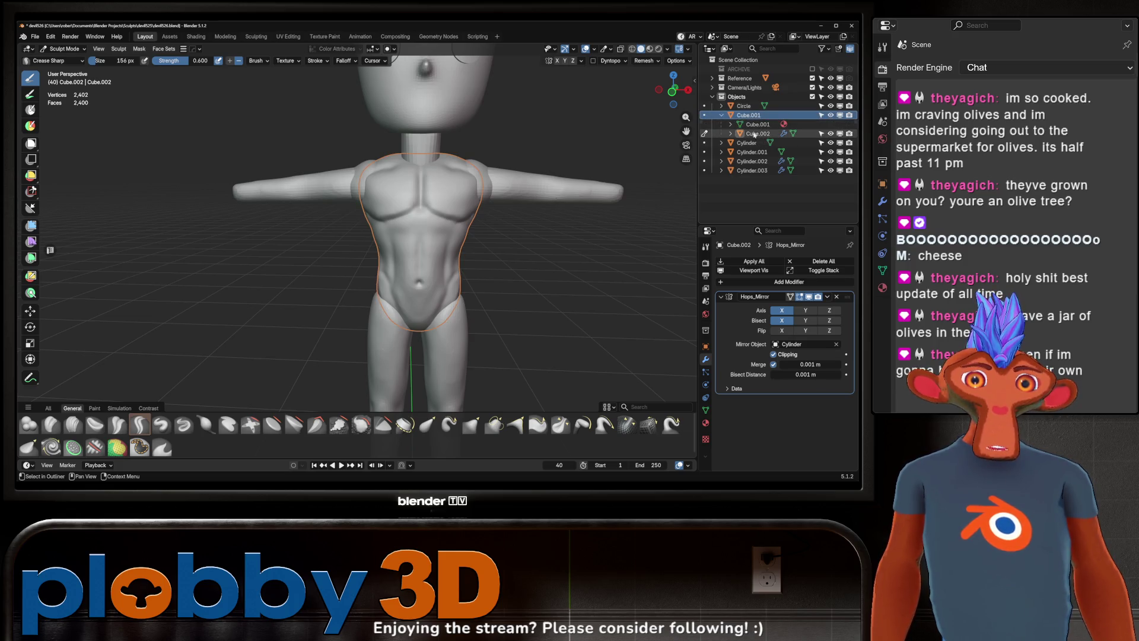
{"action": "left_click", "coordinate": [830, 136]}
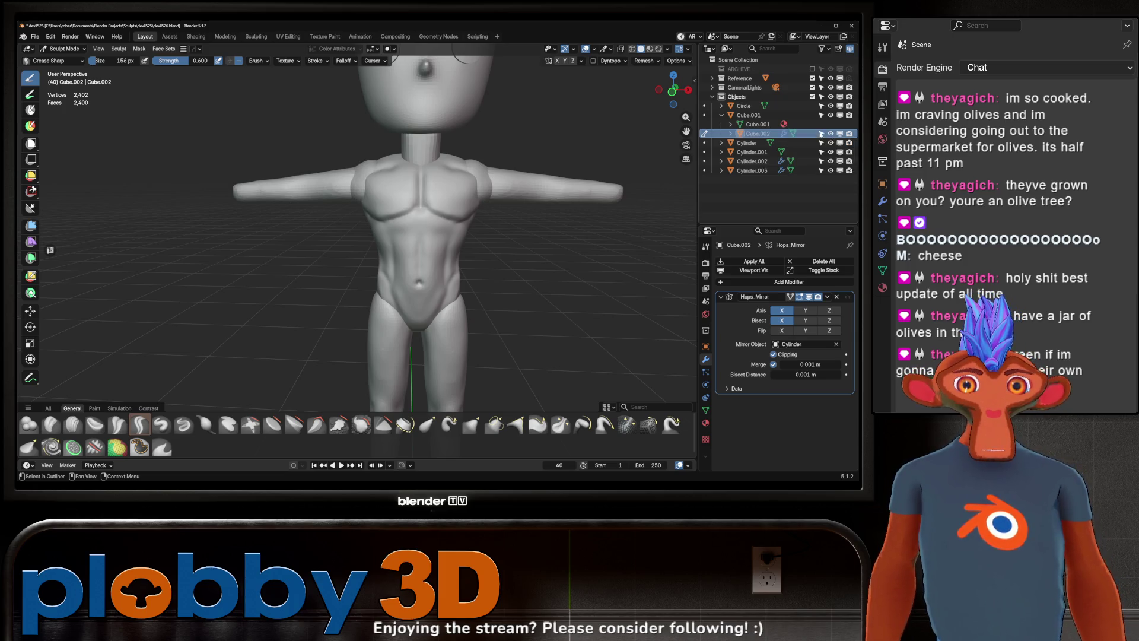
{"action": "left_click", "coordinate": [820, 134]}
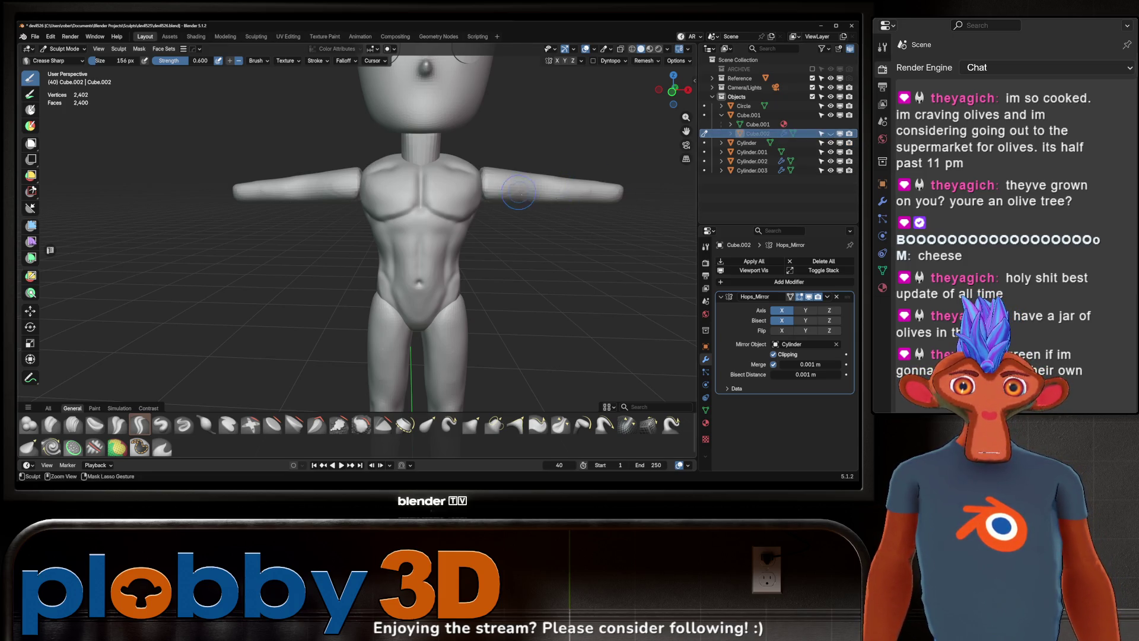
{"action": "scroll", "coordinate": [497, 218], "scroll_direction": "down", "scroll_amount": 3}
{"action": "mouse_move", "coordinate": [497, 218]}
{"action": "middle_mouse_down"}
{"action": "mouse_move", "coordinate": [492, 193]}
{"action": "mouse_move", "coordinate": [539, 189]}
{"action": "mouse_move", "coordinate": [466, 183]}
{"action": "middle_mouse_up"}
{"action": "scroll", "coordinate": [497, 194], "scroll_direction": "up", "scroll_amount": 3}
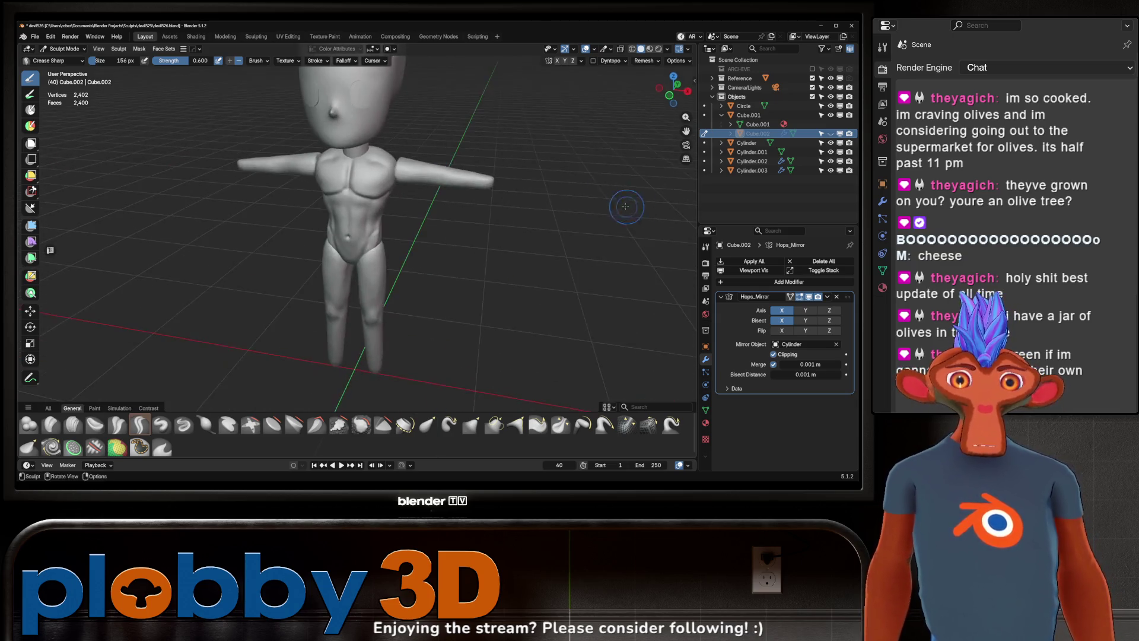
{"action": "middle_click_drag", "start_coordinate": [636, 211], "coordinate": [560, 180]}
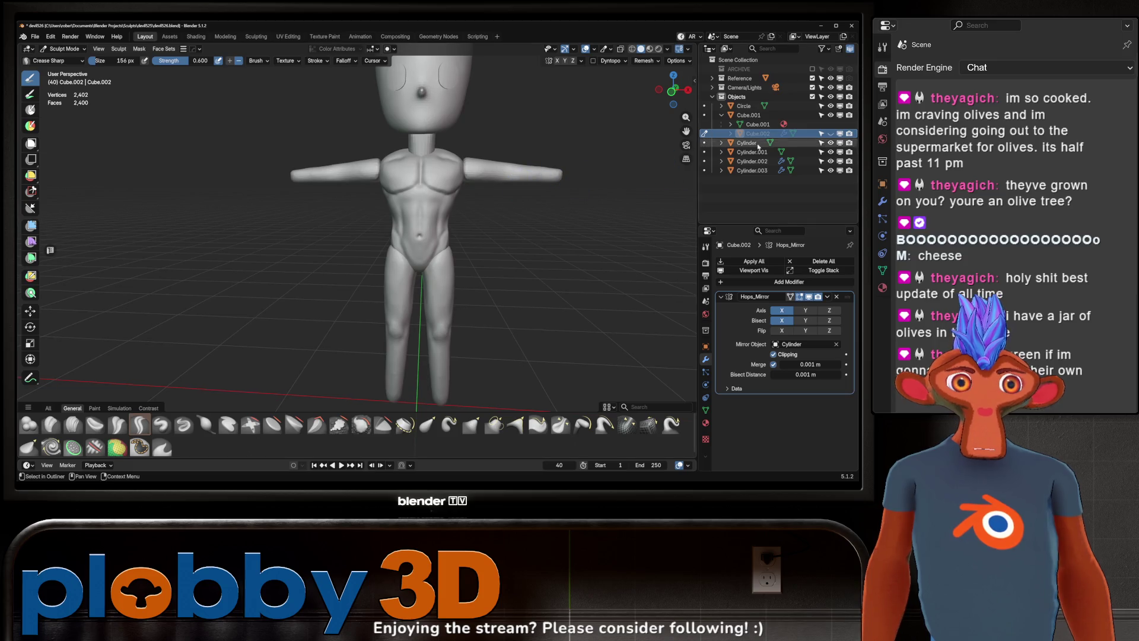
{"action": "mouse_move", "coordinate": [444, 163]}
{"action": "middle_mouse_down"}
{"action": "mouse_move", "coordinate": [528, 158]}
{"action": "mouse_move", "coordinate": [511, 192]}
{"action": "mouse_move", "coordinate": [486, 196]}
{"action": "mouse_move", "coordinate": [471, 181]}
{"action": "mouse_move", "coordinate": [494, 215]}
{"action": "middle_mouse_up"}
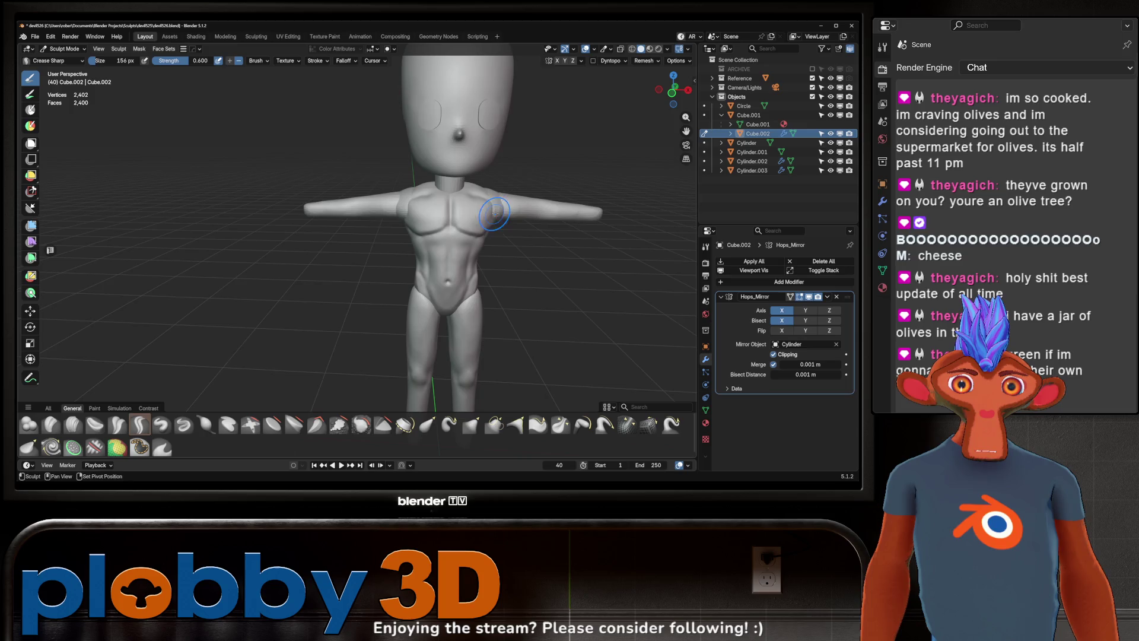
{"action": "scroll", "coordinate": [494, 215], "scroll_direction": "down", "scroll_amount": 3}
{"action": "middle_click_drag", "start_coordinate": [494, 215], "coordinate": [491, 185]}
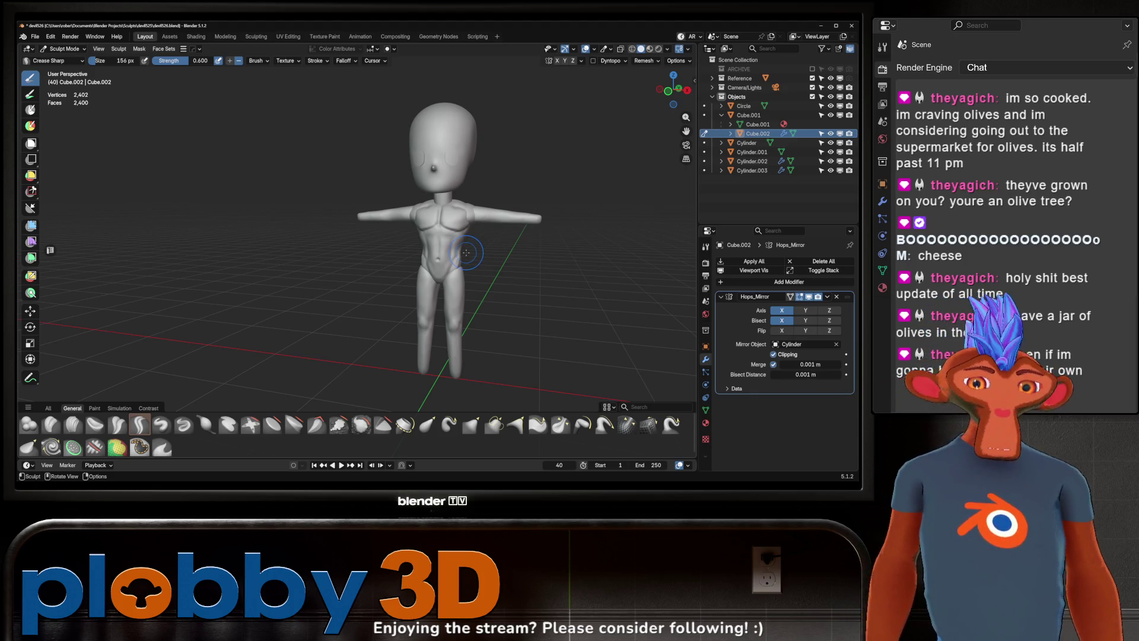
{"action": "middle_click_drag", "start_coordinate": [327, 292], "coordinate": [372, 275]}
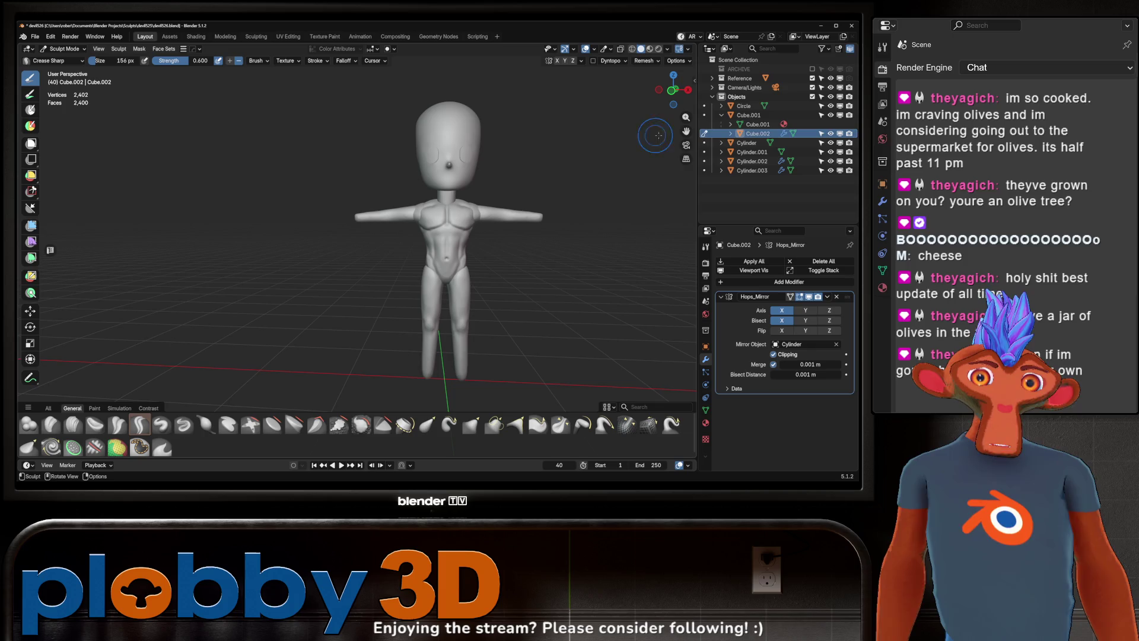
{"action": "left_click", "coordinate": [748, 115]}
Step: In Object Mode, parent the eye circles to the head Cylinder
{"action": "key", "text": "ctrl+Tab"}
{"action": "left_click", "coordinate": [415, 207]}
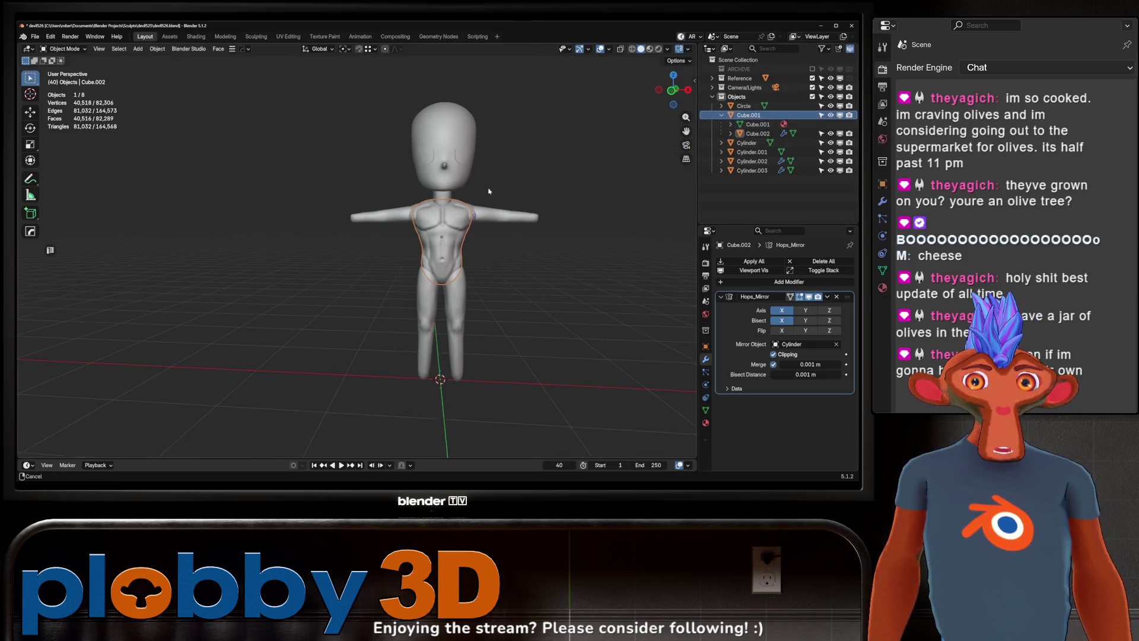
{"action": "left_click", "coordinate": [437, 178]}
{"action": "left_click", "coordinate": [442, 145], "text": "shift"}
{"action": "key", "text": "ctrl+p"}
{"action": "left_click", "coordinate": [452, 157]}
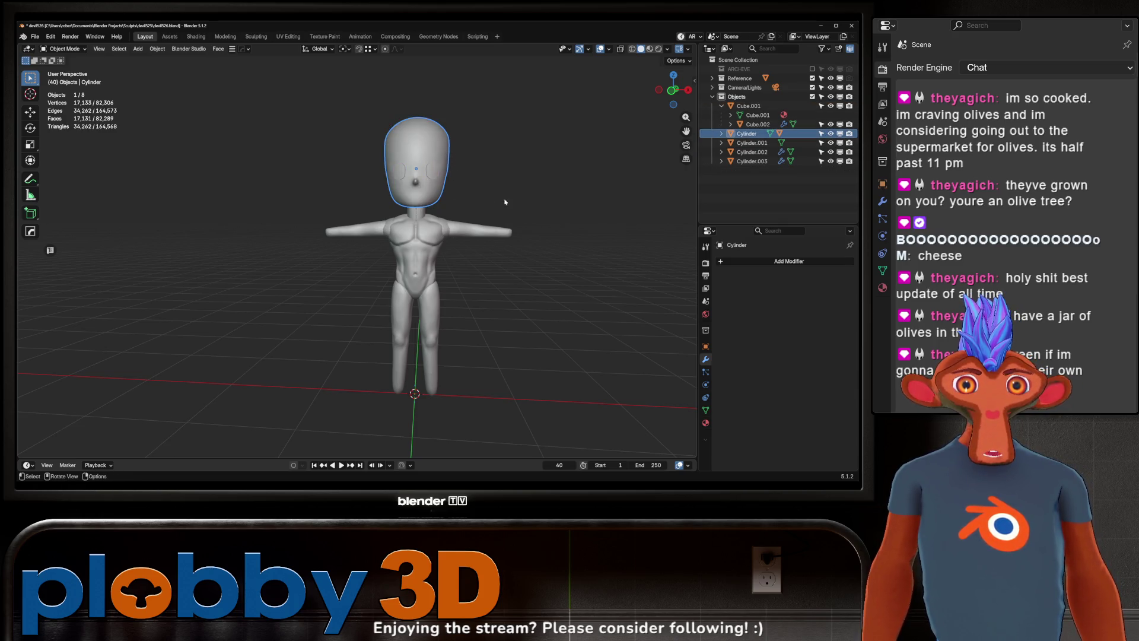
Step: Scale the head to 0.753, lower it along Z onto the neck and shift it slightly along Y
{"action": "key", "text": "s"}
{"action": "left_click", "coordinate": [515, 242]}
{"action": "key", "text": "g"}
{"action": "key", "text": "z"}
{"action": "left_click", "coordinate": [510, 246]}
{"action": "mouse_move", "coordinate": [511, 245]}
{"action": "middle_mouse_down"}
{"action": "mouse_move", "coordinate": [422, 223]}
{"action": "mouse_move", "coordinate": [477, 202]}
{"action": "mouse_move", "coordinate": [475, 214]}
{"action": "middle_mouse_up"}
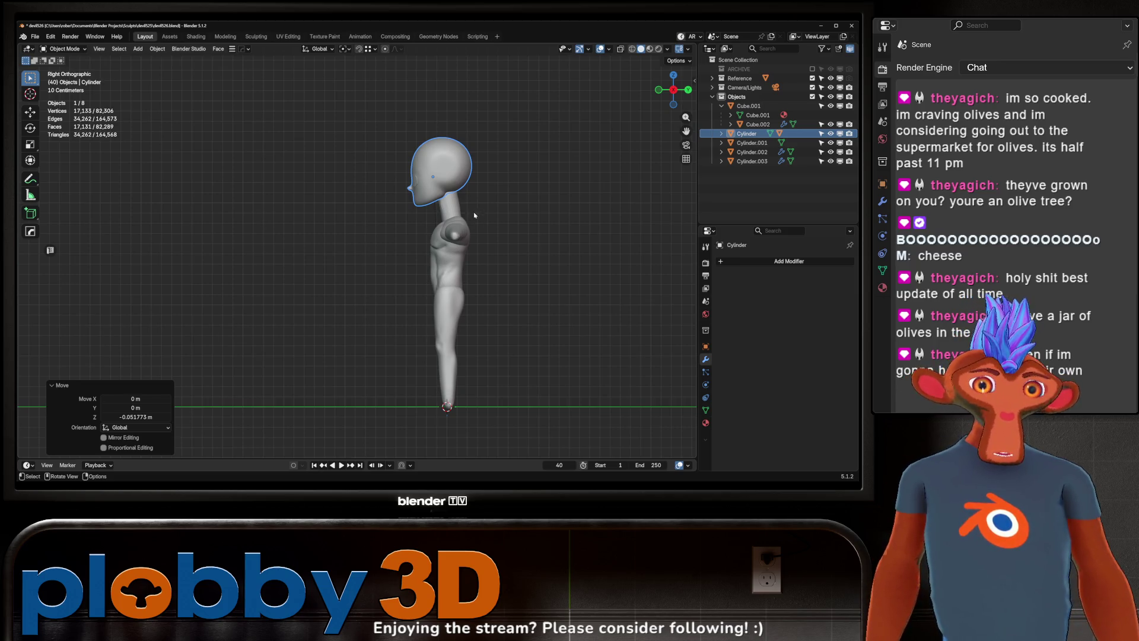
{"action": "key", "text": "r"}
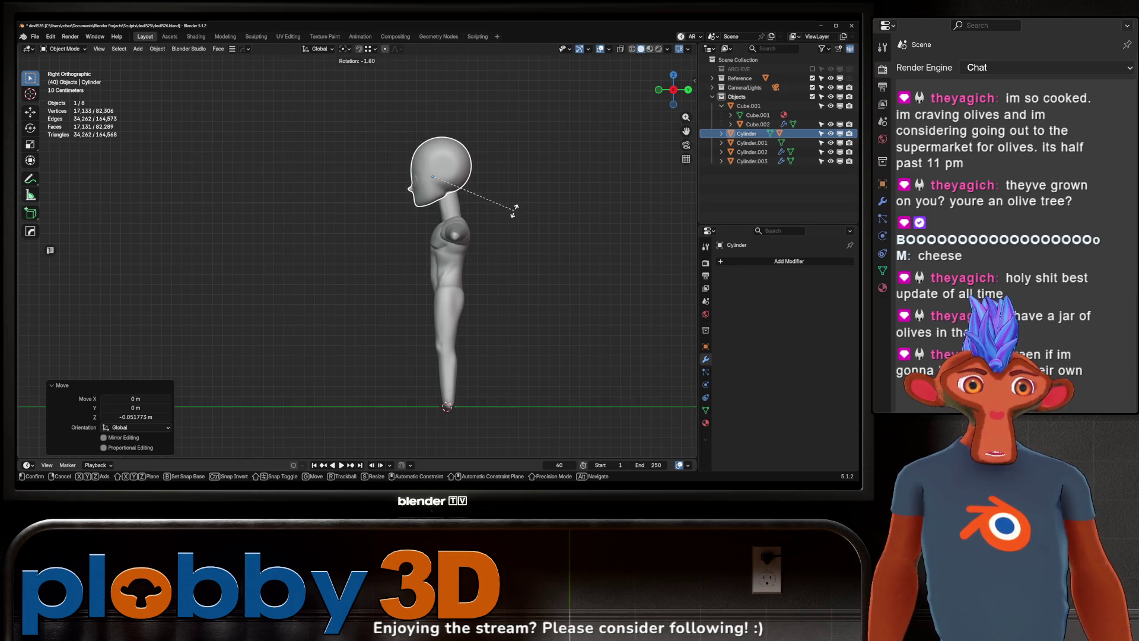
{"action": "right_click", "coordinate": [514, 211]}
{"action": "key", "text": "g"}
{"action": "key", "text": "y"}
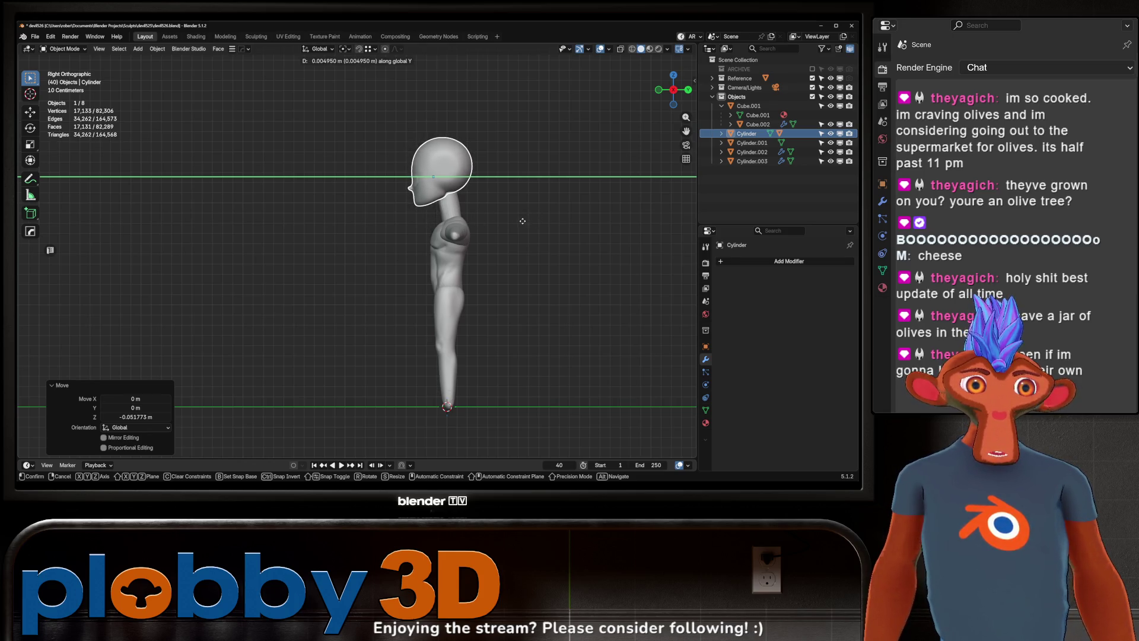
{"action": "left_click", "coordinate": [522, 224]}
Step: Shift the neck Cylinder.001 0.024 m along Y, then fine-tune the head's position from a side view
{"action": "left_click", "coordinate": [451, 210]}
{"action": "key", "text": "g"}
{"action": "key", "text": "y"}
{"action": "left_click", "coordinate": [519, 215]}
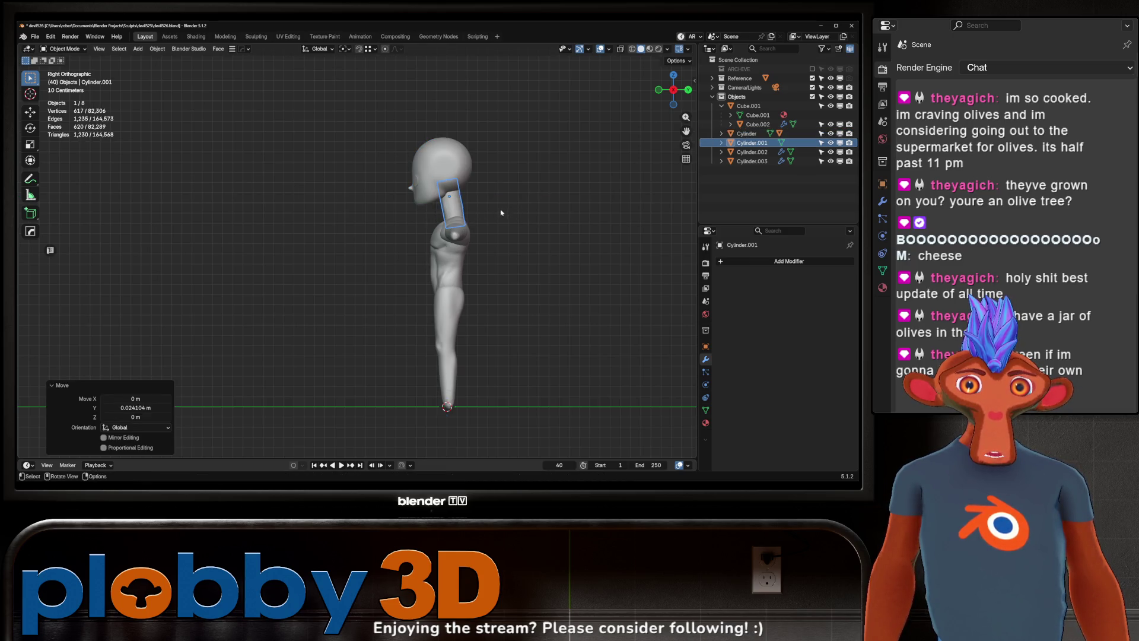
{"action": "mouse_move", "coordinate": [497, 213]}
{"action": "middle_mouse_down"}
{"action": "mouse_move", "coordinate": [396, 207]}
{"action": "mouse_move", "coordinate": [542, 215]}
{"action": "middle_mouse_up"}
{"action": "key", "text": "KP_3"}
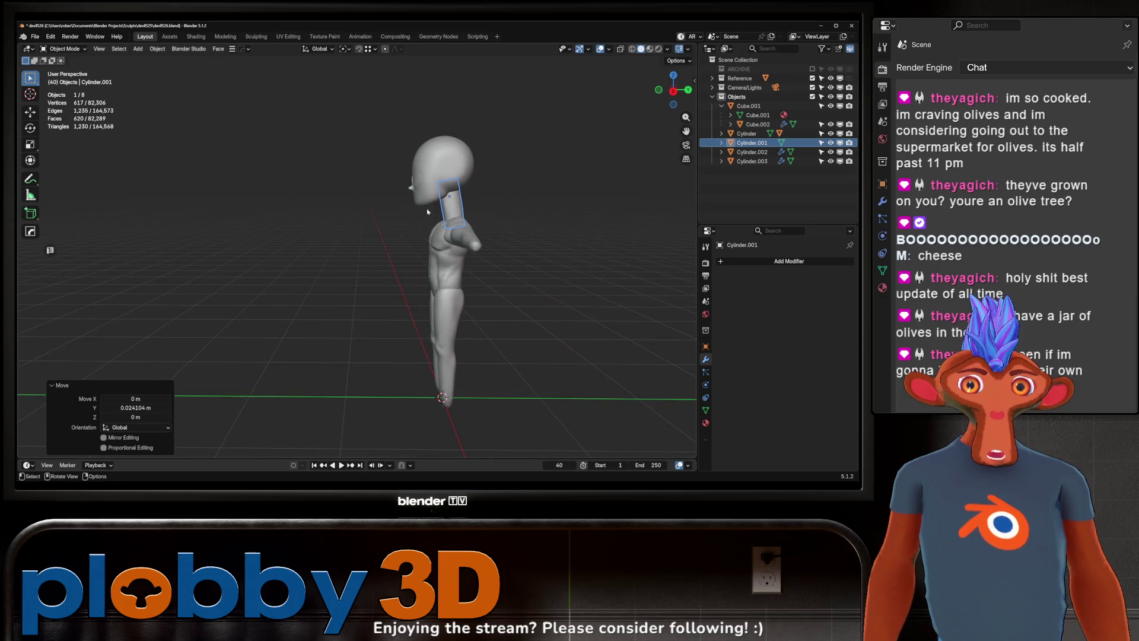
{"action": "left_click", "coordinate": [472, 186]}
{"action": "key", "text": "KP_3"}
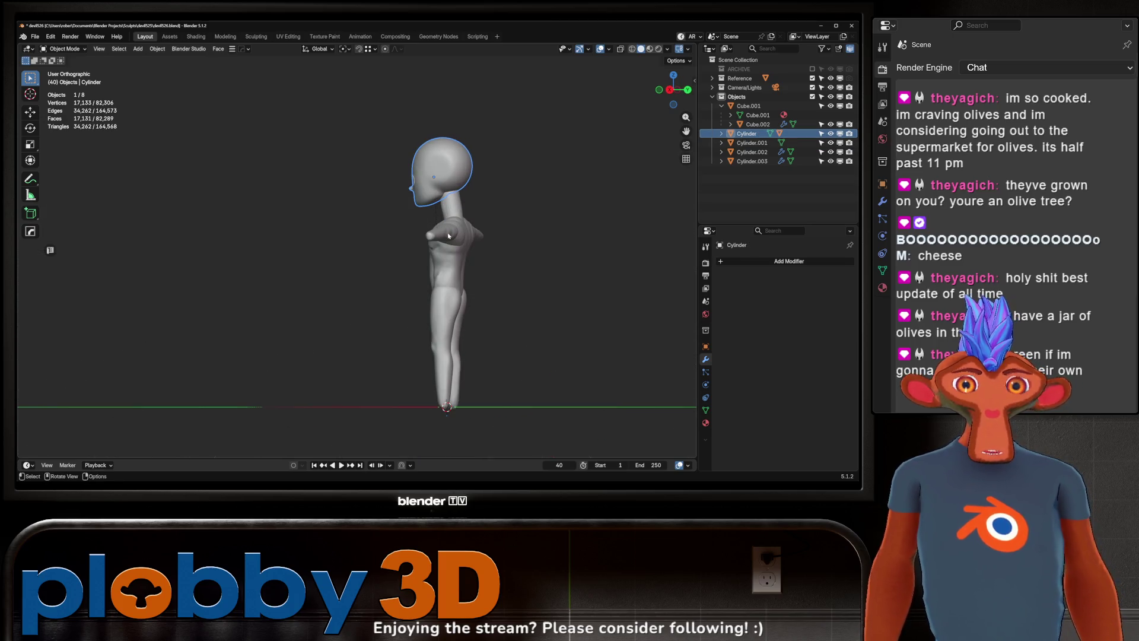
{"action": "key", "text": "g"}
{"action": "left_click", "coordinate": [482, 207]}
{"action": "mouse_move", "coordinate": [483, 206]}
{"action": "middle_mouse_down"}
{"action": "mouse_move", "coordinate": [455, 212]}
{"action": "mouse_move", "coordinate": [537, 244]}
{"action": "mouse_move", "coordinate": [461, 207]}
{"action": "middle_mouse_up"}
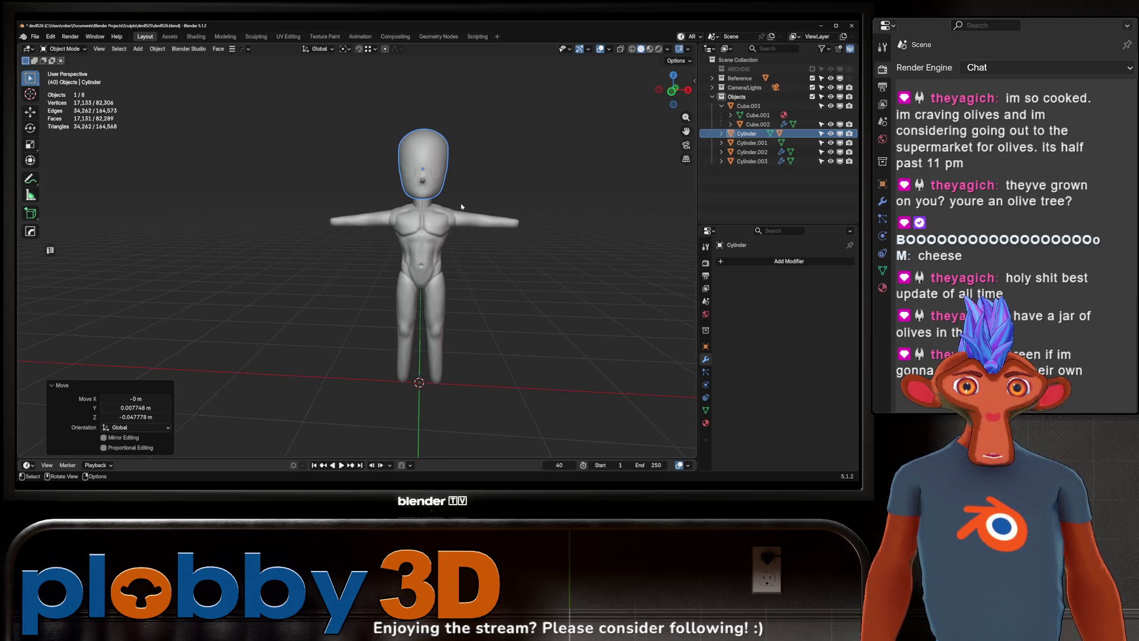
{"action": "left_click", "coordinate": [648, 49]}
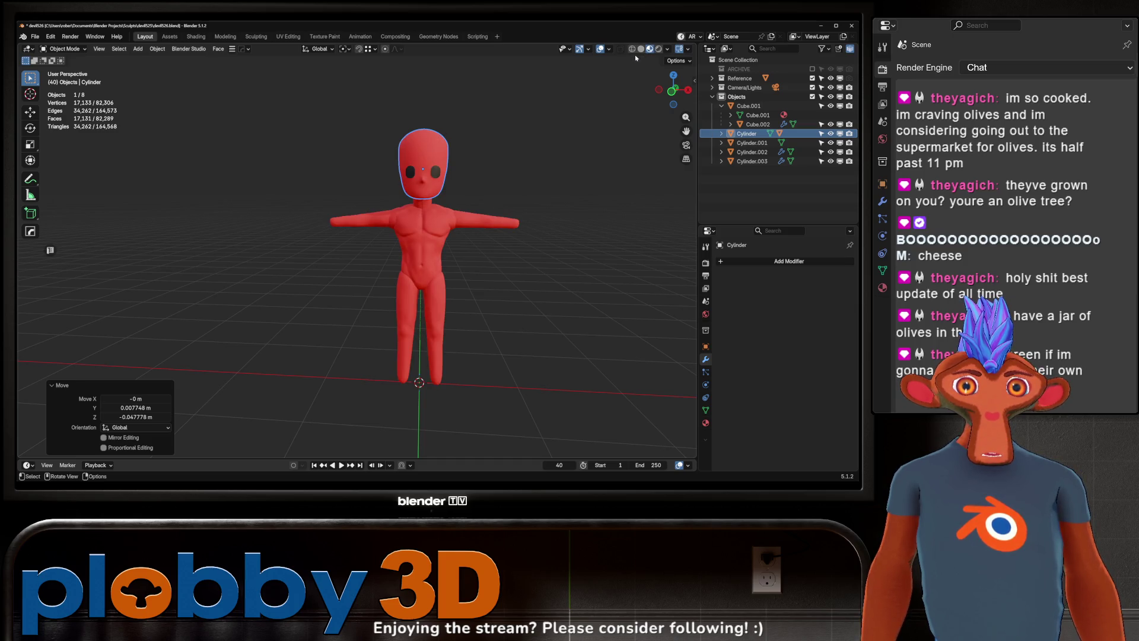
{"action": "left_click", "coordinate": [642, 50]}
{"action": "mouse_move", "coordinate": [455, 269]}
{"action": "middle_mouse_down", "text": "shift"}
{"action": "mouse_move", "coordinate": [458, 215]}
{"action": "mouse_move", "coordinate": [406, 210]}
{"action": "mouse_move", "coordinate": [398, 233]}
{"action": "middle_mouse_up", "text": "shift"}
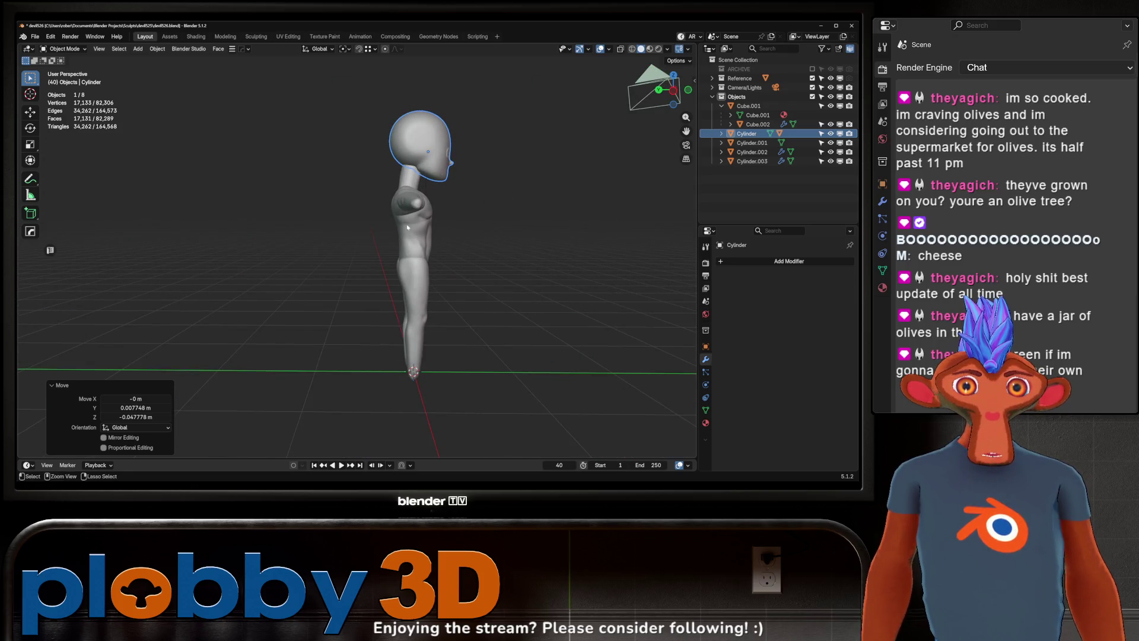
{"action": "scroll", "coordinate": [407, 225], "scroll_direction": "up", "scroll_amount": 5}
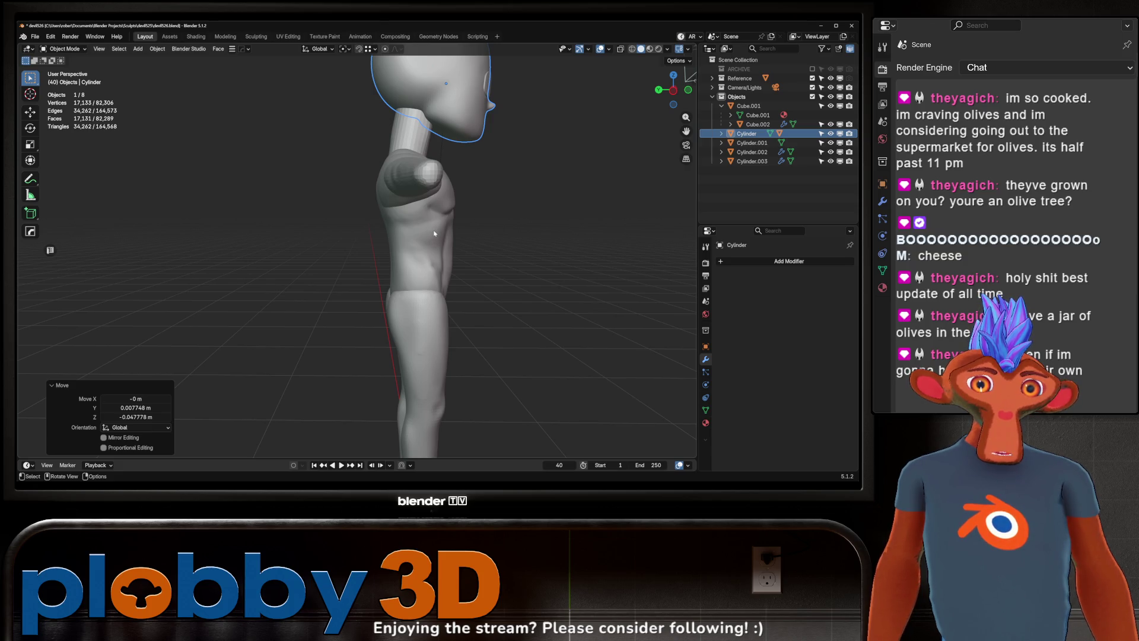
{"action": "mouse_move", "coordinate": [433, 231]}
{"action": "middle_mouse_down"}
{"action": "mouse_move", "coordinate": [396, 232]}
{"action": "mouse_move", "coordinate": [431, 230]}
{"action": "middle_mouse_up"}
{"action": "left_click", "coordinate": [429, 230]}
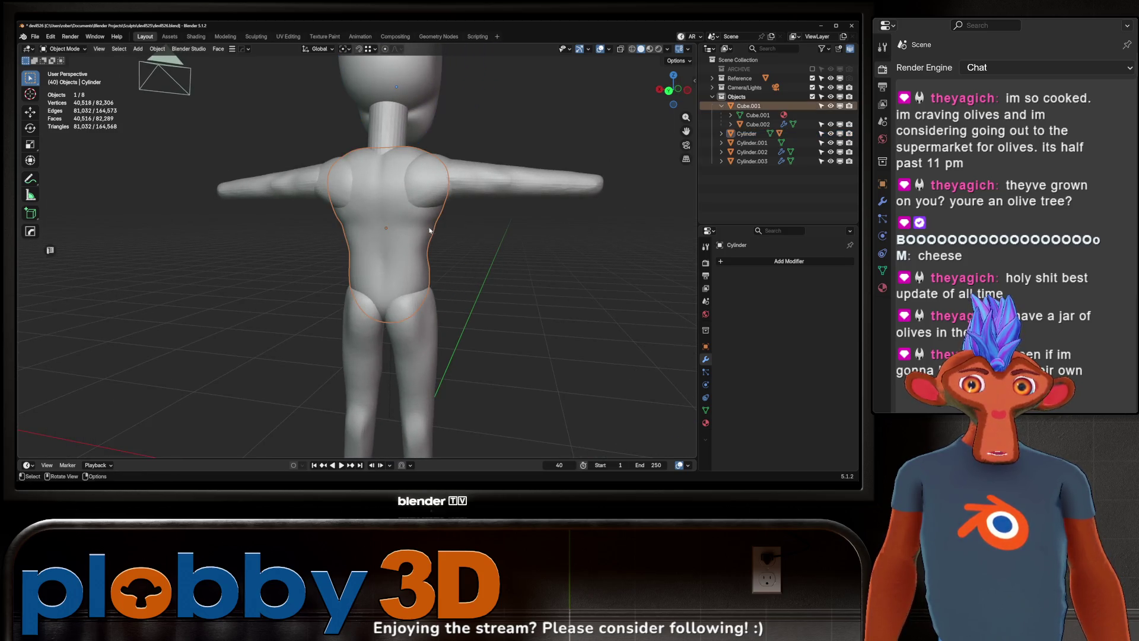
Step: Back in Sculpt Mode from a rear view, crease a lower-back muscle line and pinch the hip creases tighter
{"action": "key", "text": "ctrl+Tab"}
{"action": "left_click", "coordinate": [480, 252]}
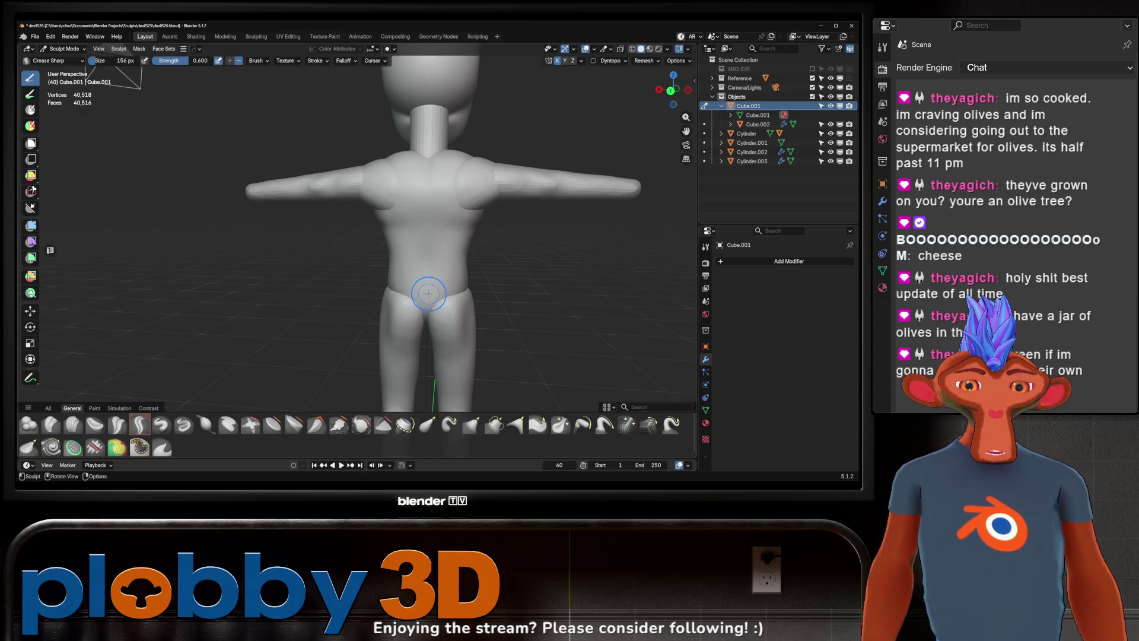
{"action": "key", "text": "KP_1"}
{"action": "key", "text": "ctrl+KP_1"}
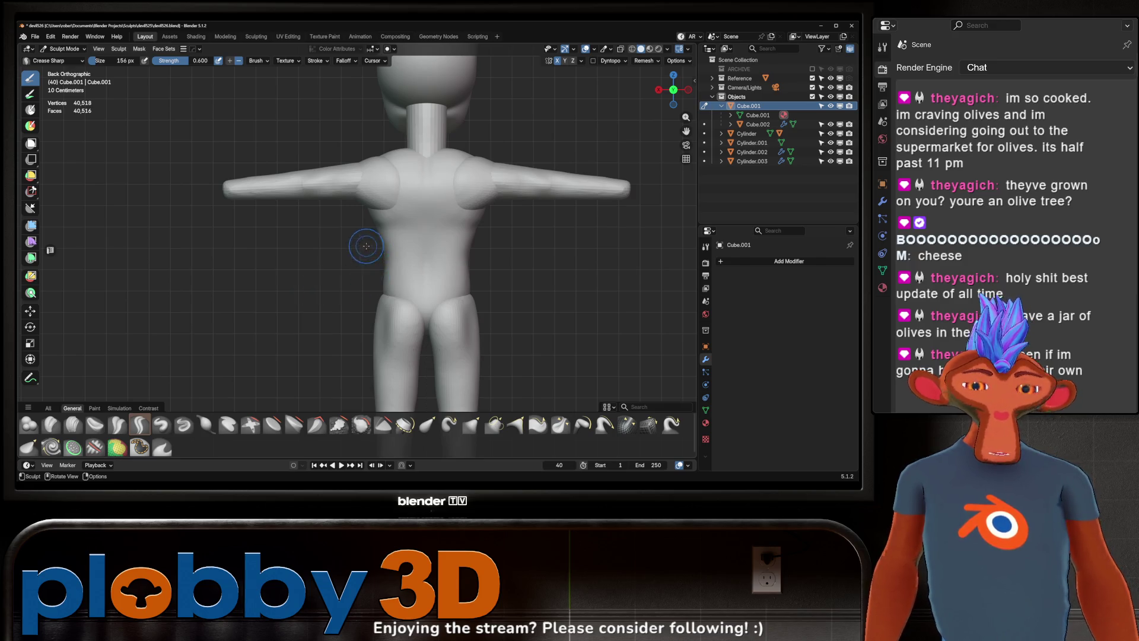
{"action": "mouse_move", "coordinate": [394, 261]}
{"action": "left_mouse_down"}
{"action": "mouse_move", "coordinate": [460, 271]}
{"action": "mouse_move", "coordinate": [407, 284]}
{"action": "mouse_move", "coordinate": [418, 300]}
{"action": "mouse_move", "coordinate": [443, 269]}
{"action": "mouse_move", "coordinate": [417, 296]}
{"action": "left_mouse_up"}
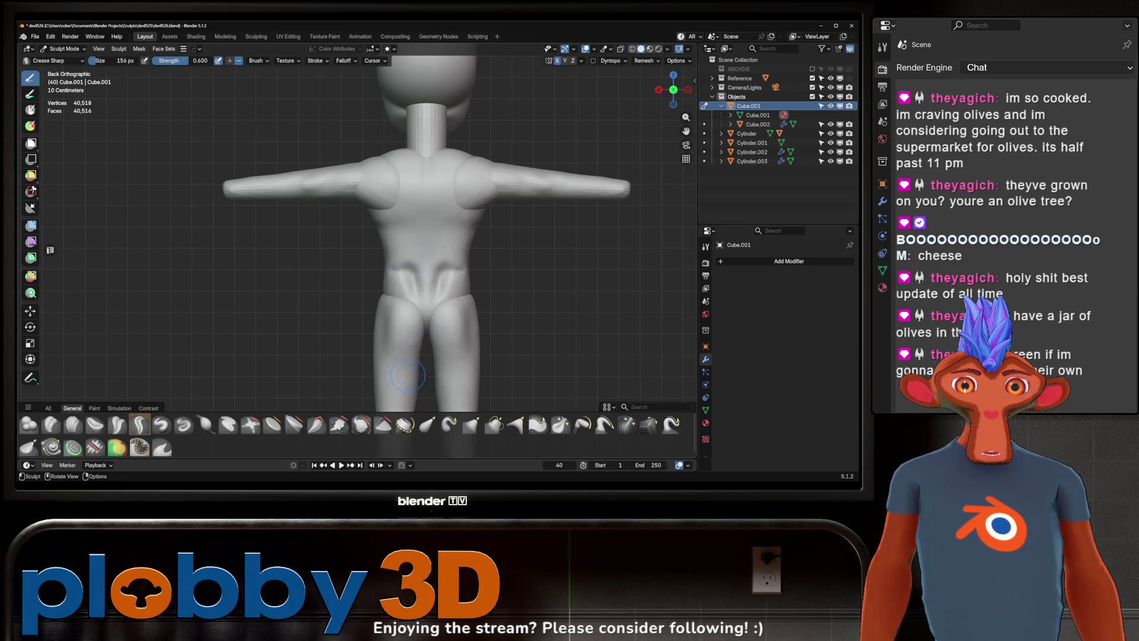
{"action": "key", "text": "w"}
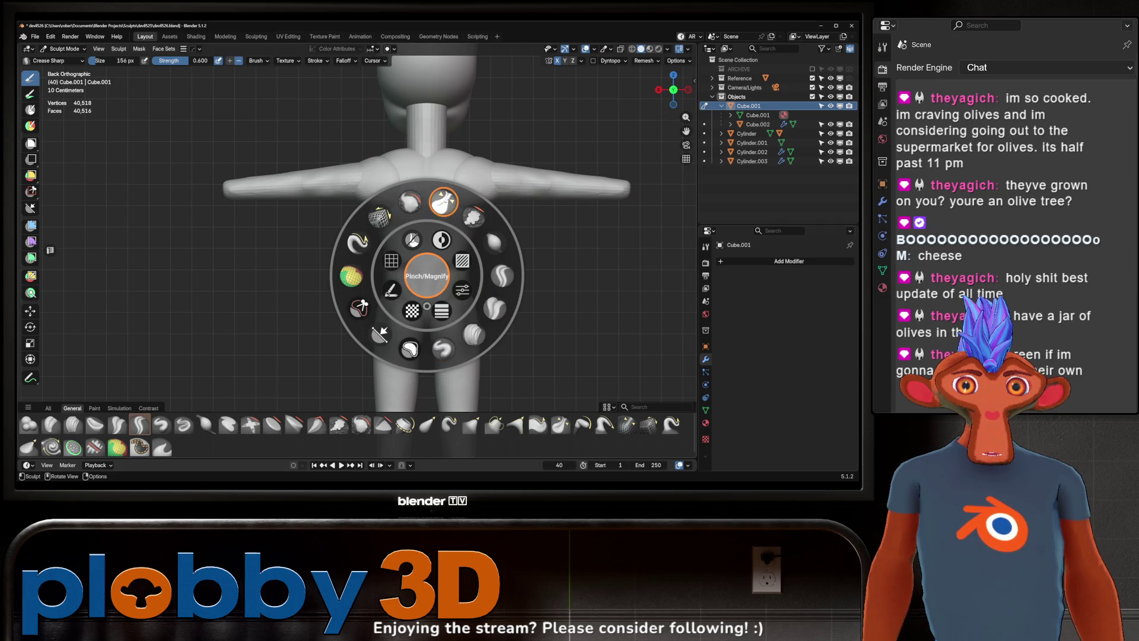
{"action": "left_click", "coordinate": [443, 202]}
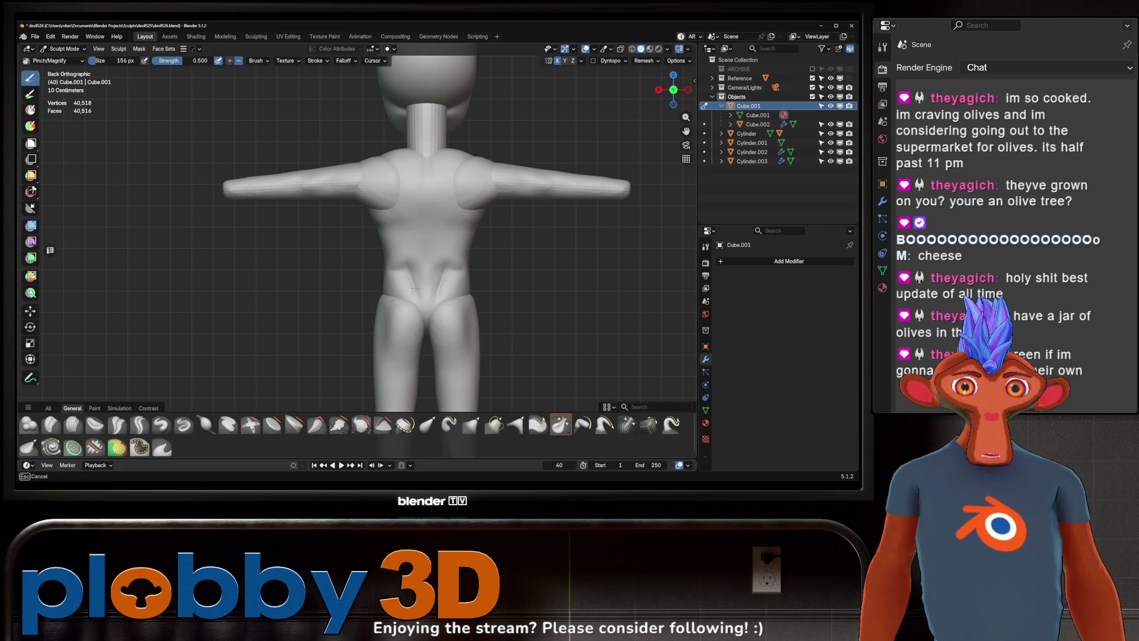
{"action": "left_click_drag", "start_coordinate": [417, 284], "coordinate": [446, 260]}
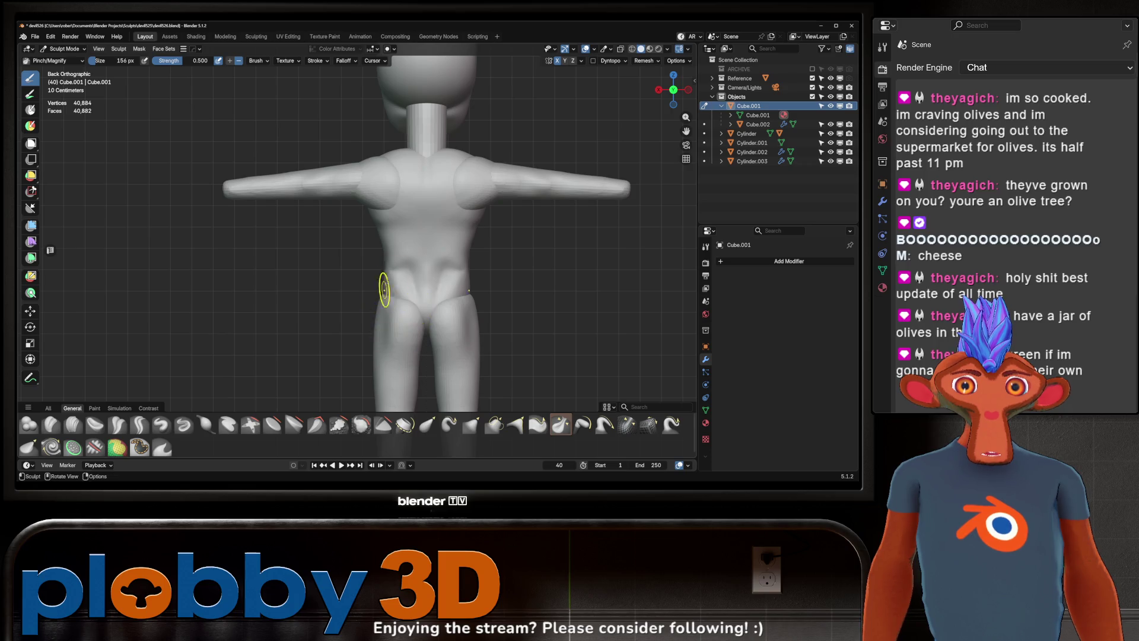
{"action": "middle_click_drag", "start_coordinate": [381, 298], "coordinate": [370, 288], "text": "shift"}
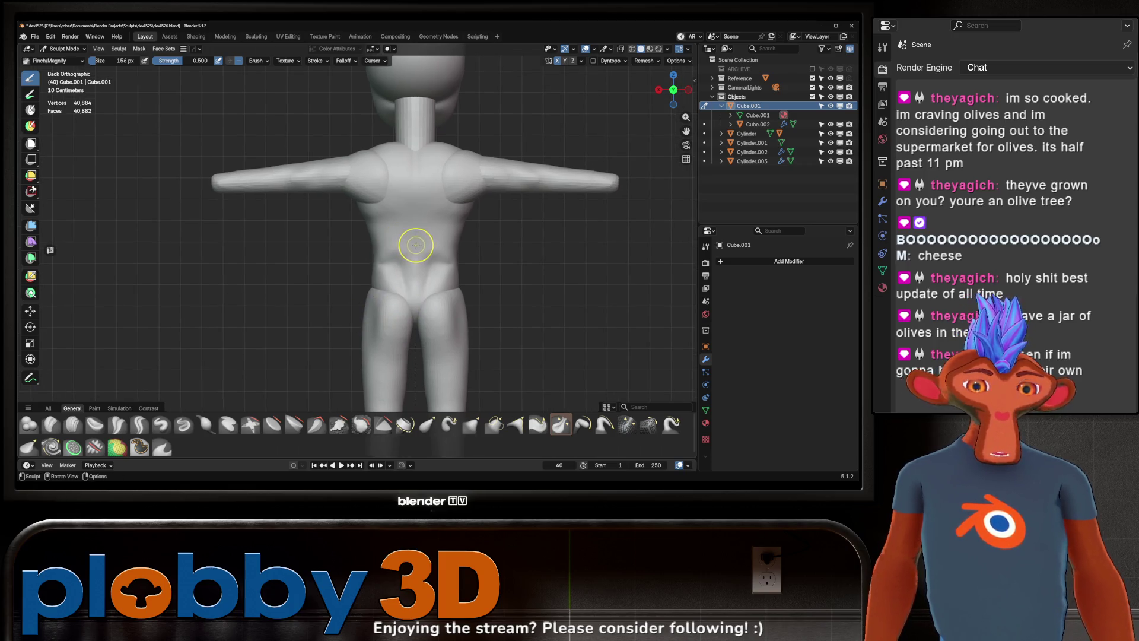
Step: With Crease Sharp again, carve the spine line and shoulder-blade outlines into the back
{"action": "key", "text": "w"}
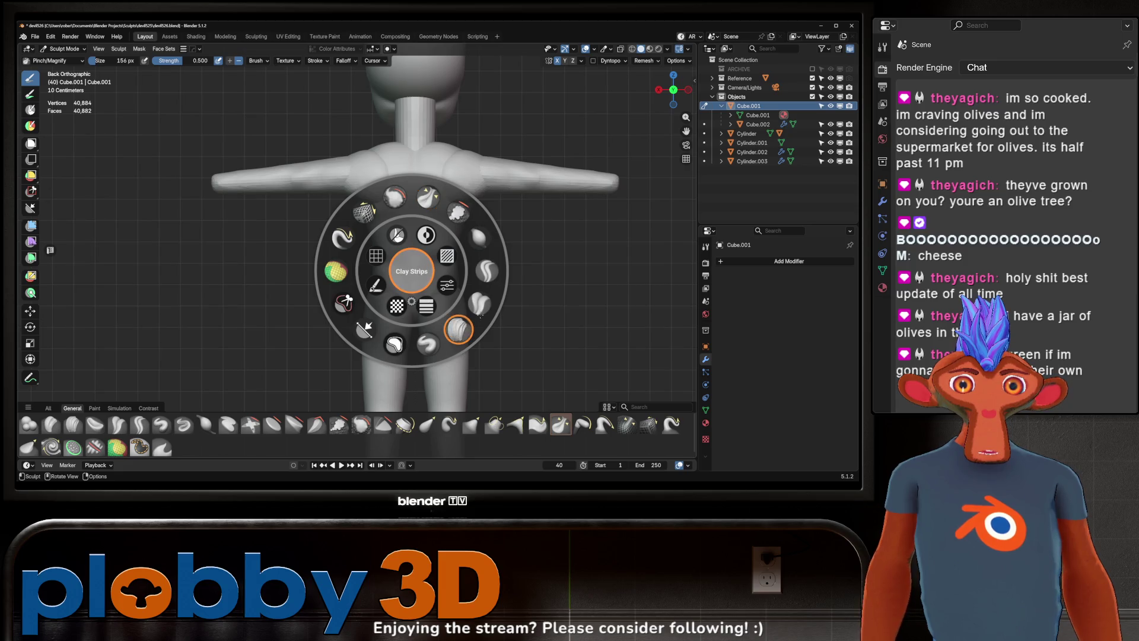
{"action": "left_click", "coordinate": [478, 319]}
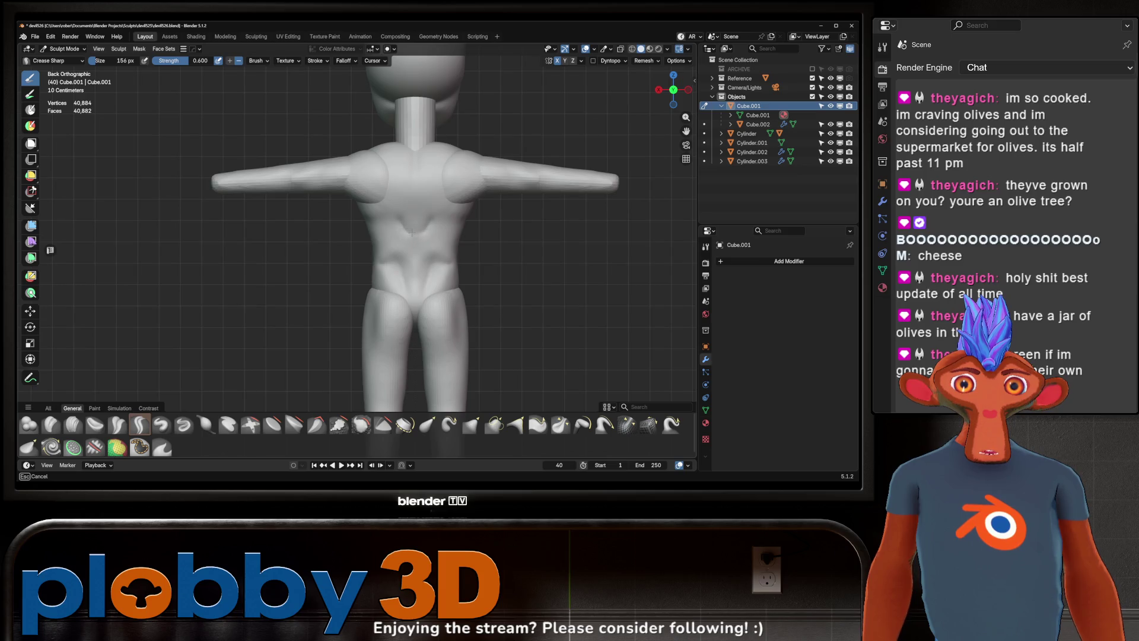
{"action": "left_click_drag", "start_coordinate": [431, 216], "coordinate": [405, 226]}
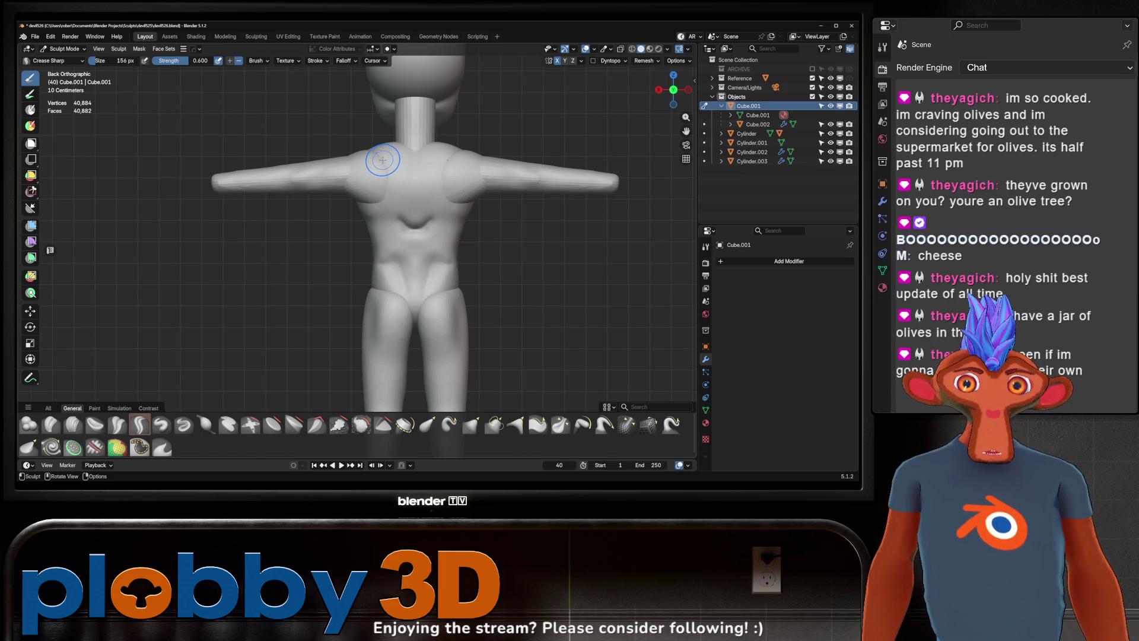
{"action": "mouse_move", "coordinate": [394, 179]}
{"action": "left_mouse_down"}
{"action": "mouse_move", "coordinate": [388, 169]}
{"action": "mouse_move", "coordinate": [407, 269]}
{"action": "left_mouse_up"}
{"action": "key", "text": "shift"}
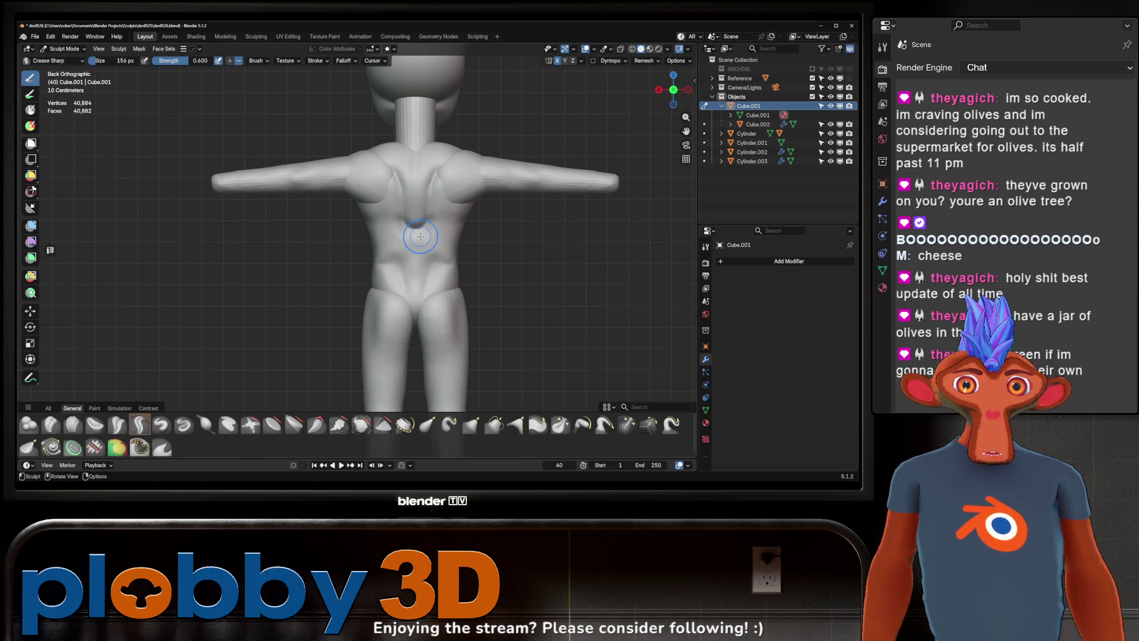
{"action": "mouse_move", "coordinate": [414, 236]}
{"action": "middle_mouse_down"}
{"action": "mouse_move", "coordinate": [421, 219]}
{"action": "mouse_move", "coordinate": [405, 208]}
{"action": "mouse_move", "coordinate": [445, 258]}
{"action": "middle_mouse_up"}
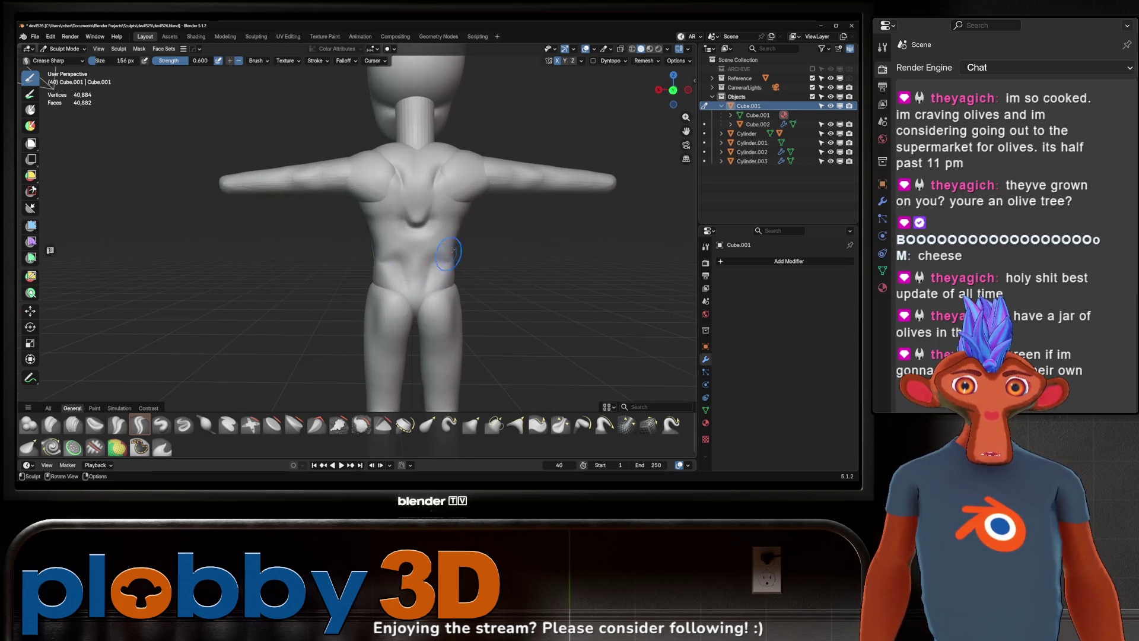
Step: Switch to the Pinch/Magnify brush and check the back from angled and straight views
{"action": "key", "text": "shift+space"}
{"action": "left_click", "coordinate": [472, 173]}
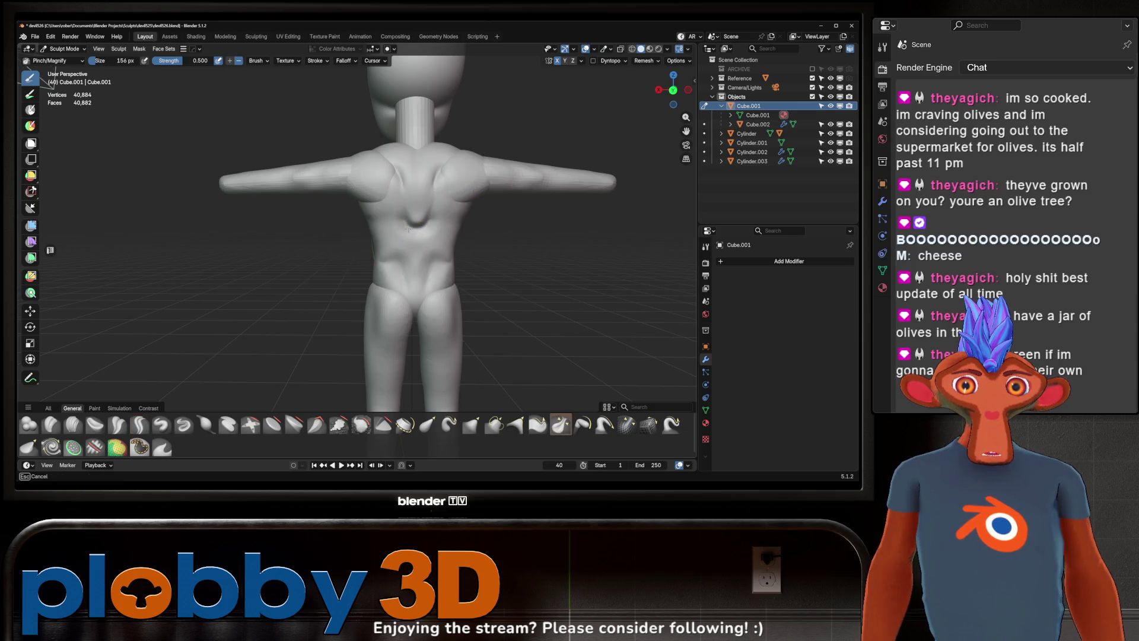
{"action": "middle_click_drag", "start_coordinate": [430, 229], "coordinate": [415, 225]}
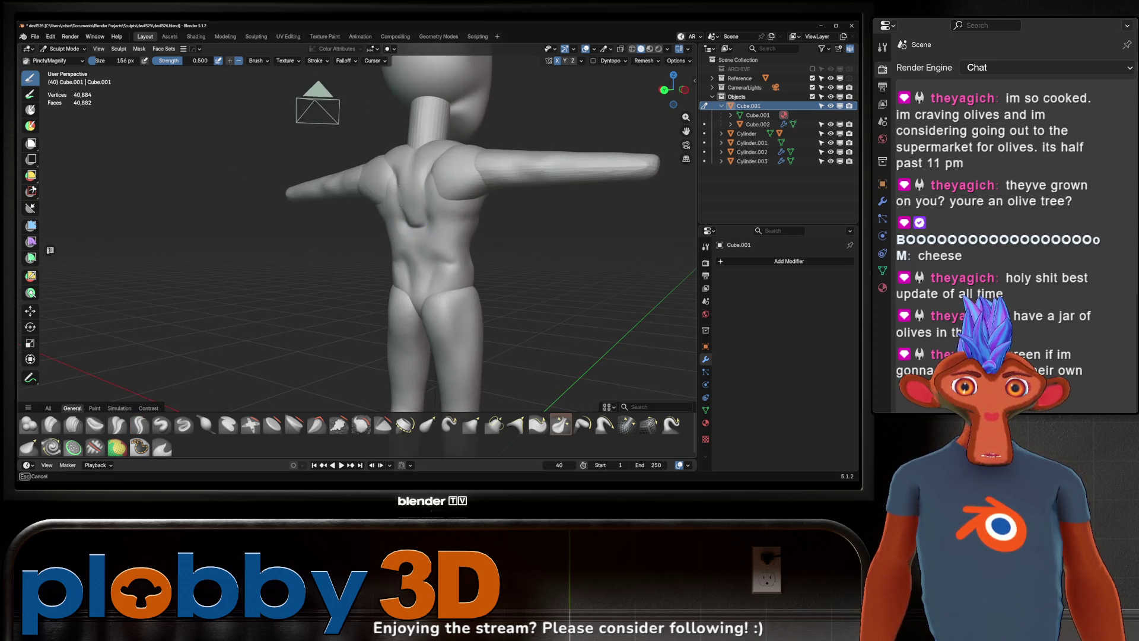
{"action": "mouse_move", "coordinate": [392, 187]}
{"action": "middle_mouse_down"}
{"action": "mouse_move", "coordinate": [440, 214]}
{"action": "mouse_move", "coordinate": [426, 227]}
{"action": "middle_mouse_up"}
Step: Return to Crease Sharp and deepen the shoulder-blade and spine creases, checking from several angles
{"action": "key", "text": "space"}
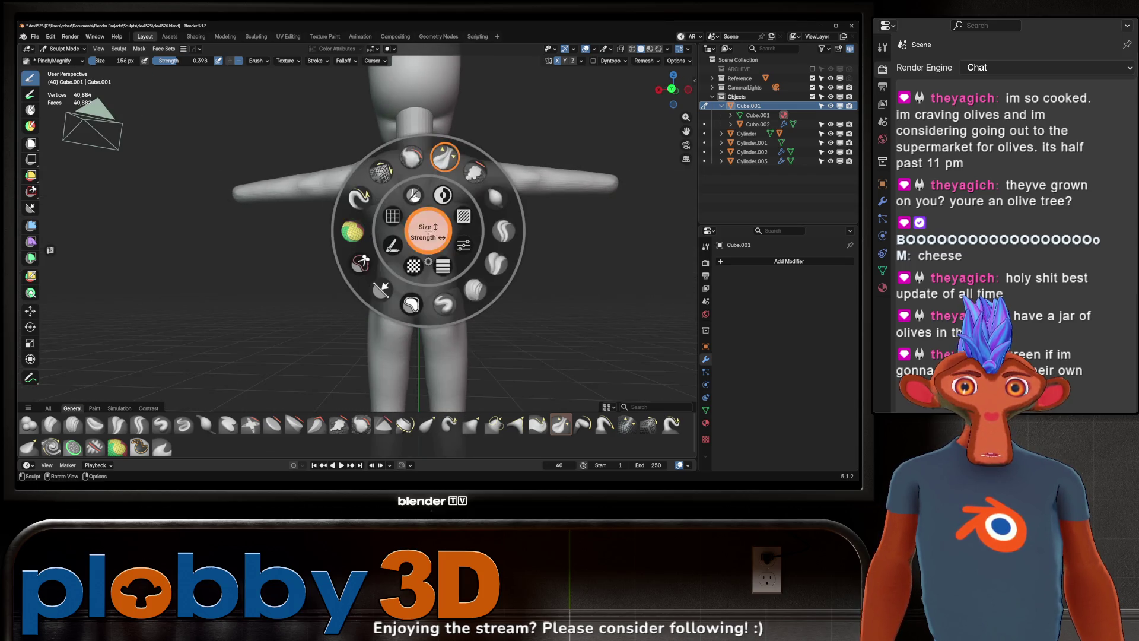
{"action": "left_click", "coordinate": [503, 232]}
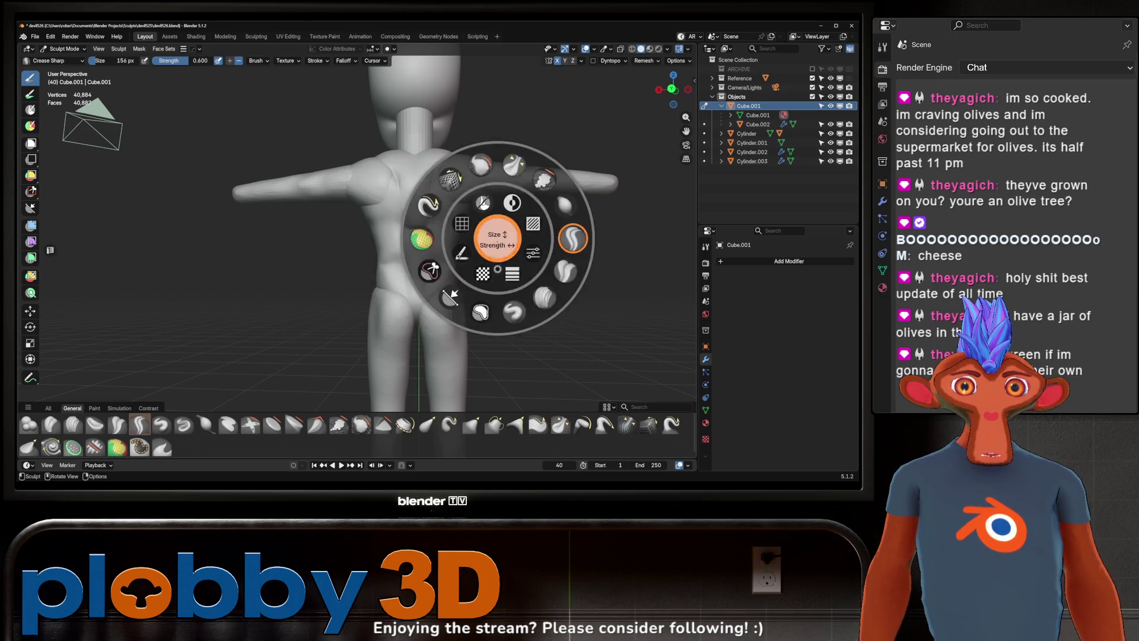
{"action": "mouse_move", "coordinate": [427, 240]}
{"action": "middle_mouse_down"}
{"action": "mouse_move", "coordinate": [416, 249]}
{"action": "mouse_move", "coordinate": [383, 214]}
{"action": "middle_mouse_up"}
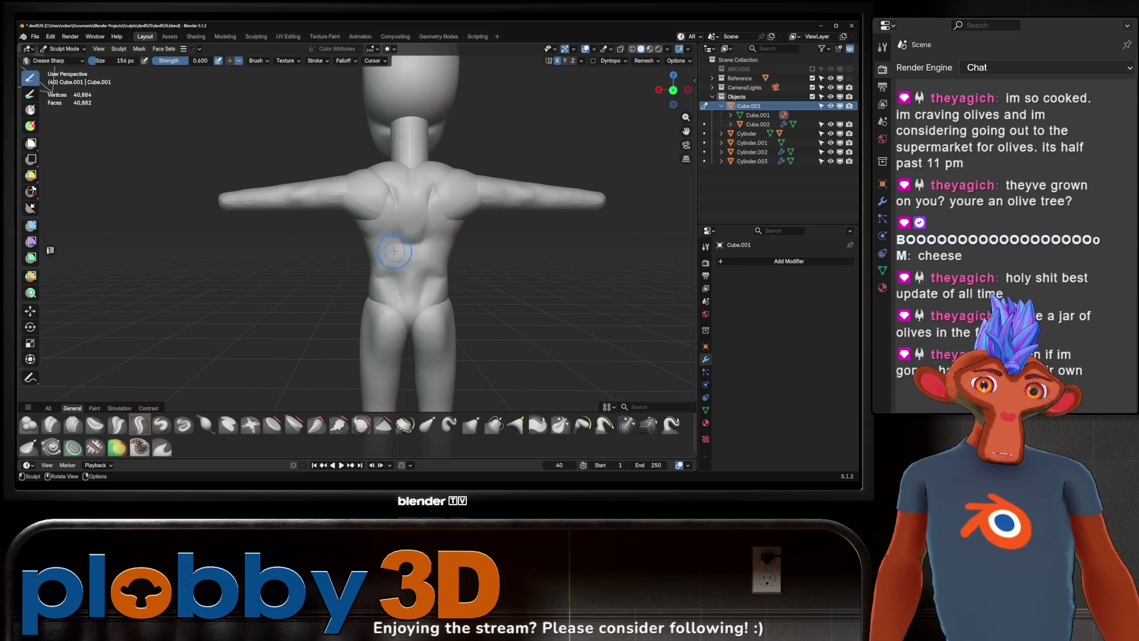
{"action": "mouse_move", "coordinate": [378, 242]}
{"action": "middle_mouse_down"}
{"action": "mouse_move", "coordinate": [359, 223]}
{"action": "mouse_move", "coordinate": [389, 242]}
{"action": "mouse_move", "coordinate": [396, 232]}
{"action": "middle_mouse_up"}
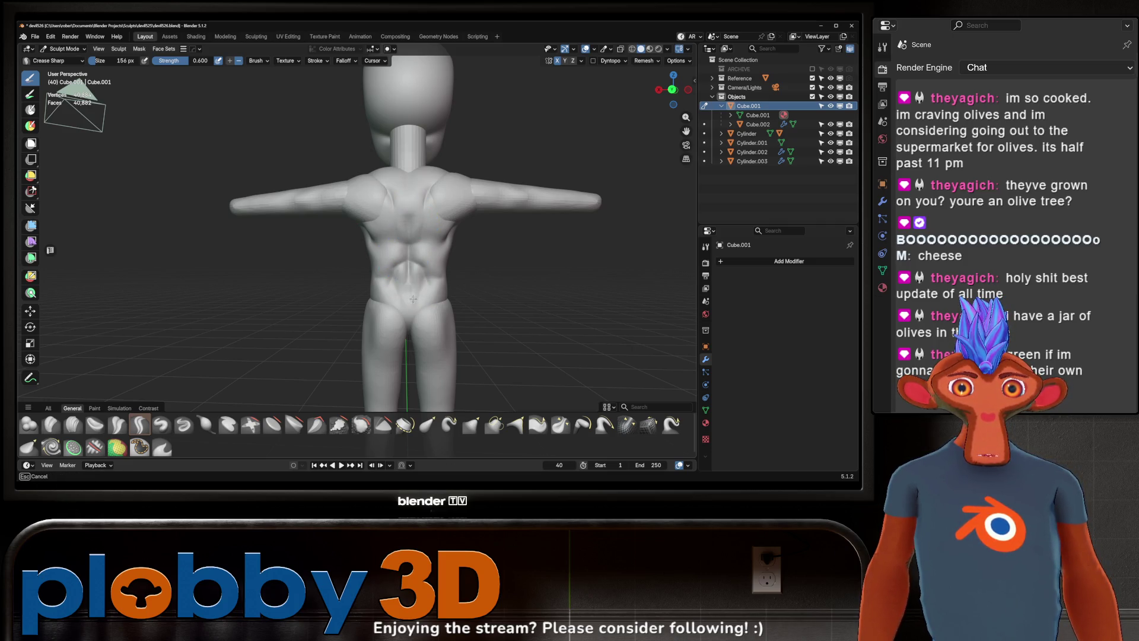
{"action": "mouse_move", "coordinate": [410, 249]}
{"action": "middle_mouse_down"}
{"action": "mouse_move", "coordinate": [440, 232]}
{"action": "mouse_move", "coordinate": [423, 228]}
{"action": "mouse_move", "coordinate": [370, 258]}
{"action": "mouse_move", "coordinate": [411, 235]}
{"action": "mouse_move", "coordinate": [383, 229]}
{"action": "mouse_move", "coordinate": [408, 233]}
{"action": "mouse_move", "coordinate": [405, 200]}
{"action": "middle_mouse_up"}
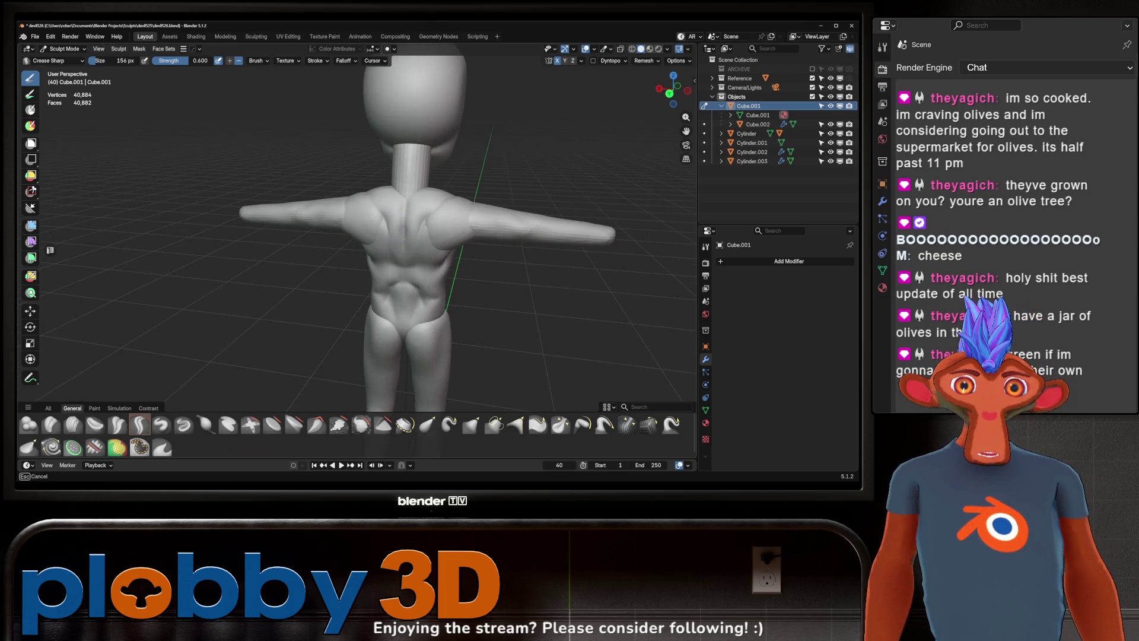
{"action": "mouse_move", "coordinate": [401, 242]}
{"action": "middle_mouse_down"}
{"action": "mouse_move", "coordinate": [409, 284]}
{"action": "mouse_move", "coordinate": [390, 242]}
{"action": "middle_mouse_up"}
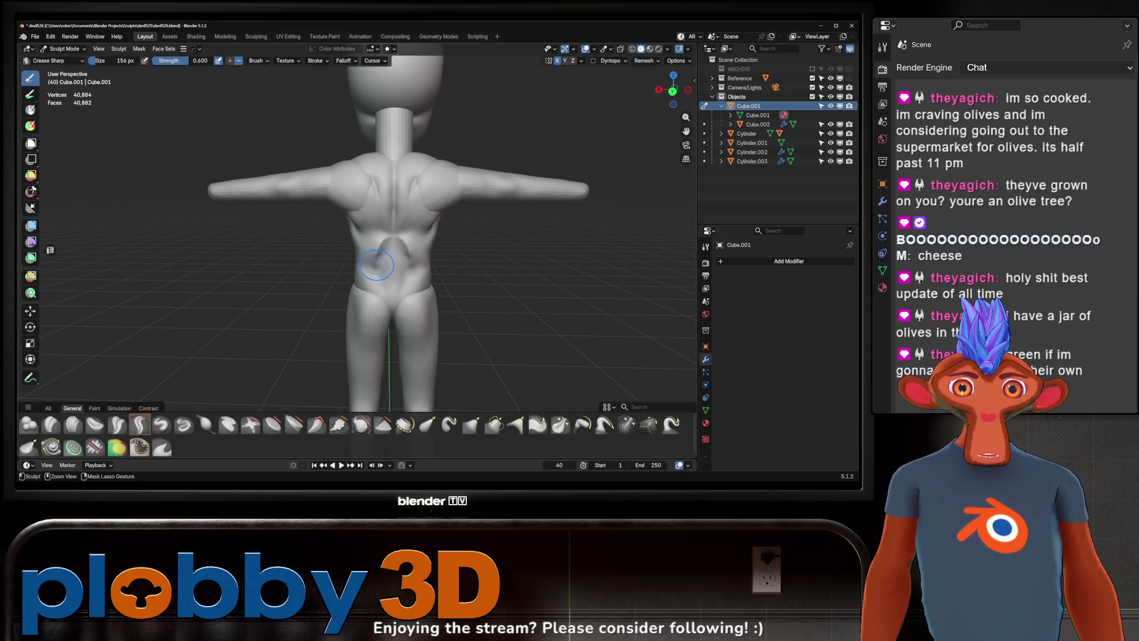
Step: Crease the lower spine groove and smooth it upward along the spine
{"action": "middle_click_drag", "start_coordinate": [377, 264], "coordinate": [391, 292]}
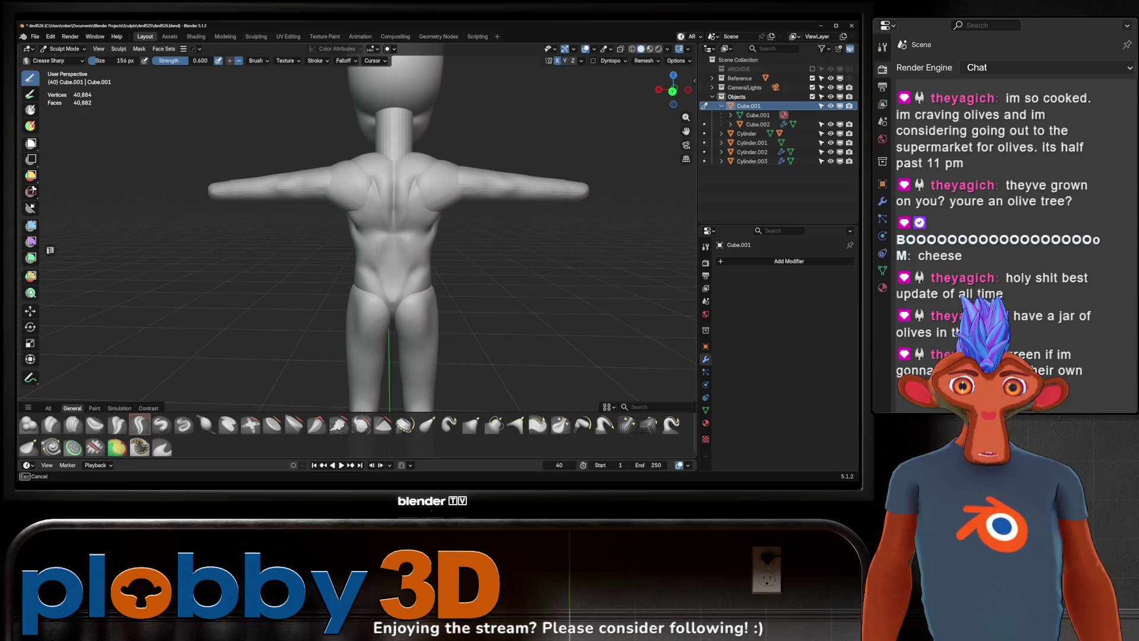
{"action": "middle_click_drag", "start_coordinate": [392, 269], "coordinate": [397, 292]}
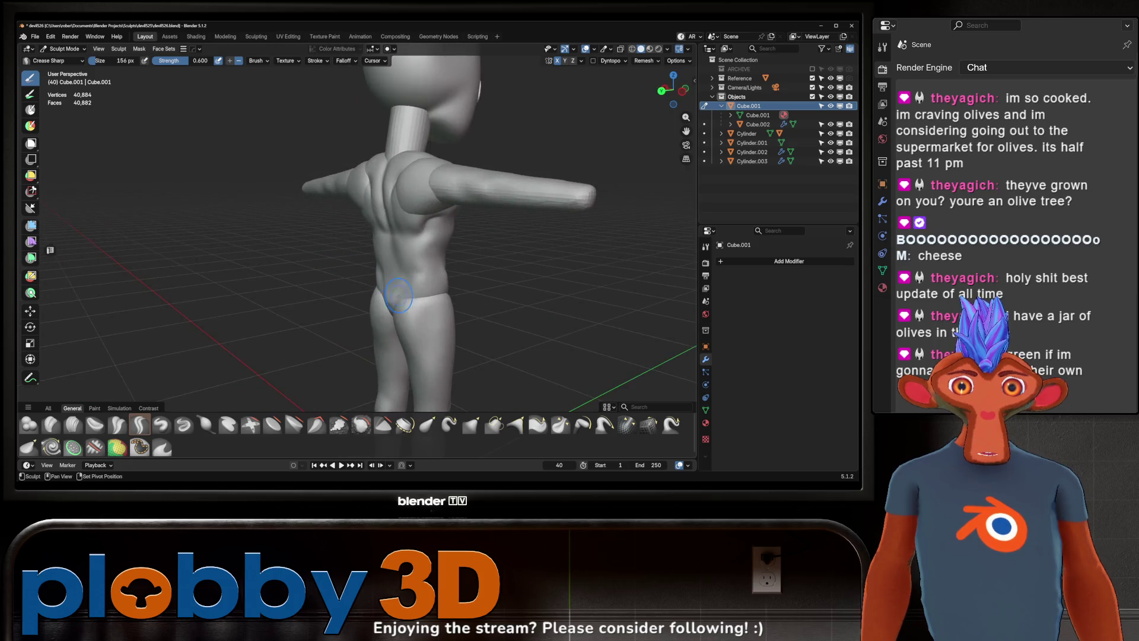
{"action": "middle_click_drag", "start_coordinate": [392, 292], "coordinate": [410, 294]}
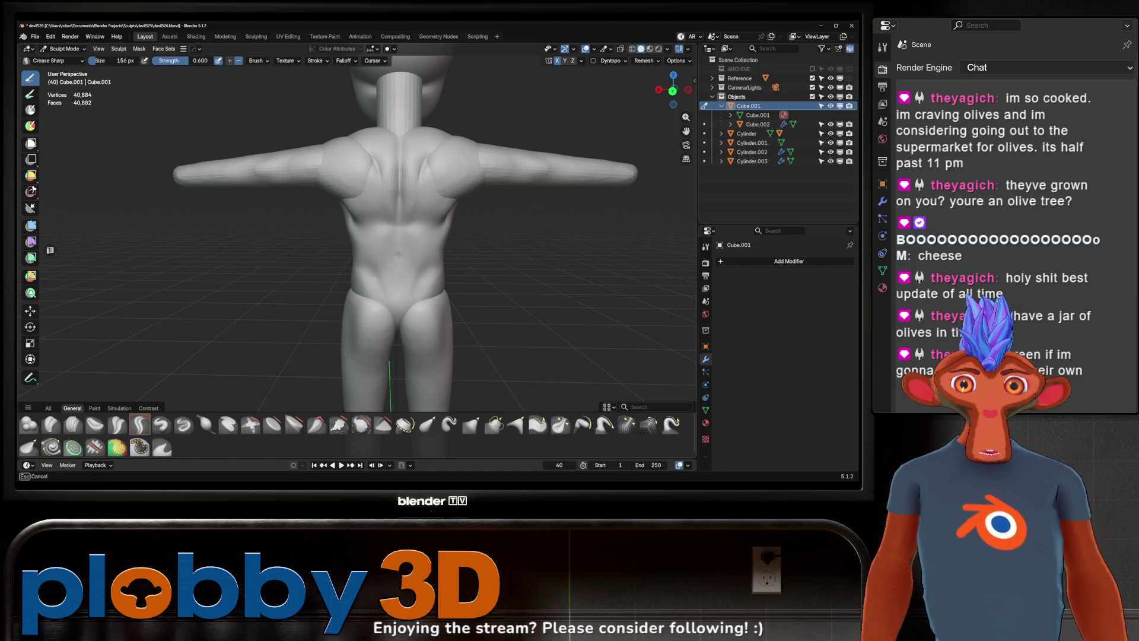
{"action": "middle_click_drag", "start_coordinate": [397, 283], "coordinate": [398, 283]}
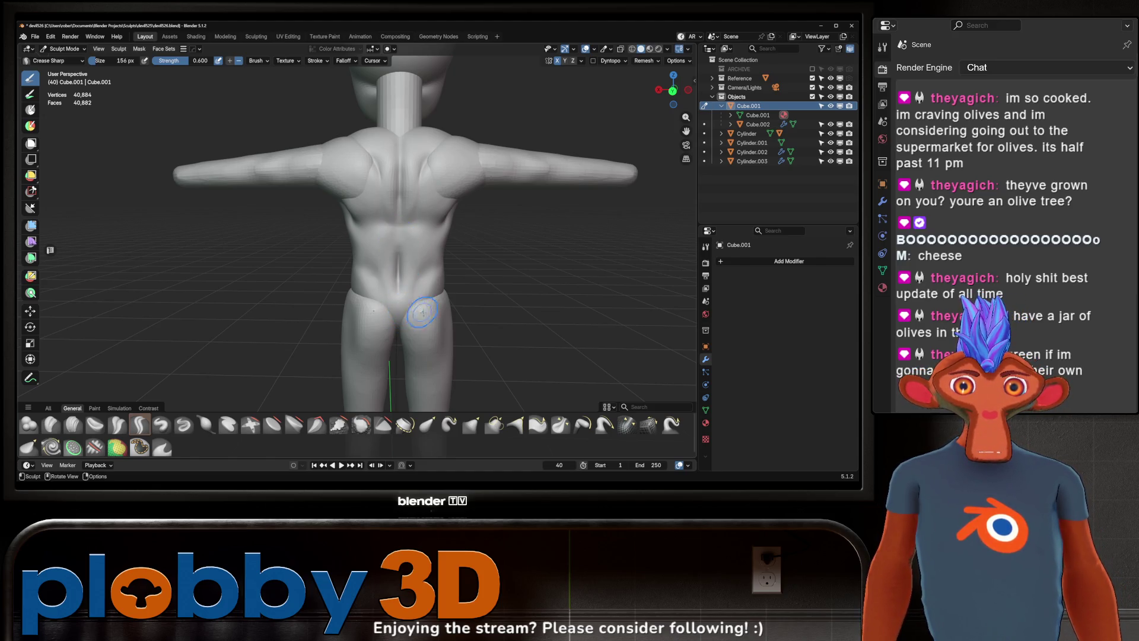
{"action": "left_click_drag", "start_coordinate": [399, 226], "coordinate": [402, 276]}
{"action": "middle_click_drag", "start_coordinate": [401, 288], "coordinate": [401, 289]}
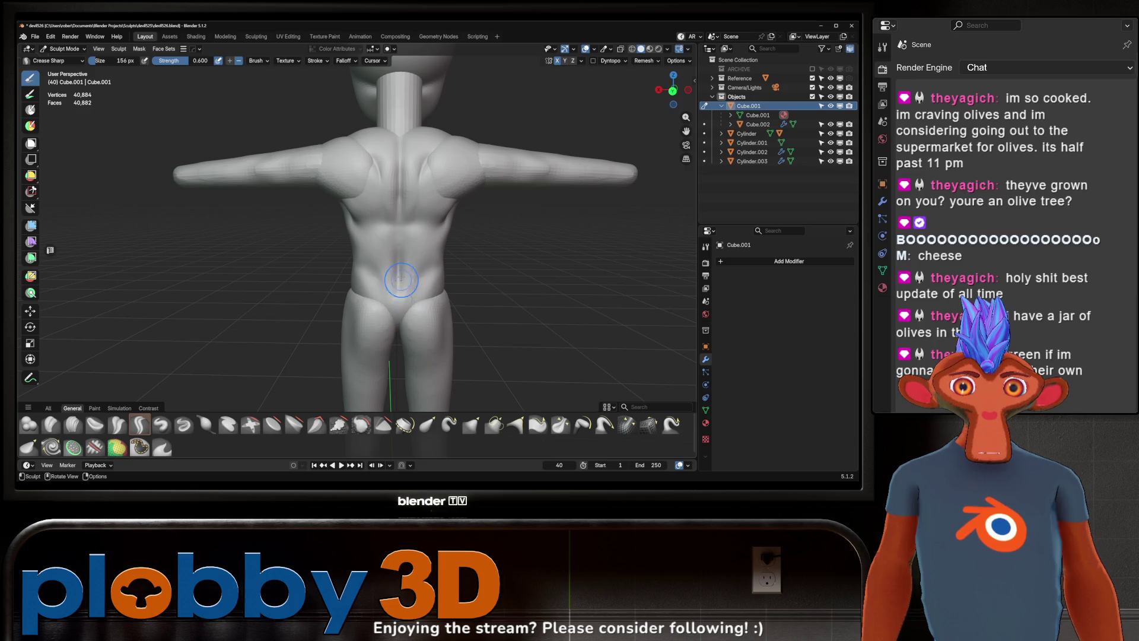
{"action": "left_click_drag", "start_coordinate": [401, 283], "coordinate": [399, 230], "text": "shift"}
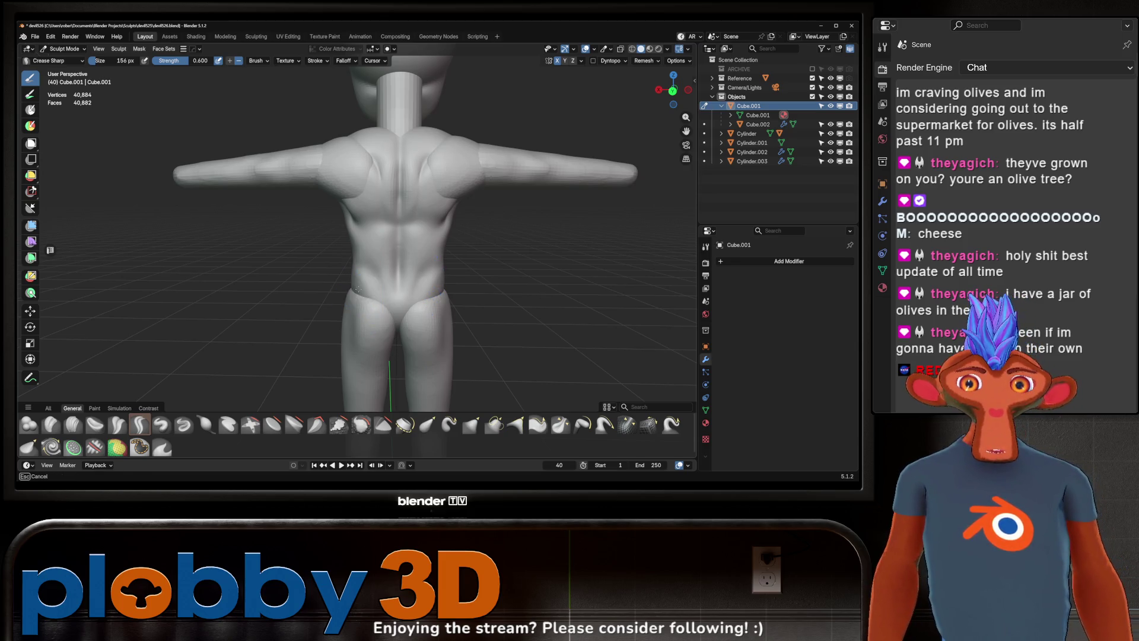
Step: Crease the lower-left hip line, then inspect the back and orbit round to the front view
{"action": "mouse_move", "coordinate": [432, 292]}
{"action": "left_mouse_down"}
{"action": "mouse_move", "coordinate": [357, 294]}
{"action": "mouse_move", "coordinate": [445, 292]}
{"action": "left_mouse_up"}
{"action": "mouse_move", "coordinate": [367, 303]}
{"action": "left_mouse_down"}
{"action": "mouse_move", "coordinate": [403, 329]}
{"action": "mouse_move", "coordinate": [398, 282]}
{"action": "mouse_move", "coordinate": [372, 272]}
{"action": "left_mouse_up"}
{"action": "middle_click_drag", "start_coordinate": [372, 271], "coordinate": [392, 278]}
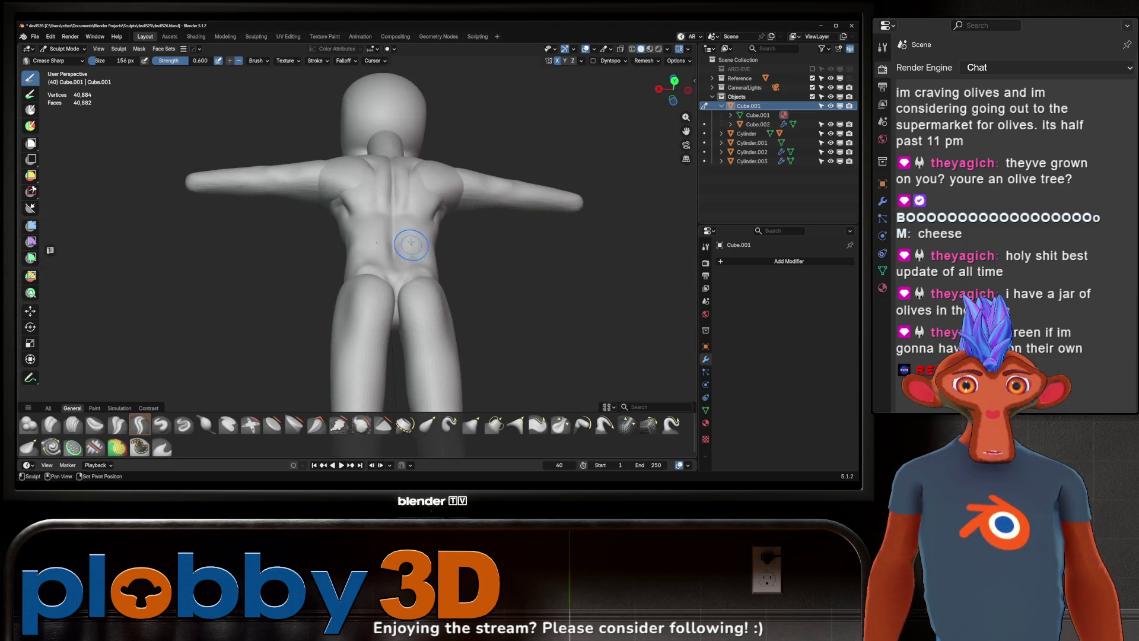
{"action": "mouse_move", "coordinate": [394, 334]}
{"action": "middle_mouse_down"}
{"action": "mouse_move", "coordinate": [393, 308]}
{"action": "mouse_move", "coordinate": [425, 255]}
{"action": "middle_mouse_up"}
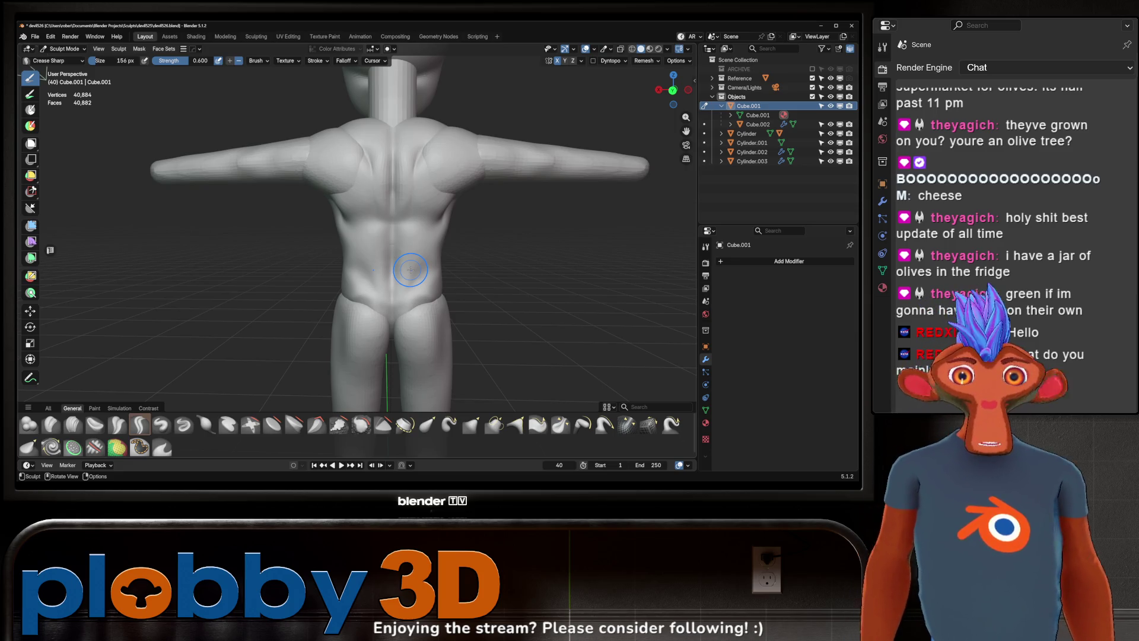
{"action": "mouse_move", "coordinate": [410, 270]}
{"action": "middle_mouse_down"}
{"action": "mouse_move", "coordinate": [389, 359]}
{"action": "mouse_move", "coordinate": [392, 233]}
{"action": "middle_mouse_up"}
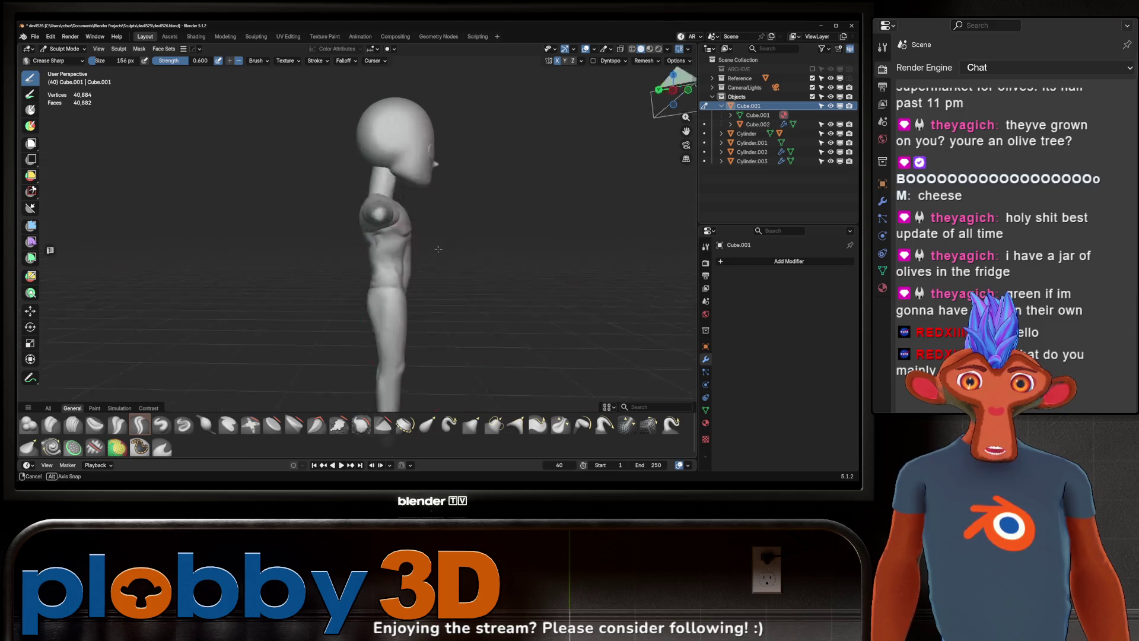
{"action": "mouse_move", "coordinate": [496, 256]}
{"action": "middle_mouse_down"}
{"action": "mouse_move", "coordinate": [432, 242]}
{"action": "mouse_move", "coordinate": [446, 273]}
{"action": "middle_mouse_up"}
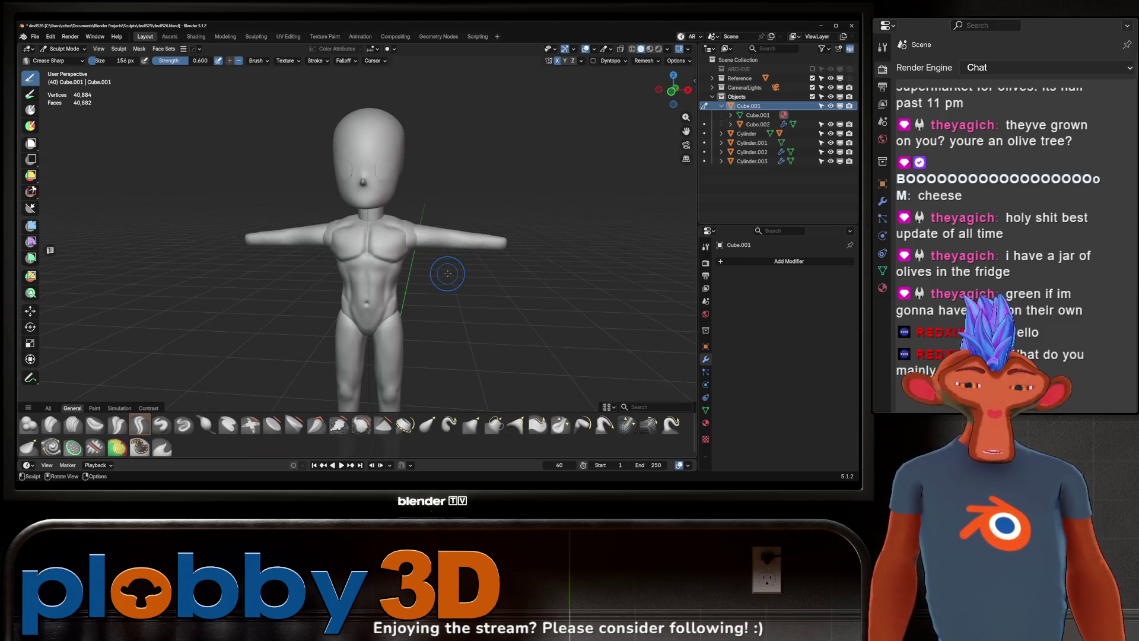
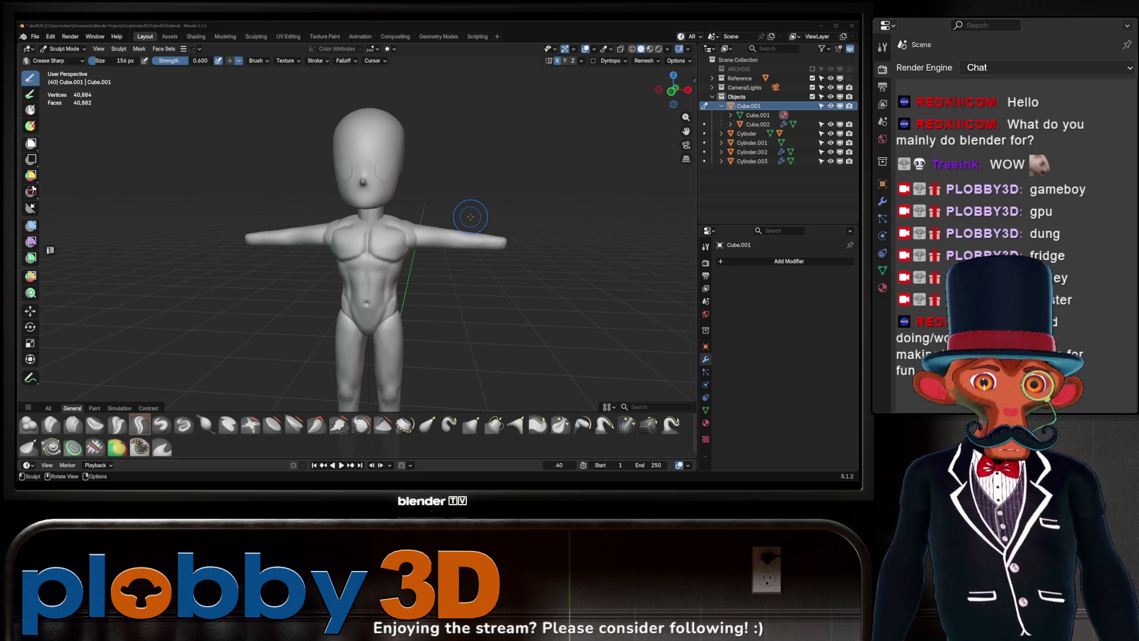
{"action": "scroll", "coordinate": [332, 229], "scroll_direction": "up", "scroll_amount": 2}
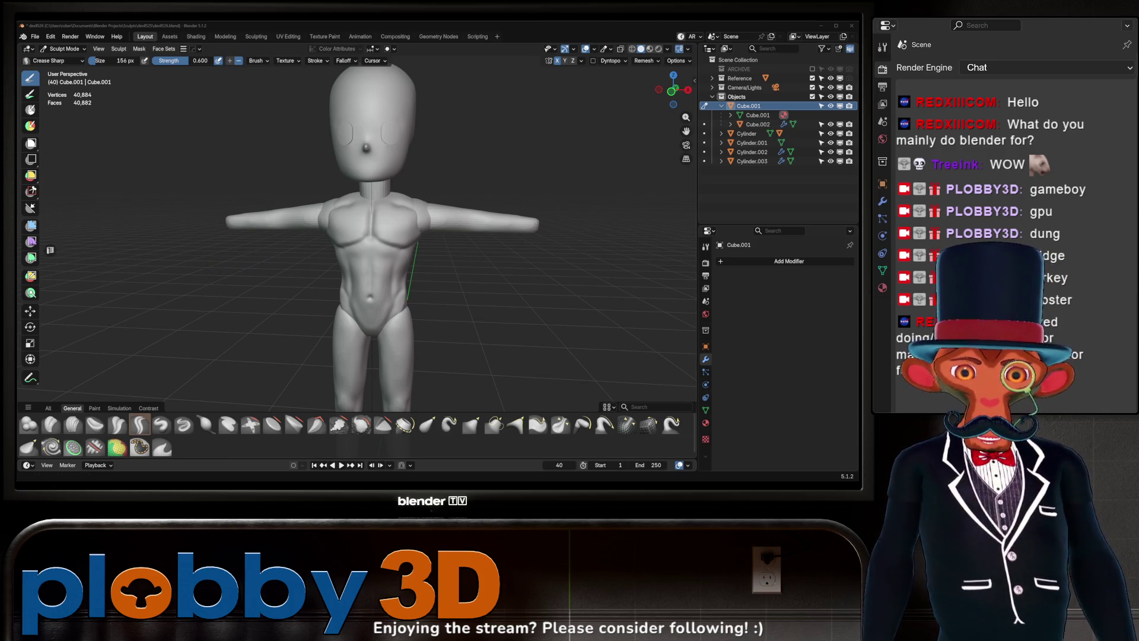
{"action": "scroll", "coordinate": [332, 248], "scroll_direction": "down", "scroll_amount": 4}
Step: Carve and deepen crease grooves across the lower back muscles from a rear view
{"action": "mouse_move", "coordinate": [332, 247]}
{"action": "middle_mouse_down"}
{"action": "mouse_move", "coordinate": [435, 240]}
{"action": "mouse_move", "coordinate": [229, 244]}
{"action": "mouse_move", "coordinate": [122, 127]}
{"action": "middle_mouse_up"}
{"action": "scroll", "coordinate": [298, 263], "scroll_direction": "up", "scroll_amount": 3}
{"action": "middle_click_drag", "start_coordinate": [297, 262], "coordinate": [71, 93]}
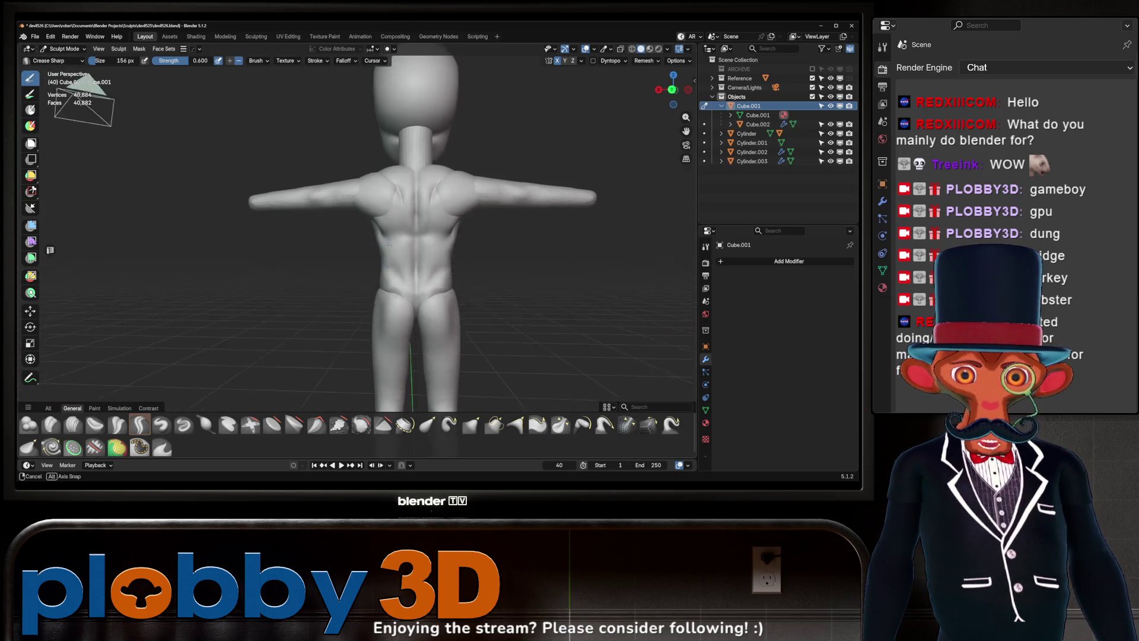
{"action": "middle_click_drag", "start_coordinate": [390, 245], "coordinate": [320, 249]}
{"action": "middle_click_drag", "start_coordinate": [430, 257], "coordinate": [384, 249]}
{"action": "left_click_drag", "start_coordinate": [375, 254], "coordinate": [471, 250]}
{"action": "mouse_move", "coordinate": [472, 250]}
{"action": "middle_mouse_down"}
{"action": "mouse_move", "coordinate": [455, 251]}
{"action": "mouse_move", "coordinate": [449, 274]}
{"action": "mouse_move", "coordinate": [337, 260]}
{"action": "middle_mouse_up"}
{"action": "scroll", "coordinate": [454, 250], "scroll_direction": "down", "scroll_amount": 5}
{"action": "scroll", "coordinate": [338, 263], "scroll_direction": "down", "scroll_amount": 5}
{"action": "scroll", "coordinate": [338, 262], "scroll_direction": "up", "scroll_amount": 5}
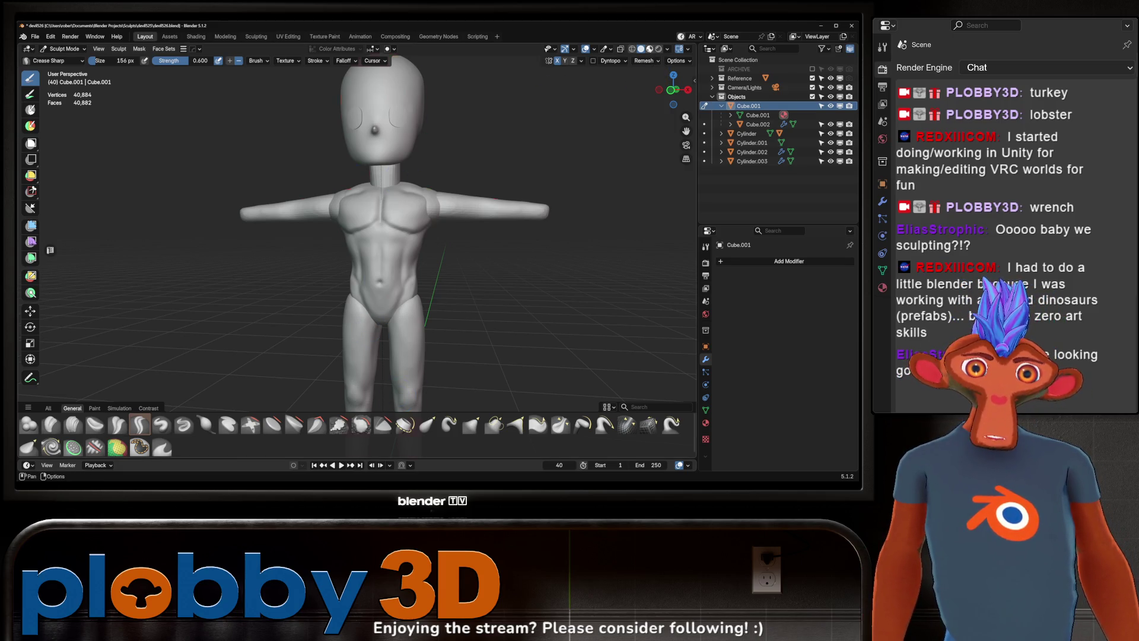
{"action": "scroll", "coordinate": [414, 214], "scroll_direction": "down", "scroll_amount": 3}
{"action": "scroll", "coordinate": [427, 229], "scroll_direction": "up", "scroll_amount": 3}
{"action": "middle_click_drag", "start_coordinate": [428, 229], "coordinate": [413, 172]}
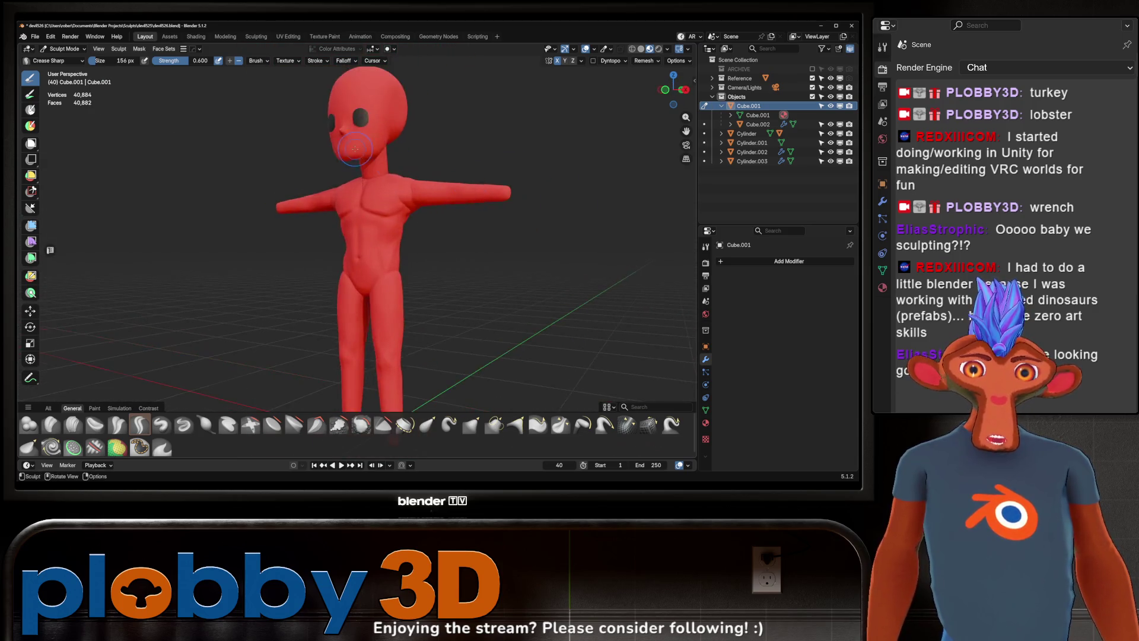
{"action": "scroll", "coordinate": [413, 172], "scroll_direction": "up", "scroll_amount": 3}
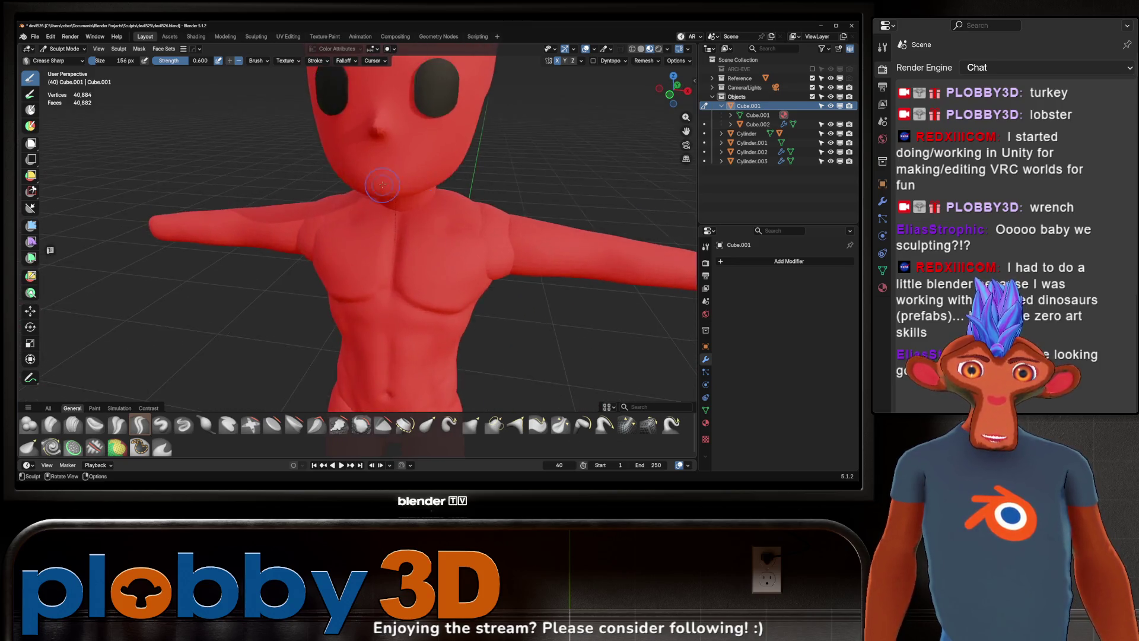
{"action": "scroll", "coordinate": [413, 172], "scroll_direction": "down", "scroll_amount": 3}
Step: Inspect the red-shaded figure, return it to grey shading, then bring Streamer.bot to the front
{"action": "mouse_move", "coordinate": [413, 172]}
{"action": "middle_mouse_down"}
{"action": "mouse_move", "coordinate": [439, 164]}
{"action": "mouse_move", "coordinate": [386, 164]}
{"action": "middle_mouse_up"}
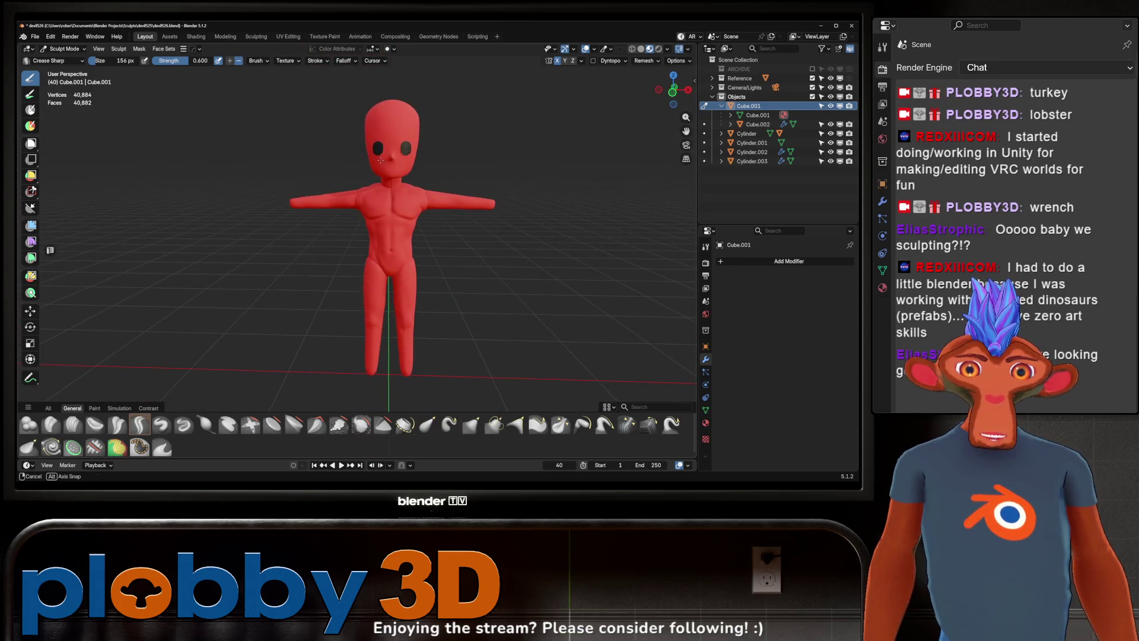
{"action": "mouse_move", "coordinate": [350, 201]}
{"action": "middle_mouse_down"}
{"action": "mouse_move", "coordinate": [452, 142]}
{"action": "mouse_move", "coordinate": [350, 157]}
{"action": "mouse_move", "coordinate": [399, 158]}
{"action": "middle_mouse_up"}
{"action": "scroll", "coordinate": [450, 143], "scroll_direction": "down", "scroll_amount": 3}
{"action": "scroll", "coordinate": [451, 142], "scroll_direction": "up", "scroll_amount": 3}
{"action": "scroll", "coordinate": [451, 143], "scroll_direction": "up", "scroll_amount": 2}
{"action": "scroll", "coordinate": [398, 157], "scroll_direction": "down", "scroll_amount": 3}
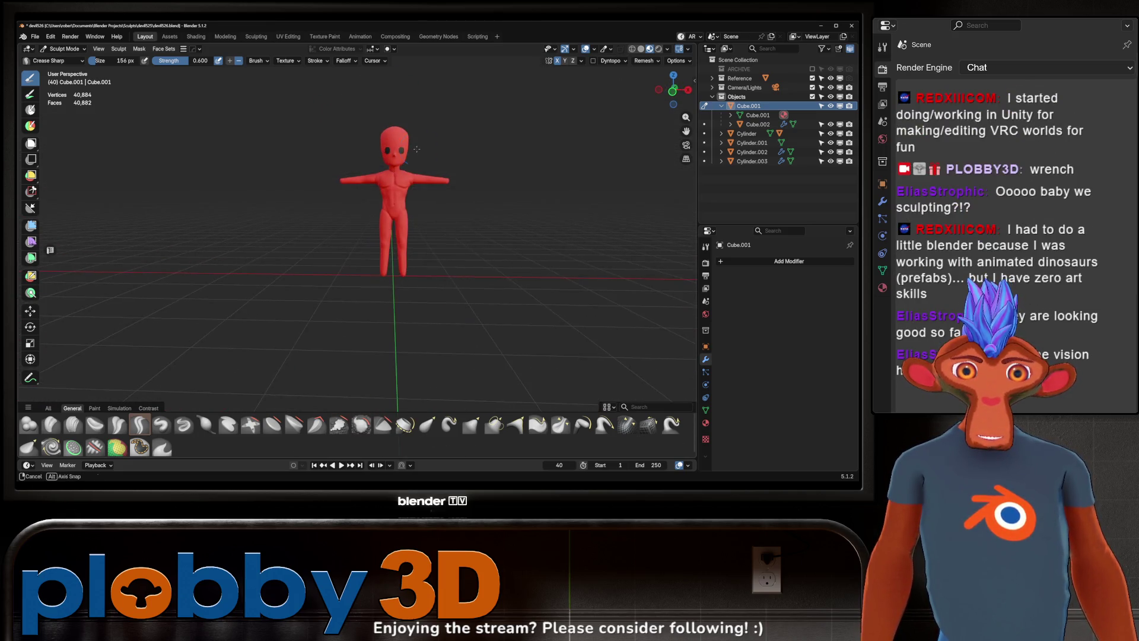
{"action": "scroll", "coordinate": [398, 157], "scroll_direction": "up", "scroll_amount": 3}
{"action": "left_click", "coordinate": [641, 49]}
{"action": "scroll", "coordinate": [281, 246], "scroll_direction": "down", "scroll_amount": 3}
{"action": "mouse_move", "coordinate": [282, 245]}
{"action": "middle_mouse_down"}
{"action": "mouse_move", "coordinate": [339, 276]}
{"action": "mouse_move", "coordinate": [344, 294]}
{"action": "middle_mouse_up"}
{"action": "scroll", "coordinate": [343, 293], "scroll_direction": "up", "scroll_amount": 2}
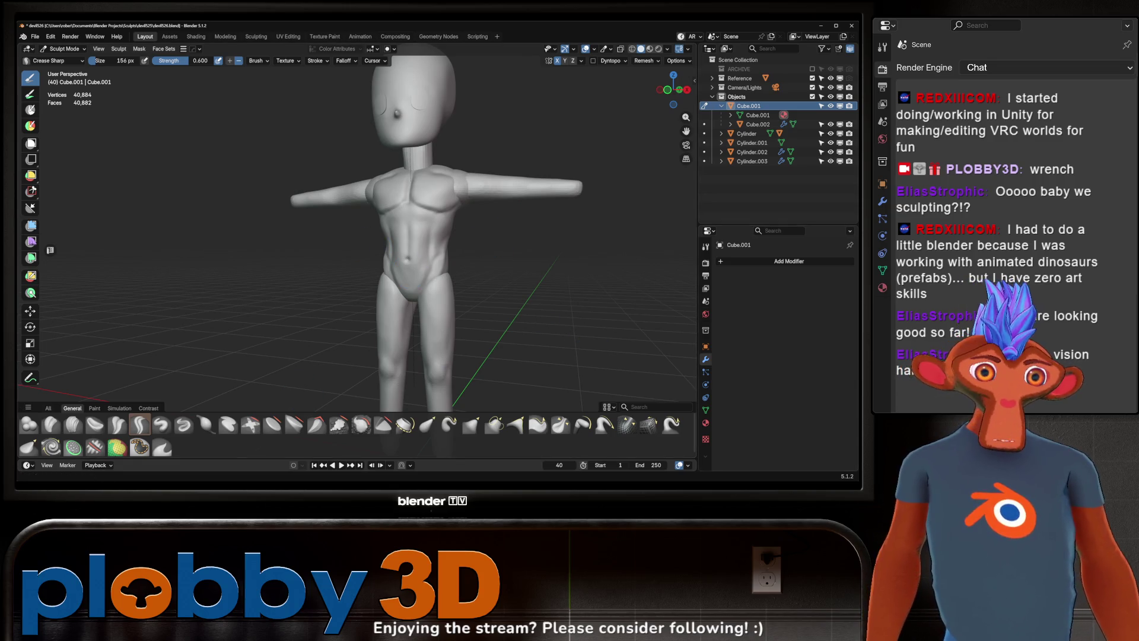
{"action": "key", "text": "alt+Tab"}
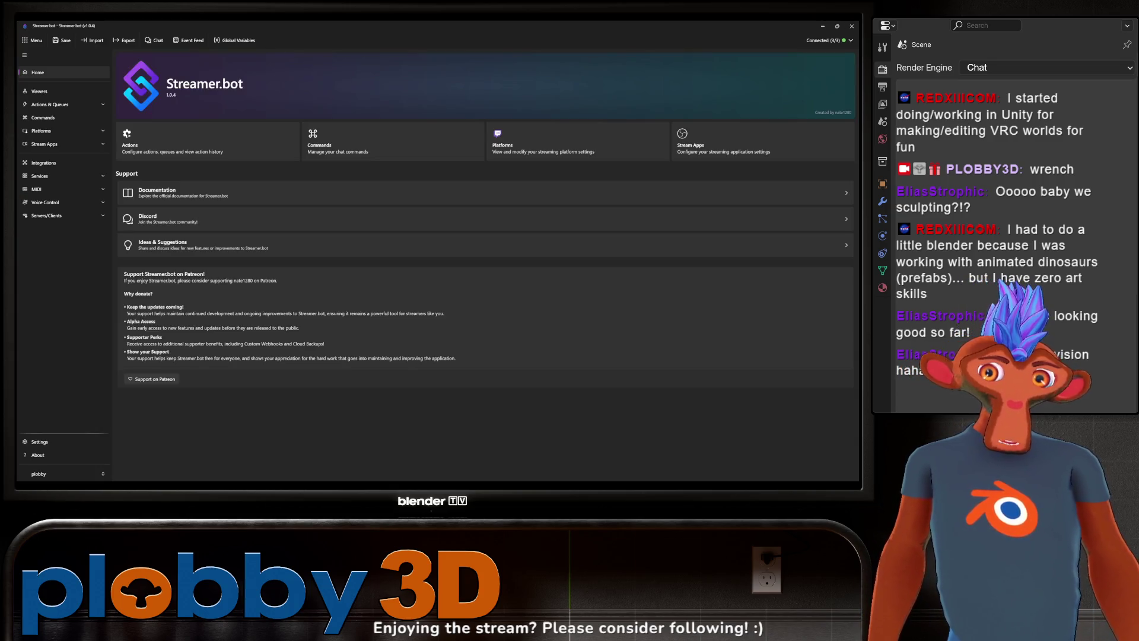
Step: Show the Actions list under Actions & Queues with its chat_triggers group
{"action": "left_click", "coordinate": [157, 131]}
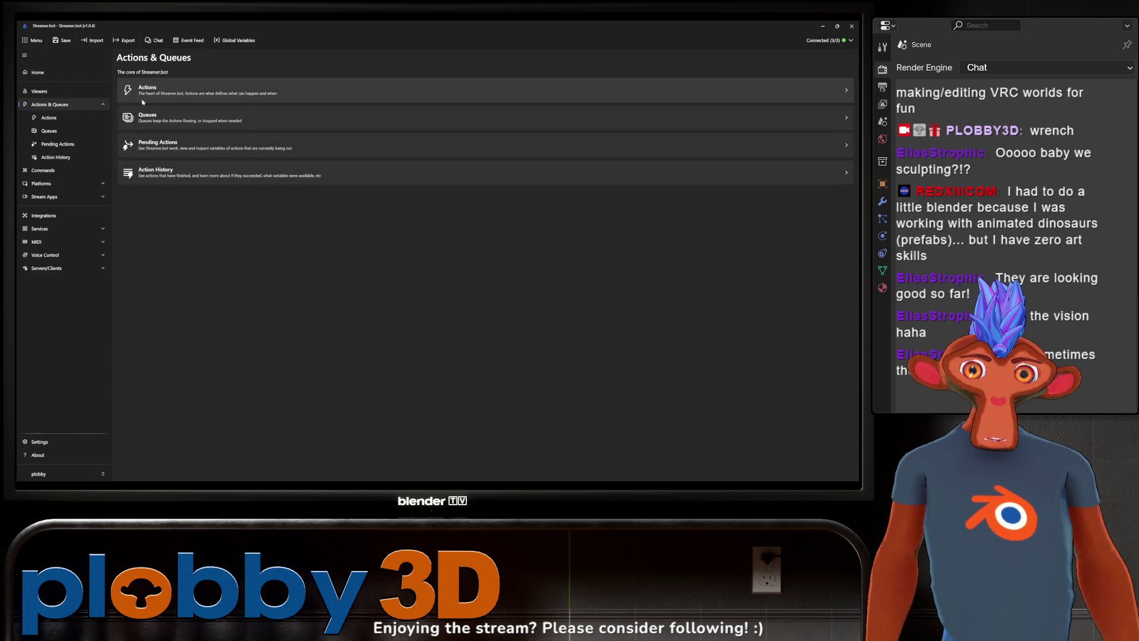
{"action": "left_click", "coordinate": [169, 88]}
{"action": "scroll", "coordinate": [303, 267], "scroll_direction": "down", "scroll_amount": 3}
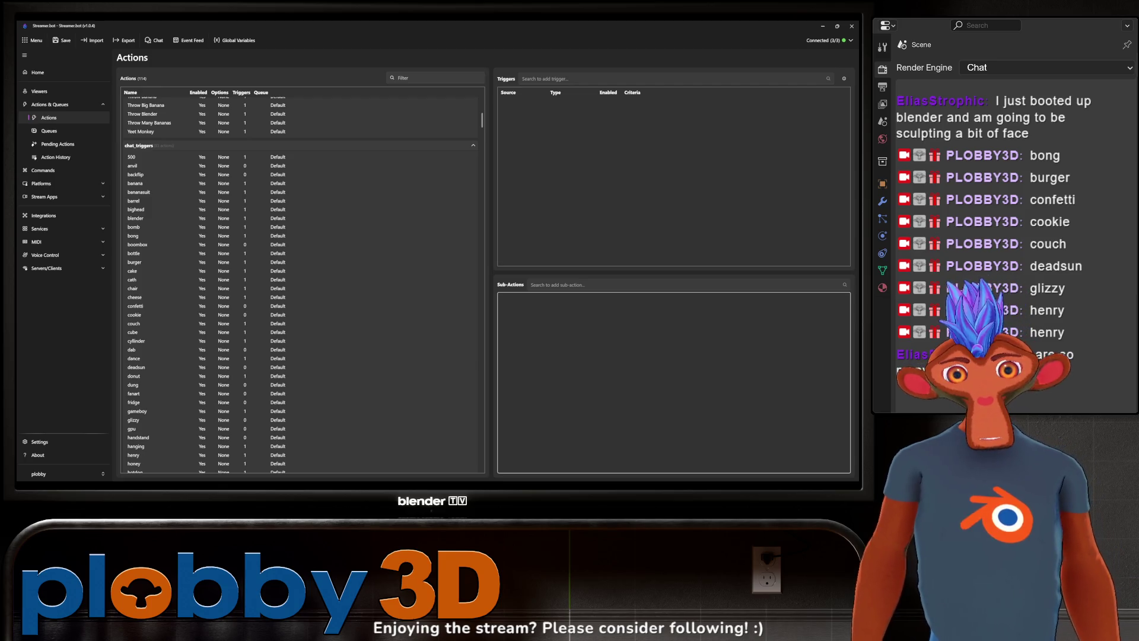
{"action": "scroll", "coordinate": [230, 353], "scroll_direction": "down", "scroll_amount": 3}
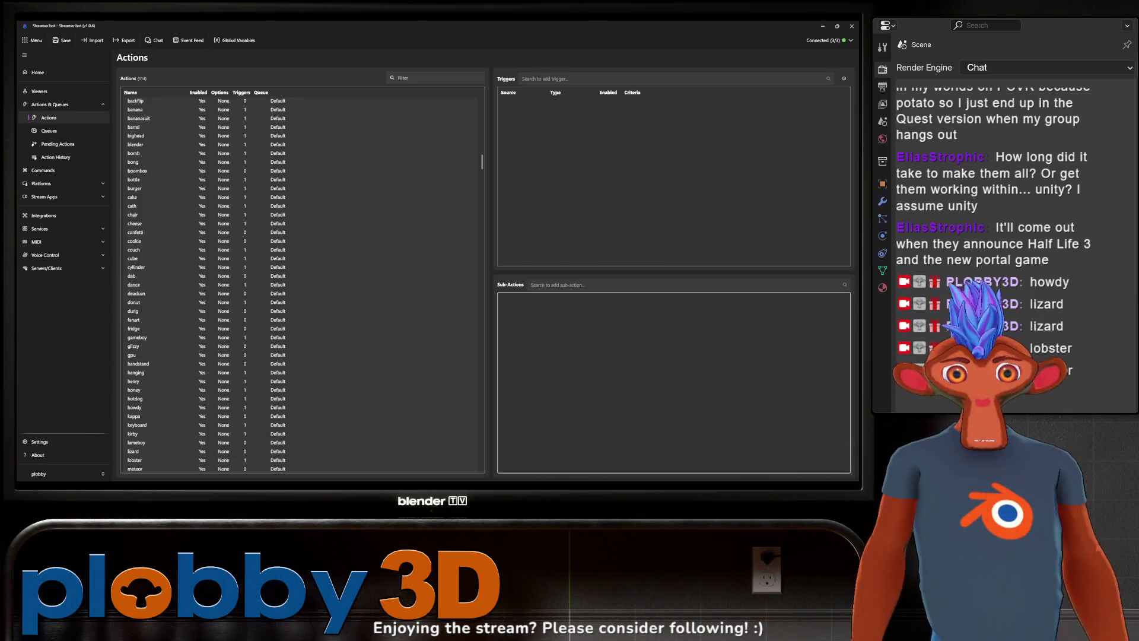
{"action": "scroll", "coordinate": [194, 368], "scroll_direction": "down", "scroll_amount": 2}
{"action": "scroll", "coordinate": [193, 369], "scroll_direction": "down", "scroll_amount": 2}
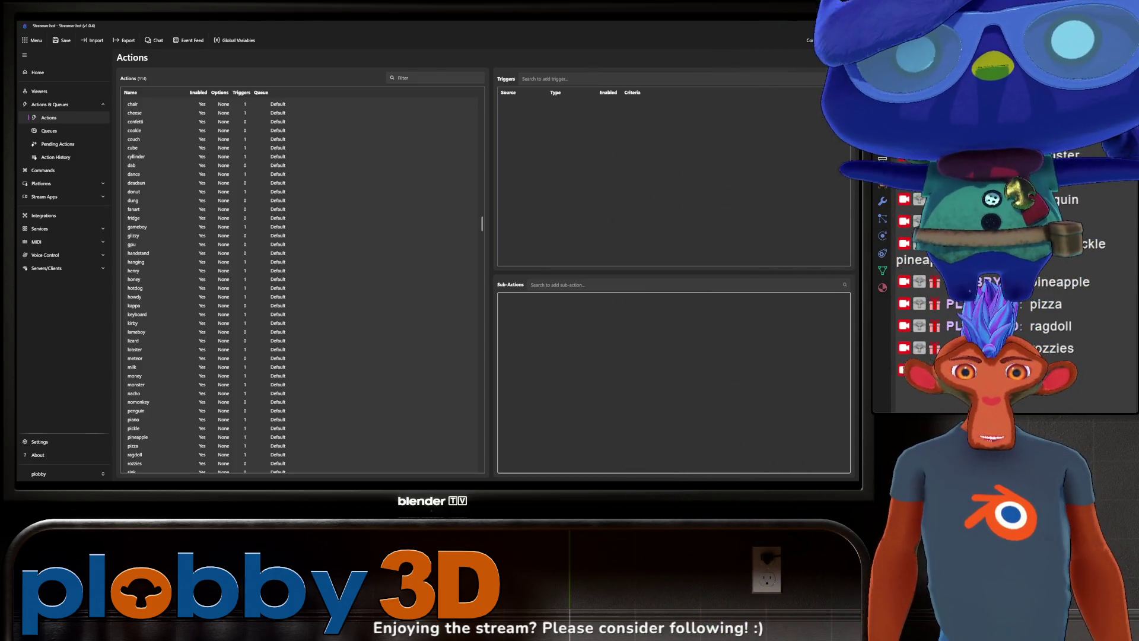
{"action": "scroll", "coordinate": [192, 424], "scroll_direction": "down", "scroll_amount": 4}
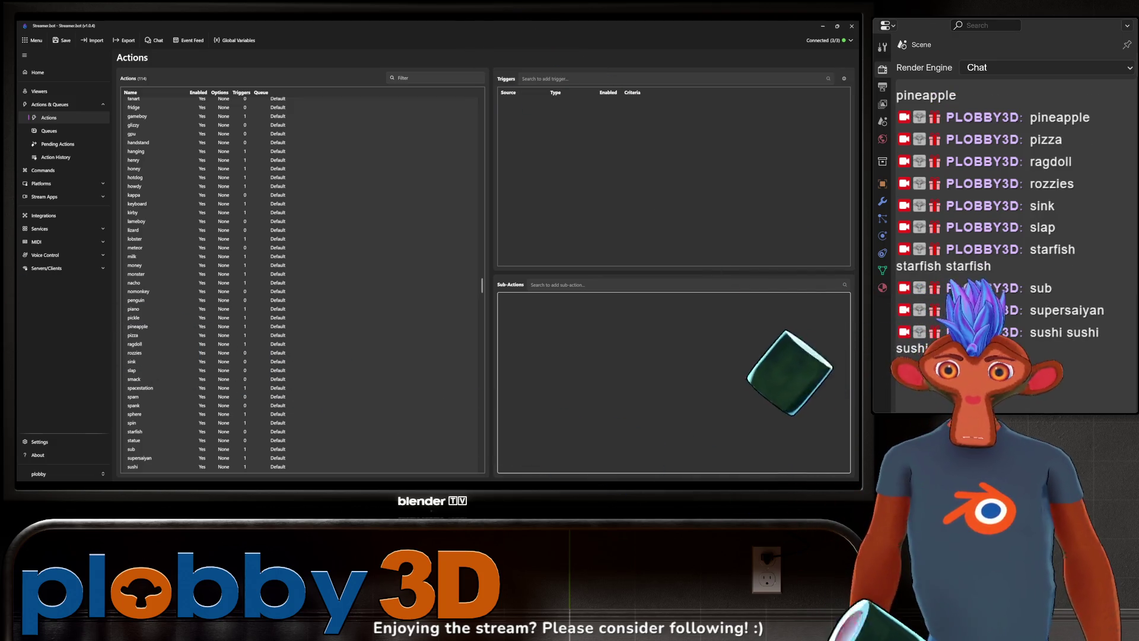
{"action": "scroll", "coordinate": [320, 300], "scroll_direction": "down", "scroll_amount": 1}
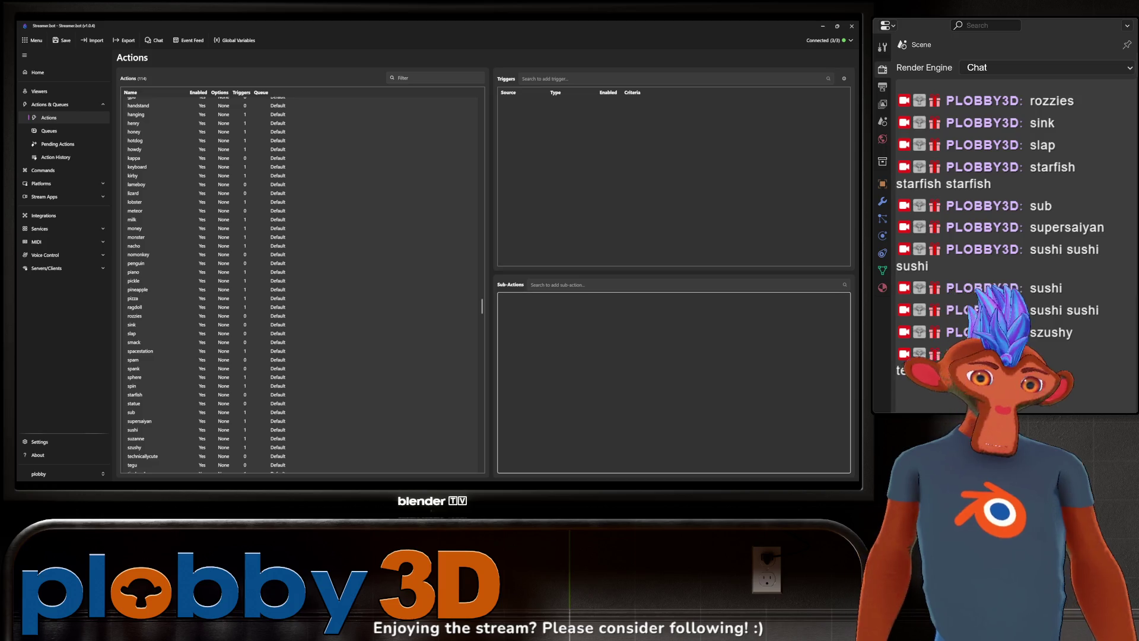
{"action": "scroll", "coordinate": [168, 393], "scroll_direction": "down", "scroll_amount": 3}
{"action": "scroll", "coordinate": [168, 394], "scroll_direction": "down", "scroll_amount": 3}
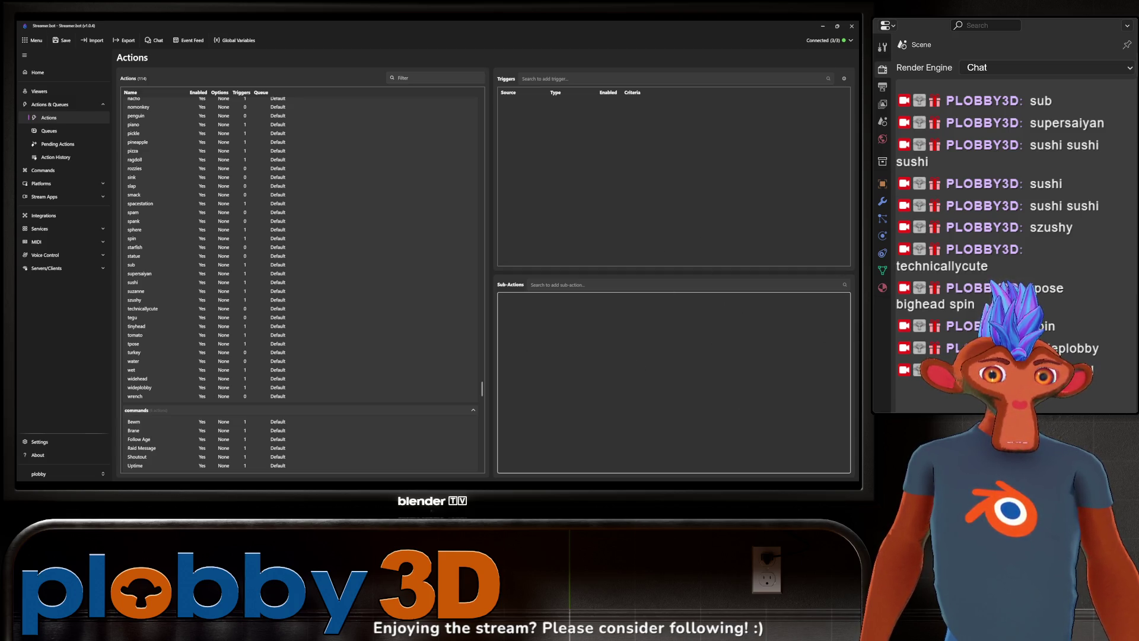
Step: Switch back from Streamer.bot to the Blender sculpting session
{"action": "key", "text": "alt+Tab"}
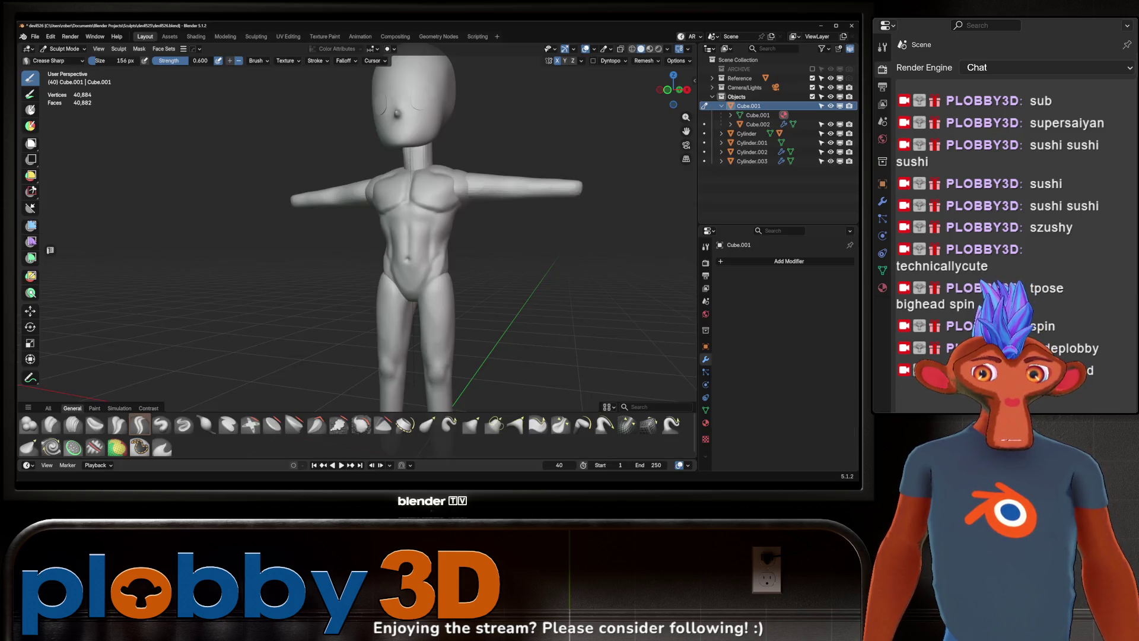
{"action": "scroll", "coordinate": [476, 196], "scroll_direction": "down", "scroll_amount": 3}
{"action": "mouse_move", "coordinate": [428, 195]}
{"action": "middle_mouse_down"}
{"action": "mouse_move", "coordinate": [476, 196]}
{"action": "mouse_move", "coordinate": [360, 185]}
{"action": "mouse_move", "coordinate": [339, 210]}
{"action": "mouse_move", "coordinate": [370, 244]}
{"action": "middle_mouse_up"}
{"action": "scroll", "coordinate": [371, 185], "scroll_direction": "up", "scroll_amount": 5}
{"action": "scroll", "coordinate": [365, 196], "scroll_direction": "down", "scroll_amount": 2}
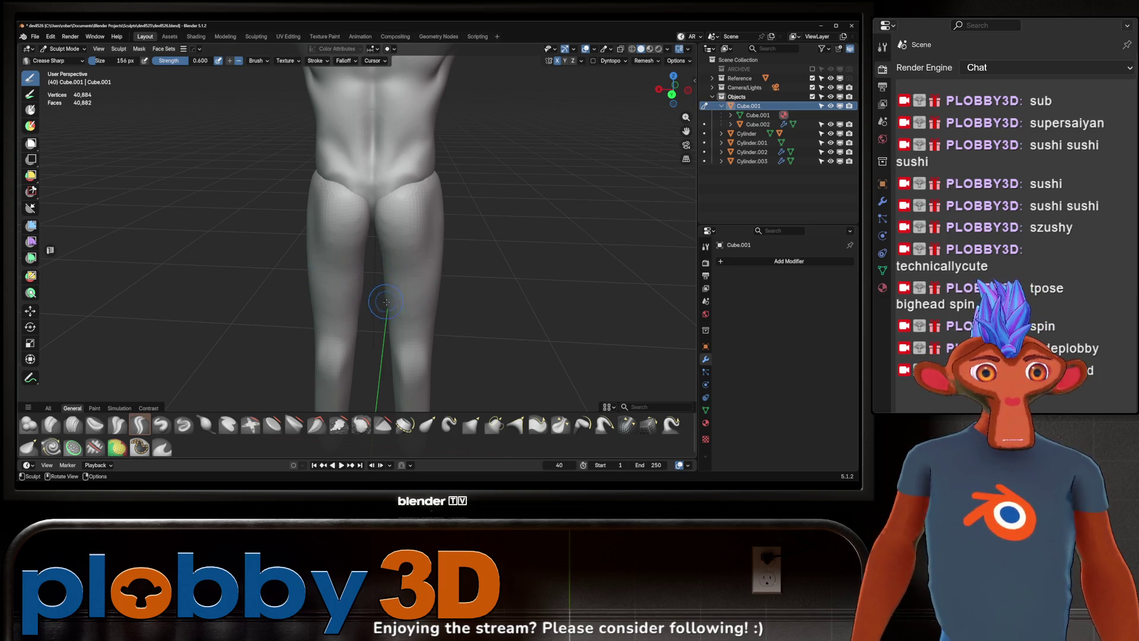
{"action": "middle_click_drag", "start_coordinate": [371, 295], "coordinate": [380, 309]}
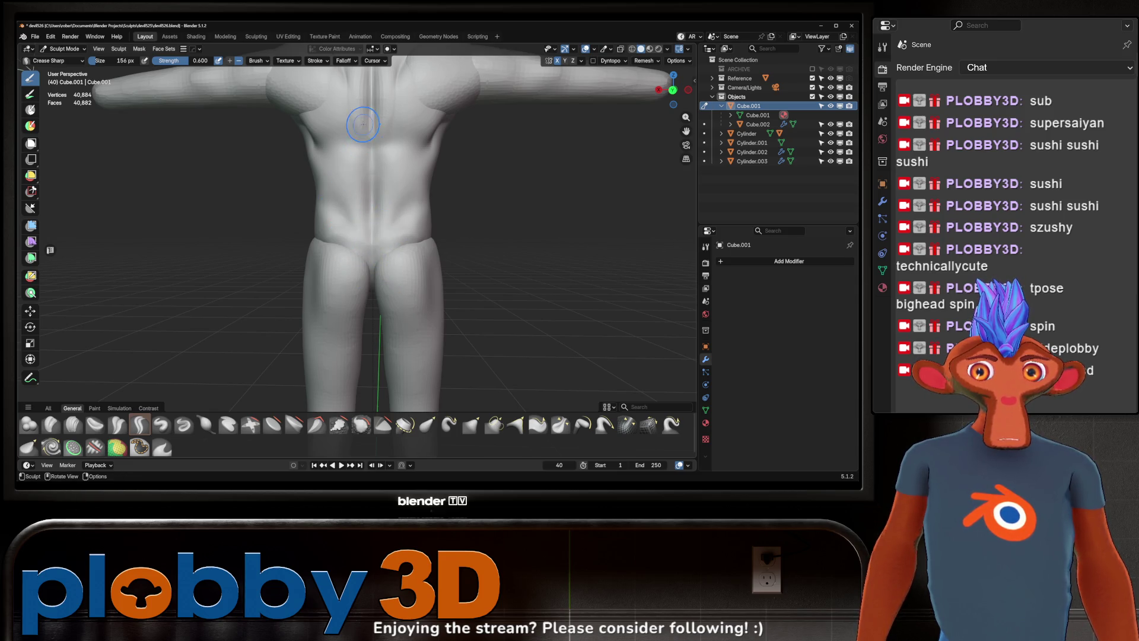
{"action": "mouse_move", "coordinate": [345, 113]}
{"action": "middle_mouse_down"}
{"action": "mouse_move", "coordinate": [437, 254]}
{"action": "mouse_move", "coordinate": [379, 233]}
{"action": "middle_mouse_up"}
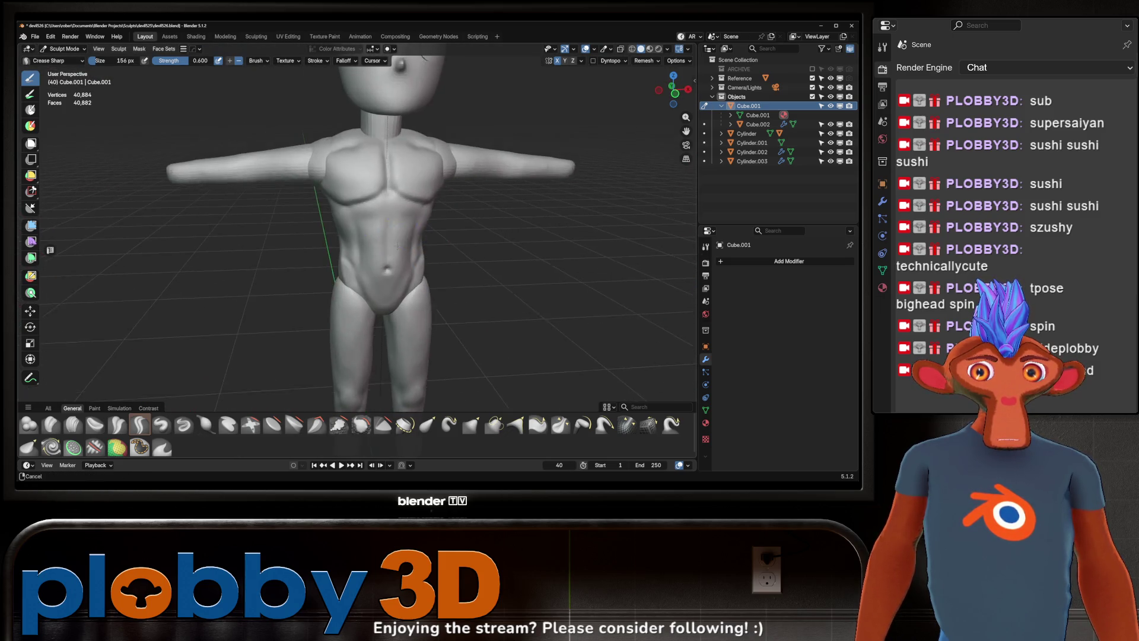
{"action": "mouse_move", "coordinate": [365, 248]}
{"action": "middle_mouse_down"}
{"action": "mouse_move", "coordinate": [372, 270]}
{"action": "mouse_move", "coordinate": [378, 228]}
{"action": "mouse_move", "coordinate": [415, 260]}
{"action": "middle_mouse_up"}
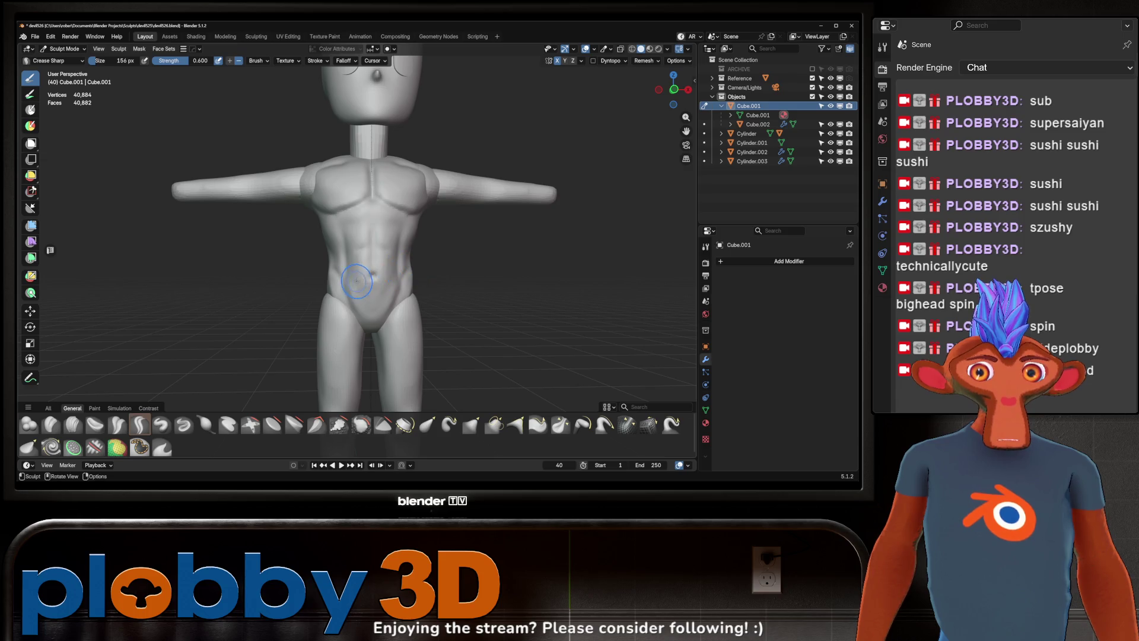
{"action": "mouse_move", "coordinate": [379, 293]}
{"action": "middle_mouse_down"}
{"action": "mouse_move", "coordinate": [372, 228]}
{"action": "mouse_move", "coordinate": [357, 258]}
{"action": "mouse_move", "coordinate": [433, 255]}
{"action": "mouse_move", "coordinate": [375, 249]}
{"action": "mouse_move", "coordinate": [434, 252]}
{"action": "mouse_move", "coordinate": [384, 238]}
{"action": "middle_mouse_up"}
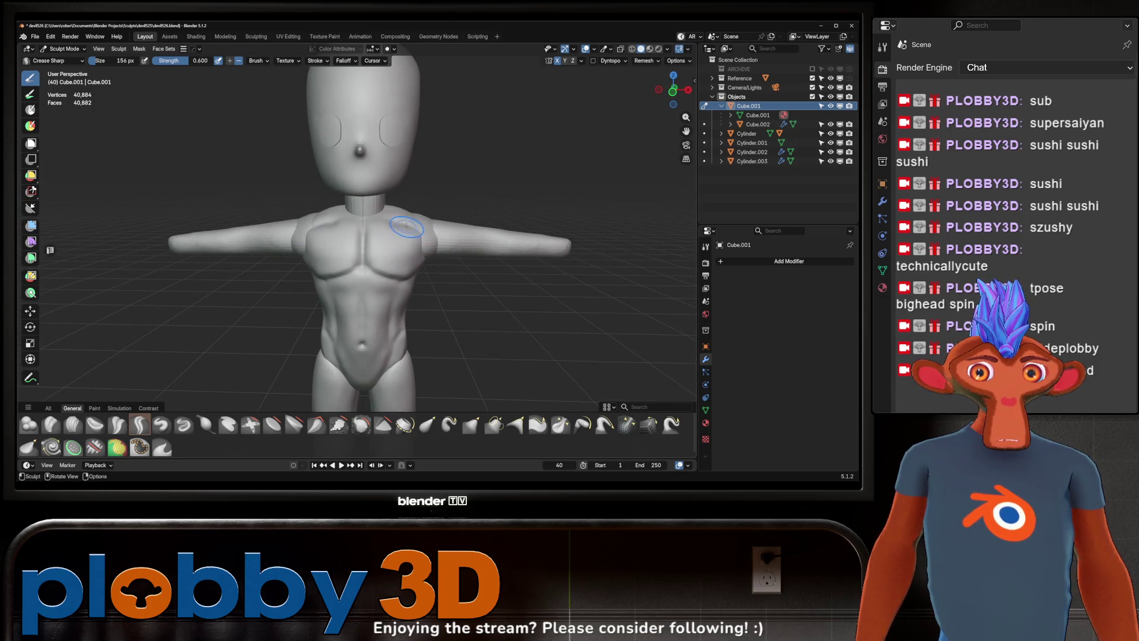
{"action": "scroll", "coordinate": [383, 237], "scroll_direction": "up", "scroll_amount": 1}
{"action": "scroll", "coordinate": [348, 230], "scroll_direction": "up", "scroll_amount": 1}
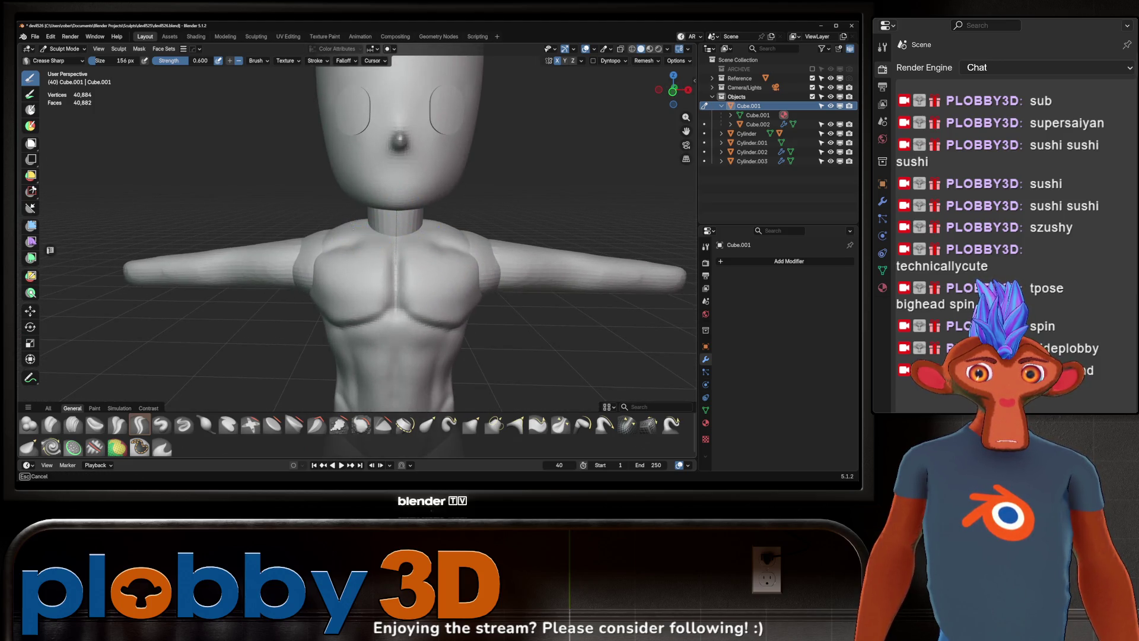
{"action": "middle_click_drag", "start_coordinate": [440, 218], "coordinate": [409, 253]}
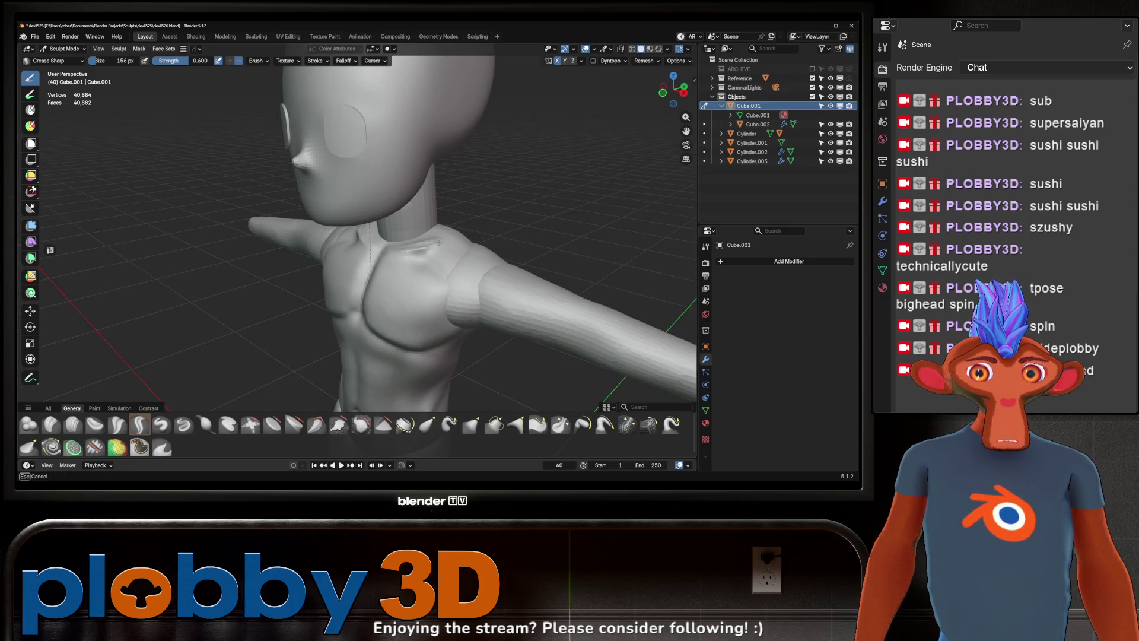
{"action": "mouse_move", "coordinate": [410, 253]}
{"action": "middle_mouse_down"}
{"action": "mouse_move", "coordinate": [426, 245]}
{"action": "mouse_move", "coordinate": [428, 223]}
{"action": "middle_mouse_up"}
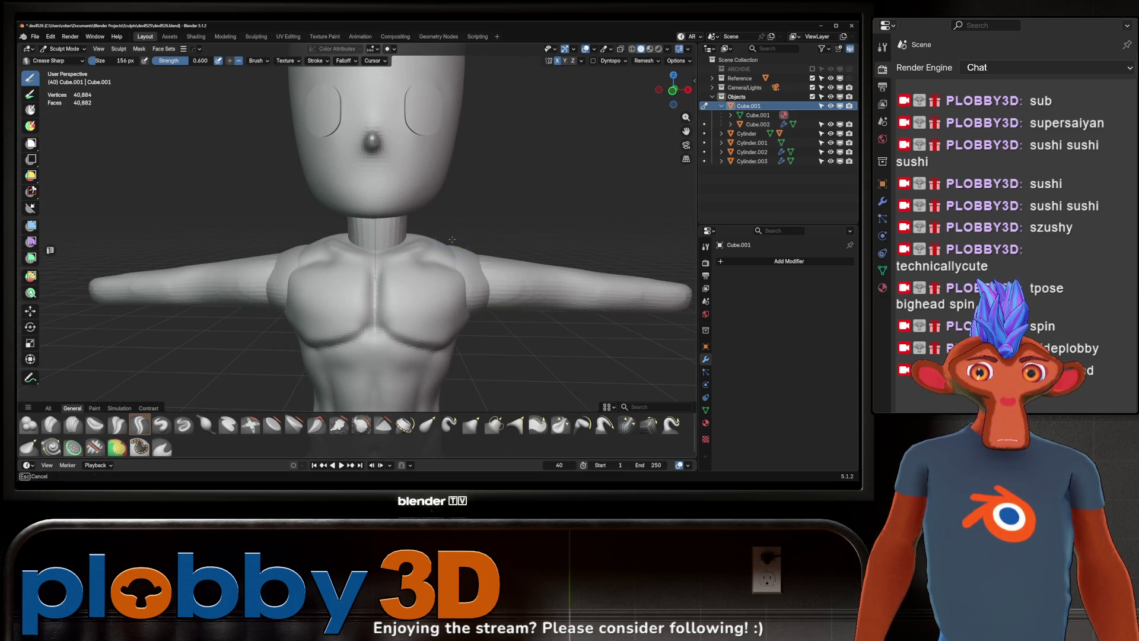
{"action": "scroll", "coordinate": [464, 233], "scroll_direction": "down", "scroll_amount": 2}
{"action": "scroll", "coordinate": [464, 231], "scroll_direction": "down", "scroll_amount": 3}
{"action": "mouse_move", "coordinate": [464, 233]}
{"action": "middle_mouse_down"}
{"action": "mouse_move", "coordinate": [438, 223]}
{"action": "mouse_move", "coordinate": [452, 207]}
{"action": "middle_mouse_up"}
{"action": "mouse_move", "coordinate": [531, 157]}
{"action": "middle_mouse_down"}
{"action": "mouse_move", "coordinate": [457, 181]}
{"action": "mouse_move", "coordinate": [551, 234]}
{"action": "mouse_move", "coordinate": [434, 253]}
{"action": "middle_mouse_up"}
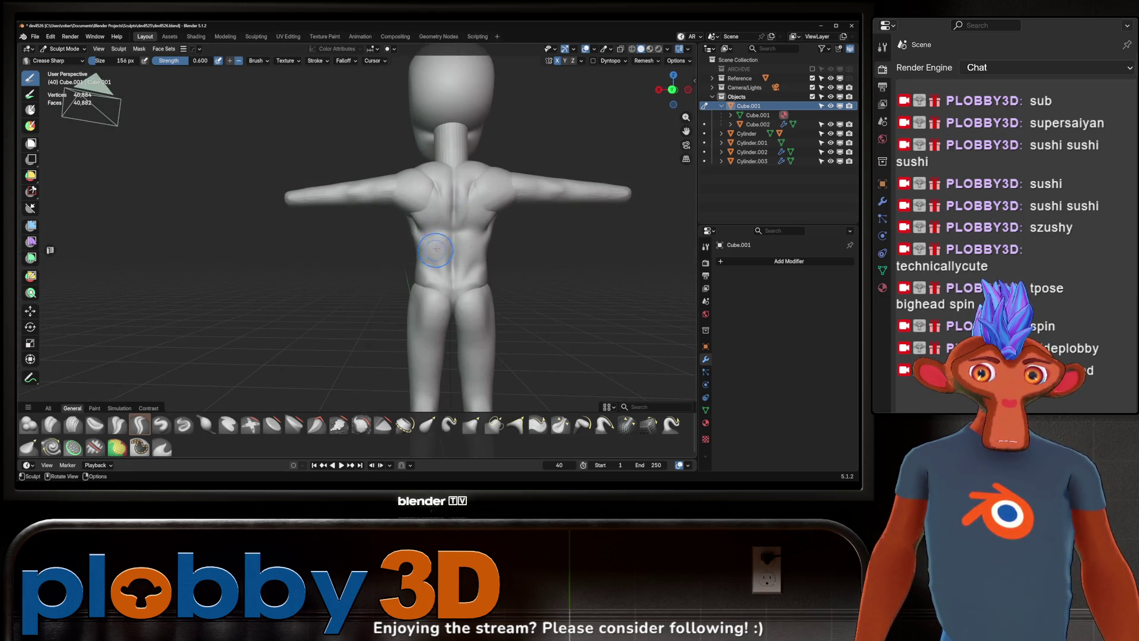
{"action": "scroll", "coordinate": [475, 211], "scroll_direction": "up", "scroll_amount": 1}
{"action": "scroll", "coordinate": [402, 274], "scroll_direction": "up", "scroll_amount": 1}
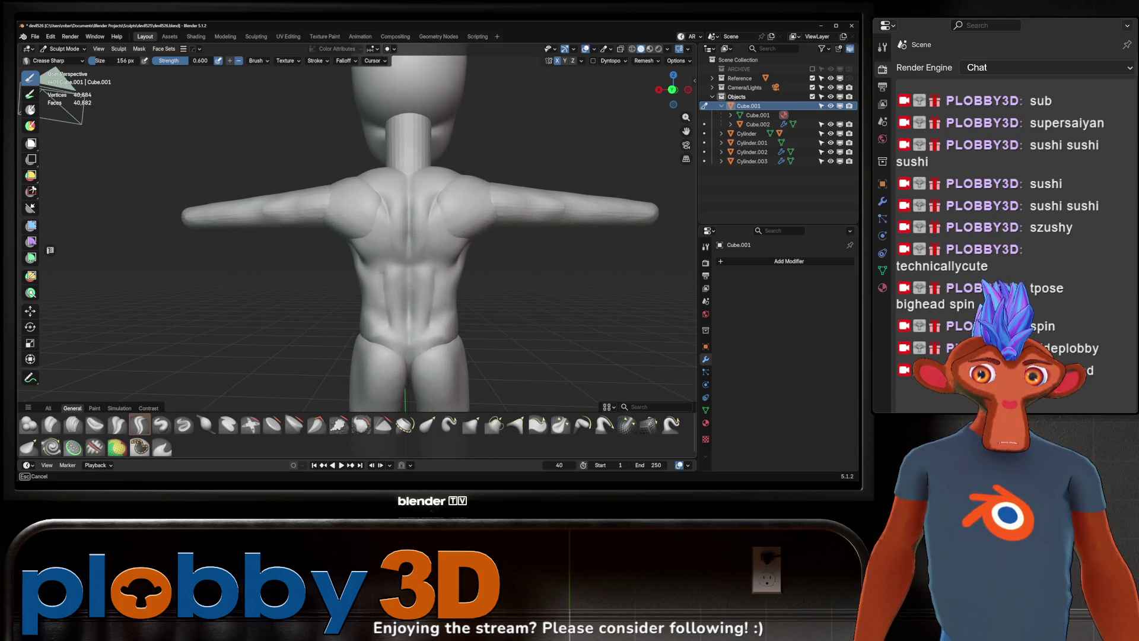
Step: Make Pinch/Magnify the active brush at 274 px radius, viewing the figure's back
{"action": "mouse_move", "coordinate": [385, 277]}
{"action": "middle_mouse_down"}
{"action": "mouse_move", "coordinate": [362, 273]}
{"action": "mouse_move", "coordinate": [361, 283]}
{"action": "mouse_move", "coordinate": [424, 261]}
{"action": "middle_mouse_up"}
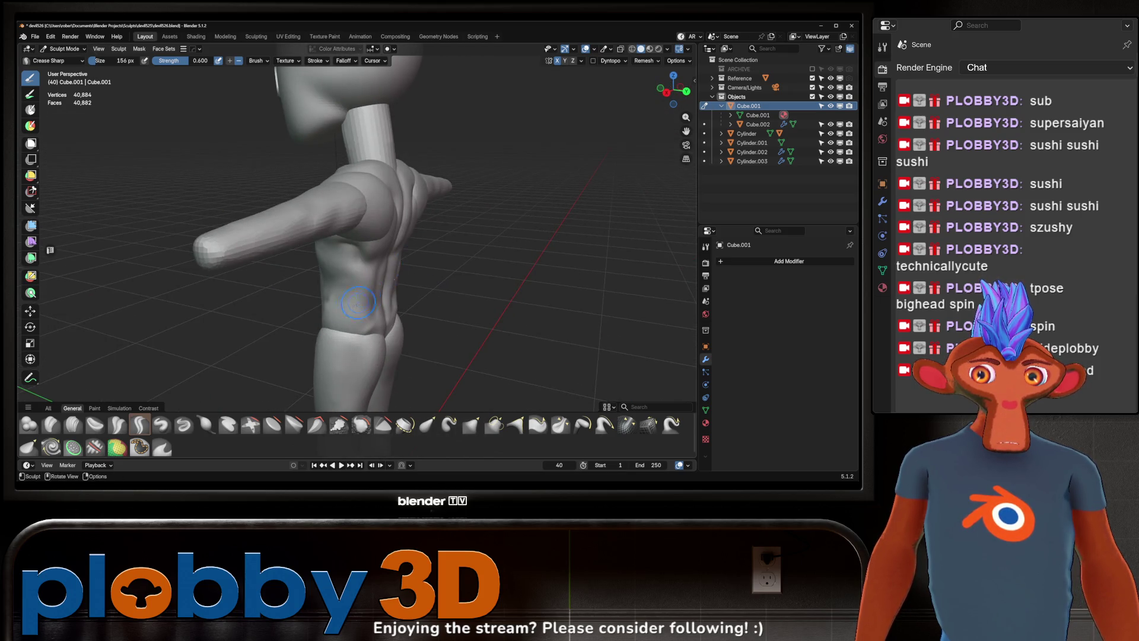
{"action": "middle_click_drag", "start_coordinate": [352, 307], "coordinate": [365, 300]}
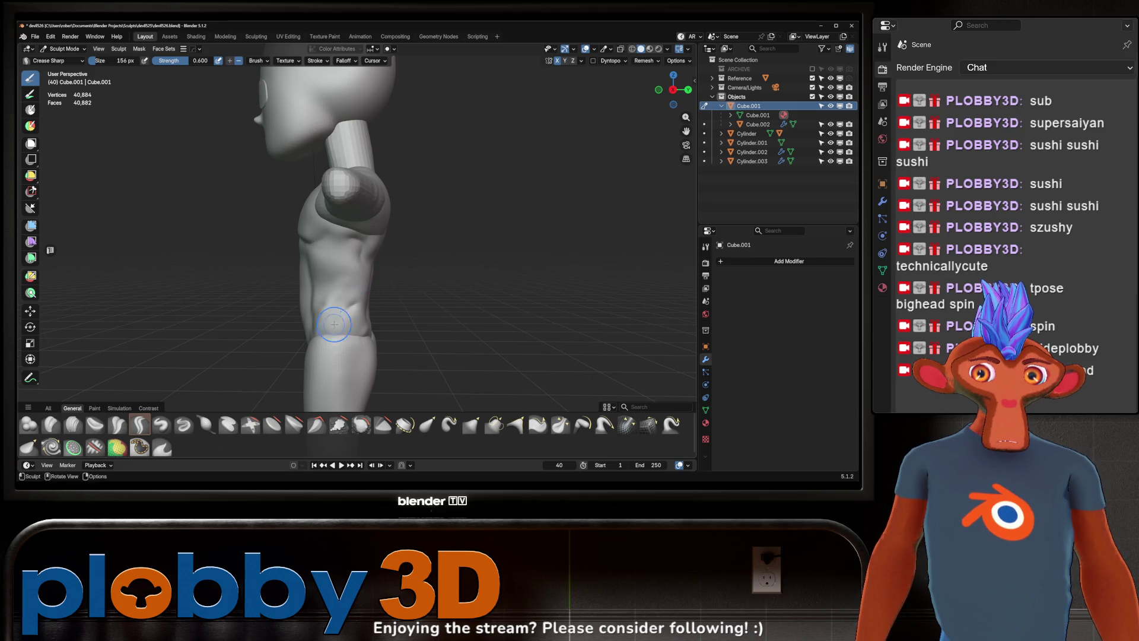
{"action": "mouse_move", "coordinate": [340, 330]}
{"action": "middle_mouse_down"}
{"action": "mouse_move", "coordinate": [357, 266]}
{"action": "mouse_move", "coordinate": [367, 293]}
{"action": "mouse_move", "coordinate": [391, 277]}
{"action": "middle_mouse_up"}
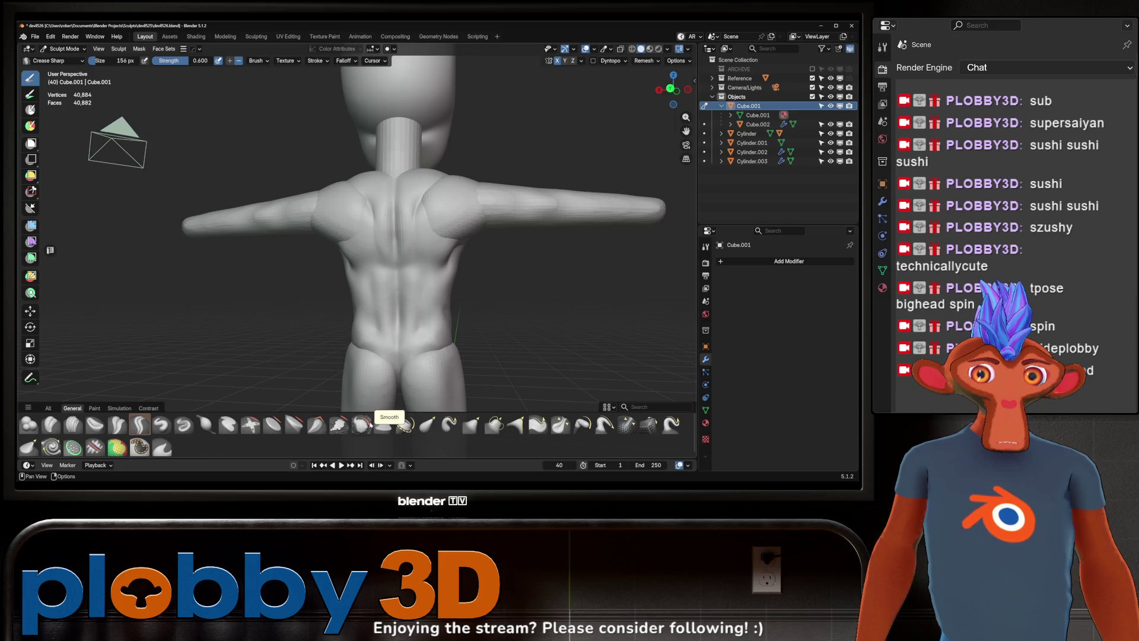
{"action": "left_click", "coordinate": [560, 424]}
{"action": "key", "text": "f"}
{"action": "left_click", "coordinate": [391, 284]}
Step: Pinch along the spine to sharpen and tighten its groove down the lower back
{"action": "middle_click_drag", "start_coordinate": [392, 283], "coordinate": [401, 292]}
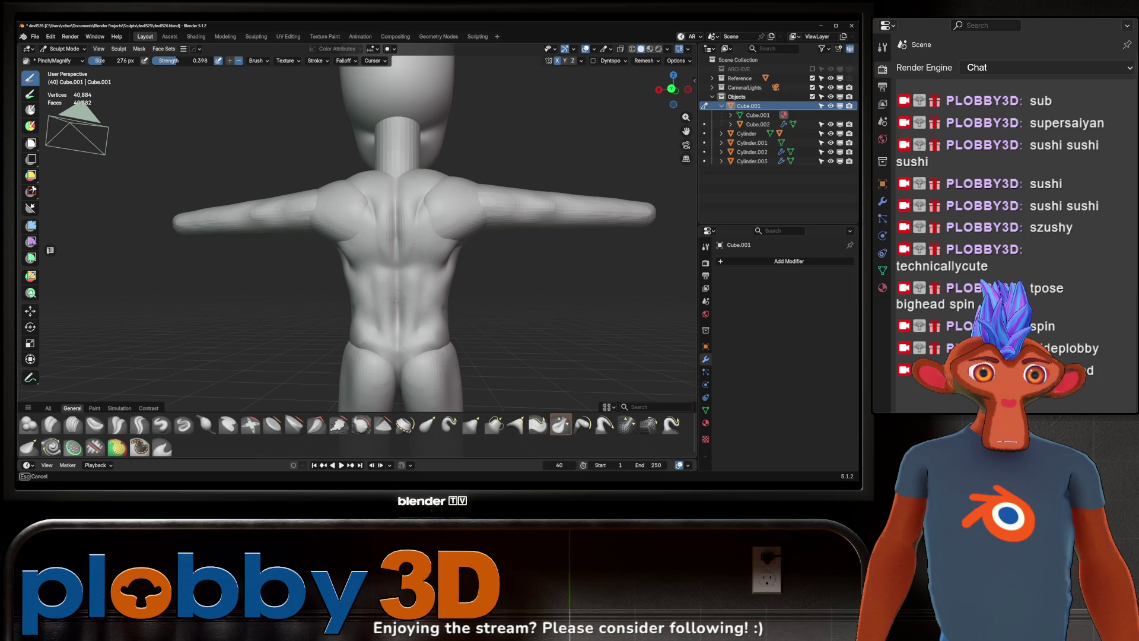
{"action": "left_click_drag", "start_coordinate": [400, 288], "coordinate": [400, 224]}
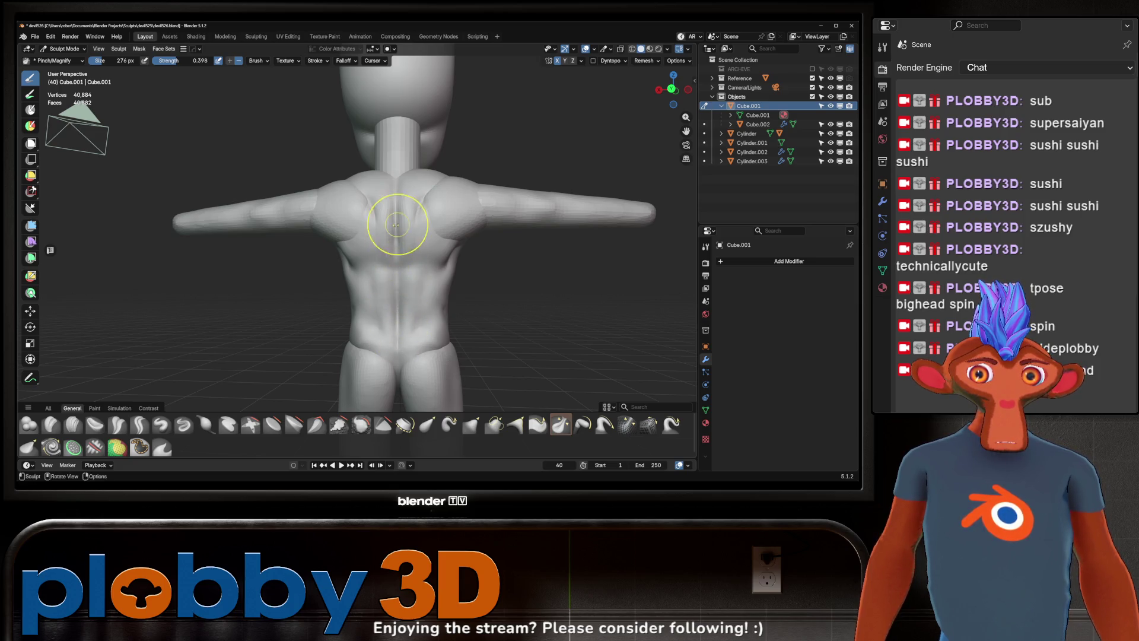
{"action": "left_click_drag", "start_coordinate": [396, 317], "coordinate": [372, 278]}
{"action": "mouse_move", "coordinate": [382, 247]}
{"action": "middle_mouse_down"}
{"action": "mouse_move", "coordinate": [401, 285]}
{"action": "mouse_move", "coordinate": [502, 287]}
{"action": "mouse_move", "coordinate": [503, 262]}
{"action": "middle_mouse_up"}
{"action": "scroll", "coordinate": [480, 260], "scroll_direction": "down", "scroll_amount": 5}
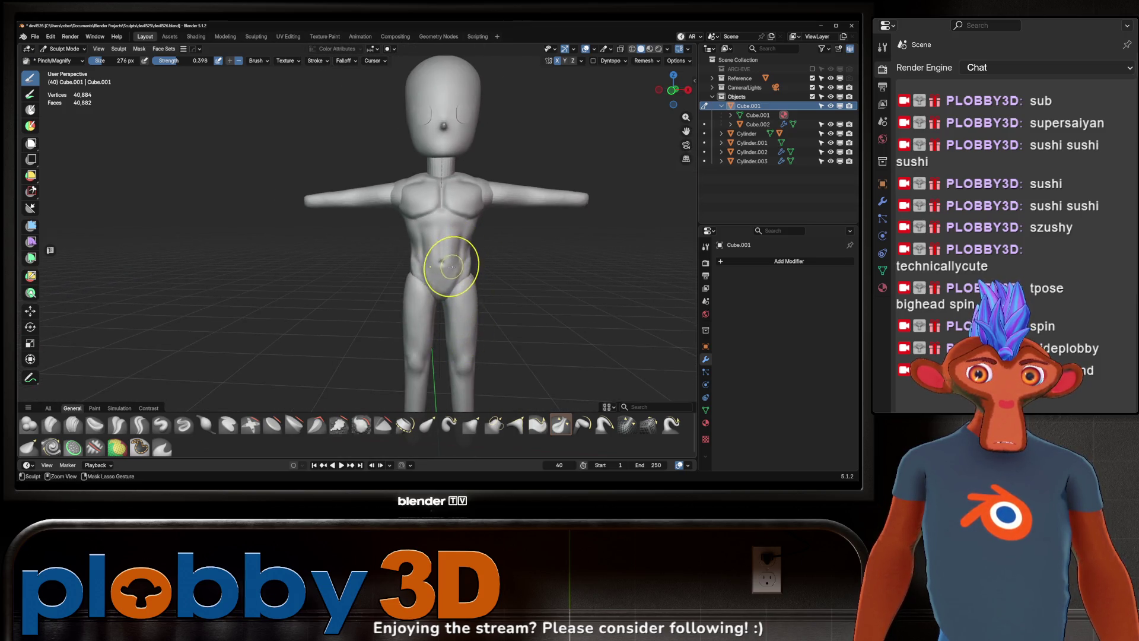
{"action": "scroll", "coordinate": [463, 254], "scroll_direction": "up", "scroll_amount": 4}
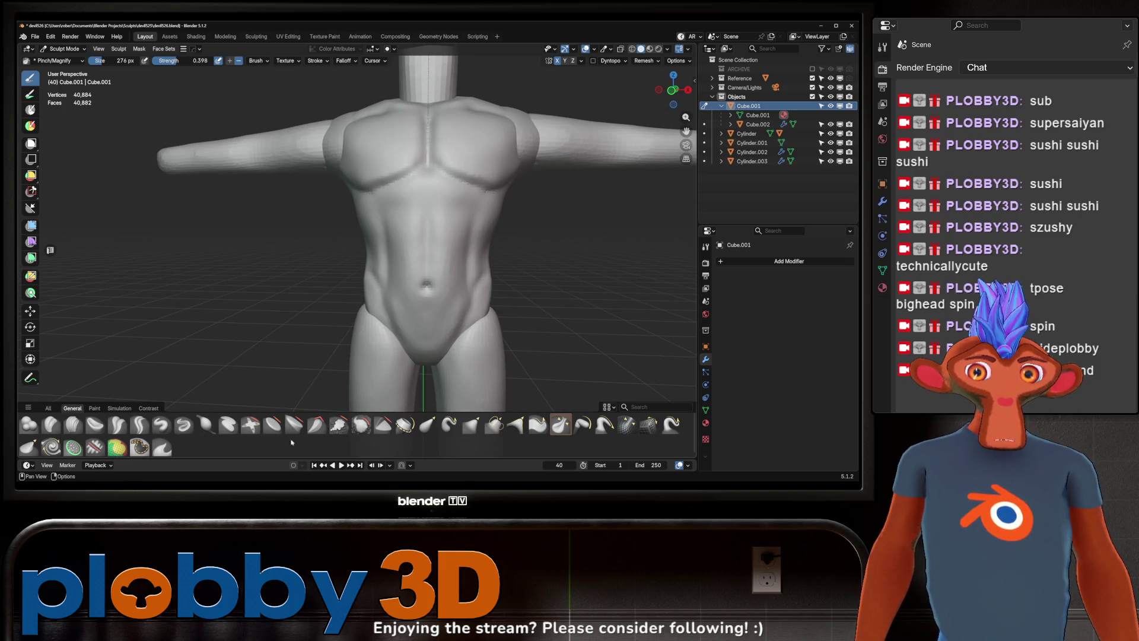
{"action": "left_click", "coordinate": [117, 424]}
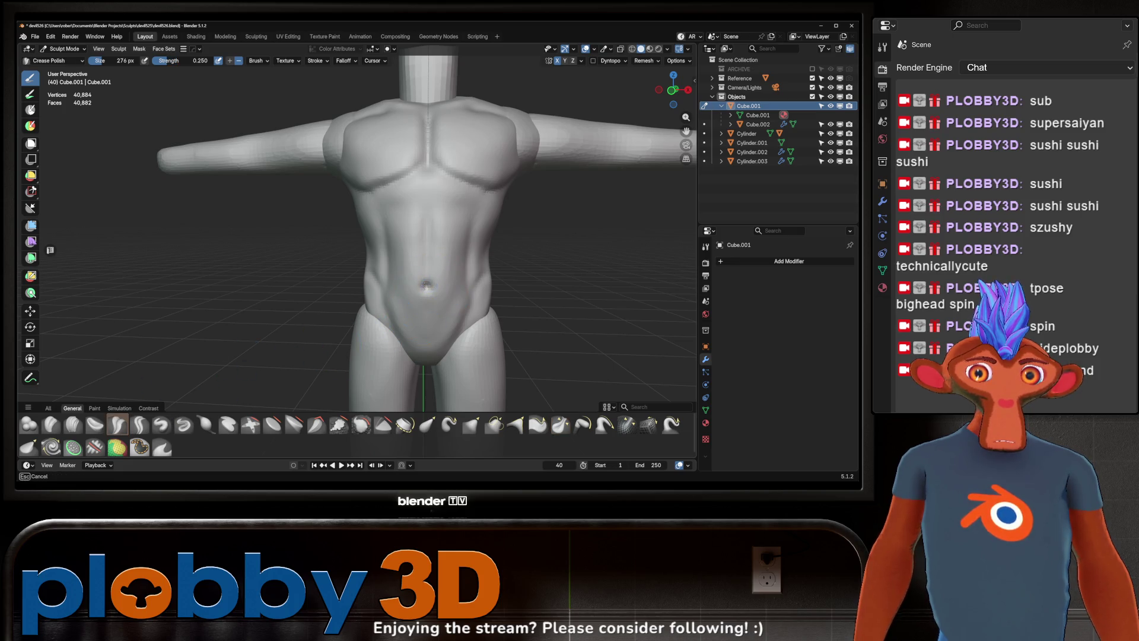
Step: Inspect the torso, then pick the Scrape/Fill brush from the quick brush picker
{"action": "middle_click_drag", "start_coordinate": [445, 276], "coordinate": [480, 250]}
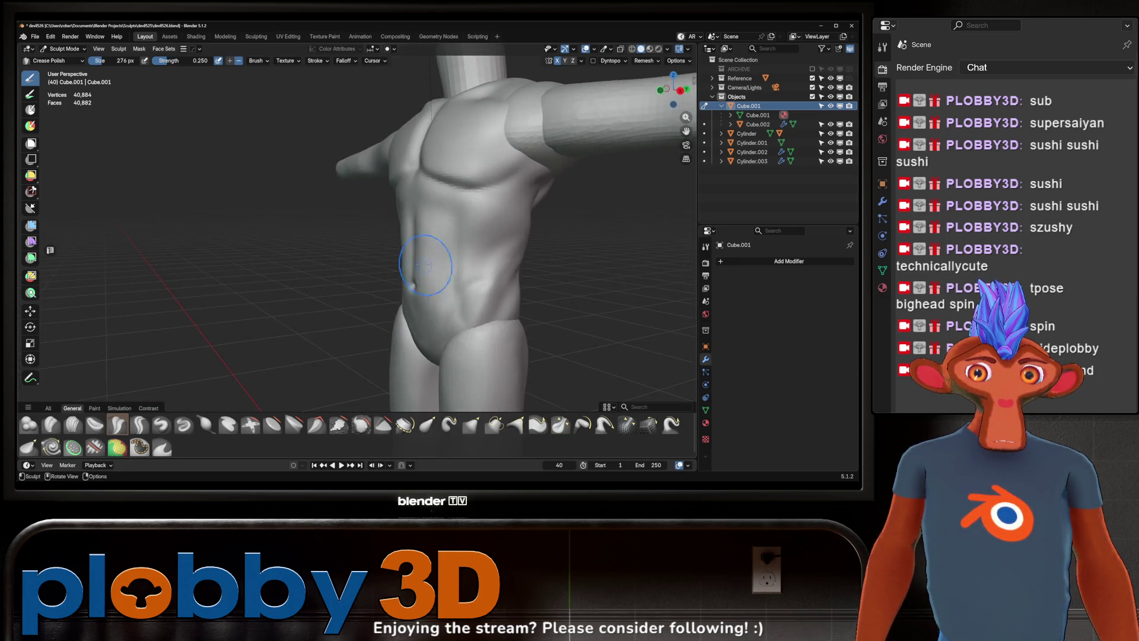
{"action": "scroll", "coordinate": [479, 250], "scroll_direction": "down", "scroll_amount": 5}
{"action": "mouse_move", "coordinate": [478, 249]}
{"action": "middle_mouse_down"}
{"action": "mouse_move", "coordinate": [346, 242]}
{"action": "mouse_move", "coordinate": [438, 225]}
{"action": "mouse_move", "coordinate": [382, 229]}
{"action": "mouse_move", "coordinate": [384, 391]}
{"action": "middle_mouse_up"}
{"action": "scroll", "coordinate": [346, 241], "scroll_direction": "up", "scroll_amount": 5}
{"action": "key", "text": "w"}
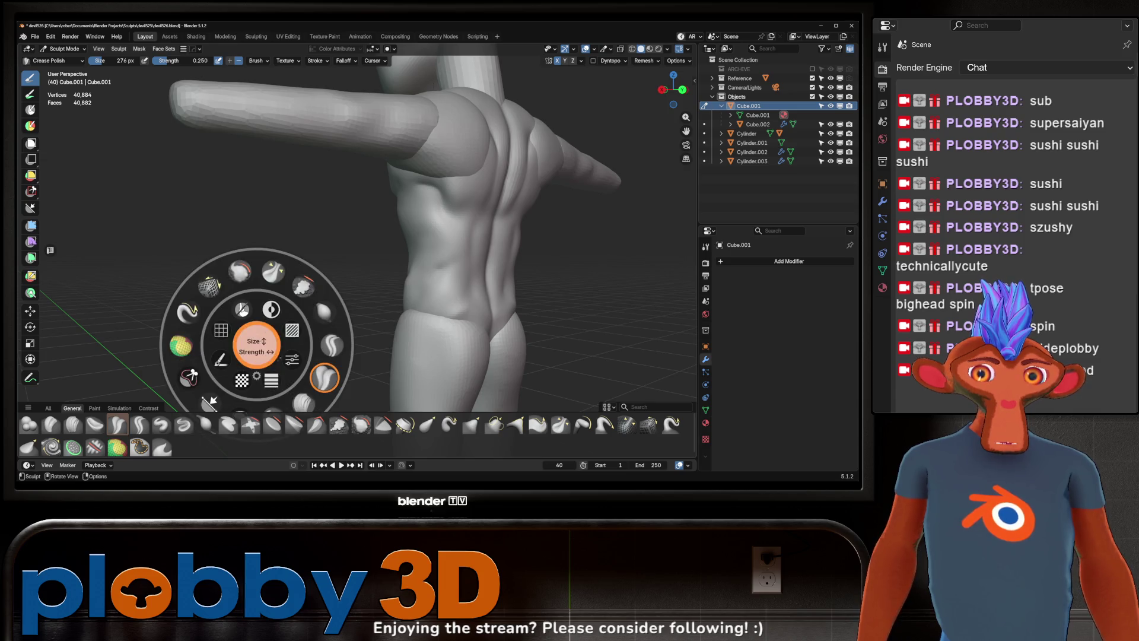
{"action": "left_click", "coordinate": [325, 312]}
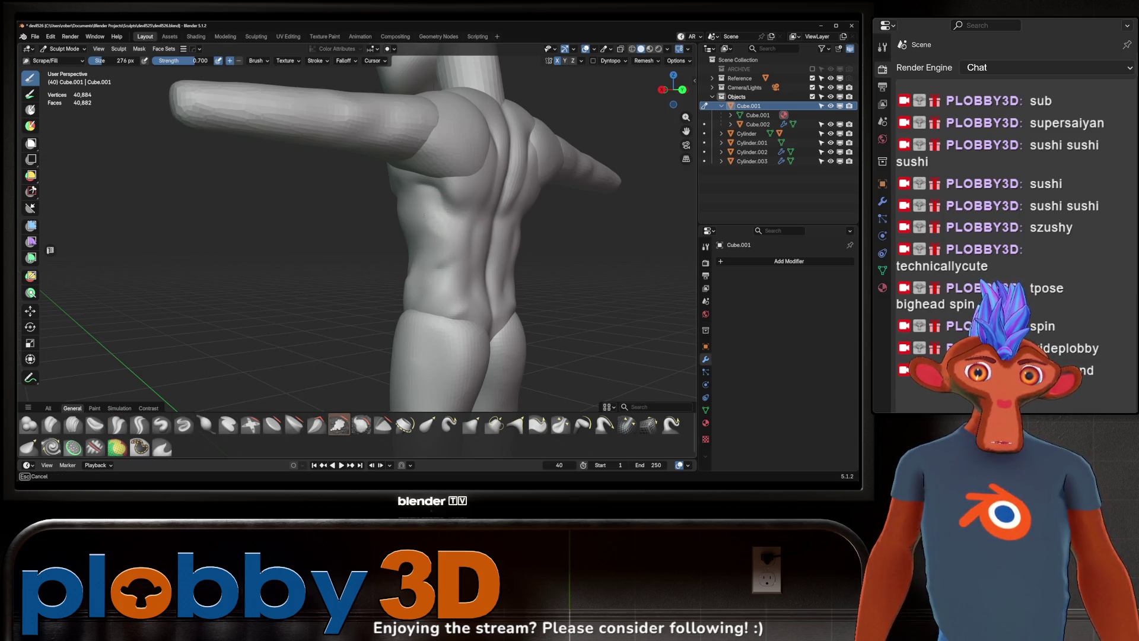
Step: Orbit the figure from arm-on to front and three-quarter views to review its forms
{"action": "mouse_move", "coordinate": [444, 215]}
{"action": "middle_mouse_down"}
{"action": "mouse_move", "coordinate": [501, 224]}
{"action": "mouse_move", "coordinate": [457, 229]}
{"action": "mouse_move", "coordinate": [446, 253]}
{"action": "mouse_move", "coordinate": [457, 229]}
{"action": "mouse_move", "coordinate": [435, 249]}
{"action": "mouse_move", "coordinate": [347, 234]}
{"action": "middle_mouse_up"}
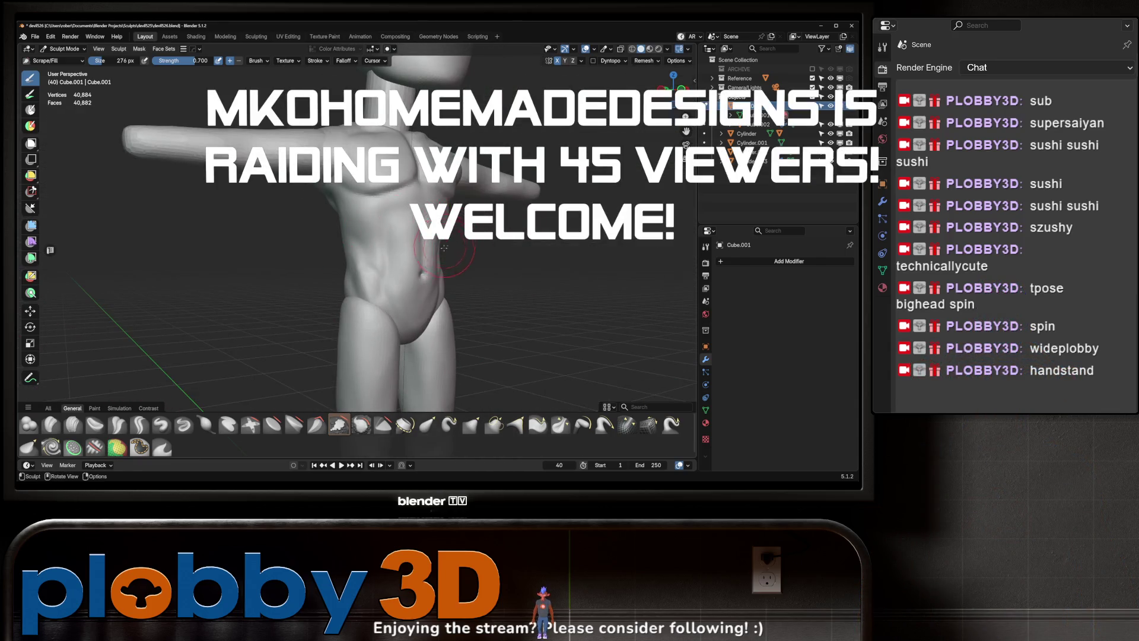
{"action": "middle_click_drag", "start_coordinate": [449, 246], "coordinate": [437, 252]}
{"action": "middle_click_drag", "start_coordinate": [419, 204], "coordinate": [438, 209]}
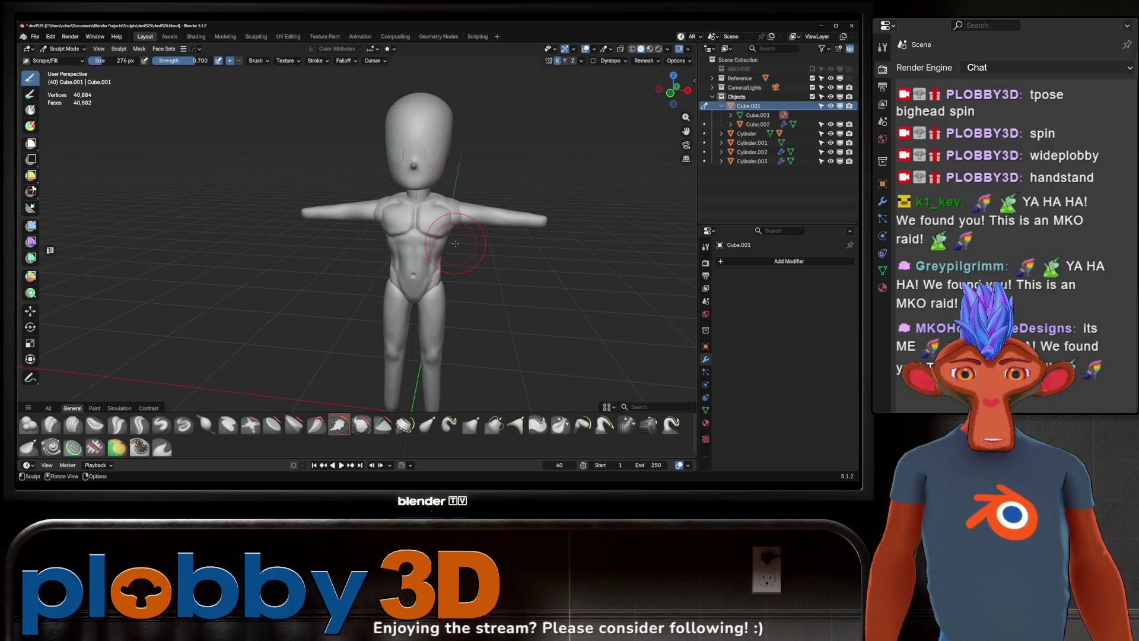
{"action": "middle_click_drag", "start_coordinate": [333, 257], "coordinate": [325, 246]}
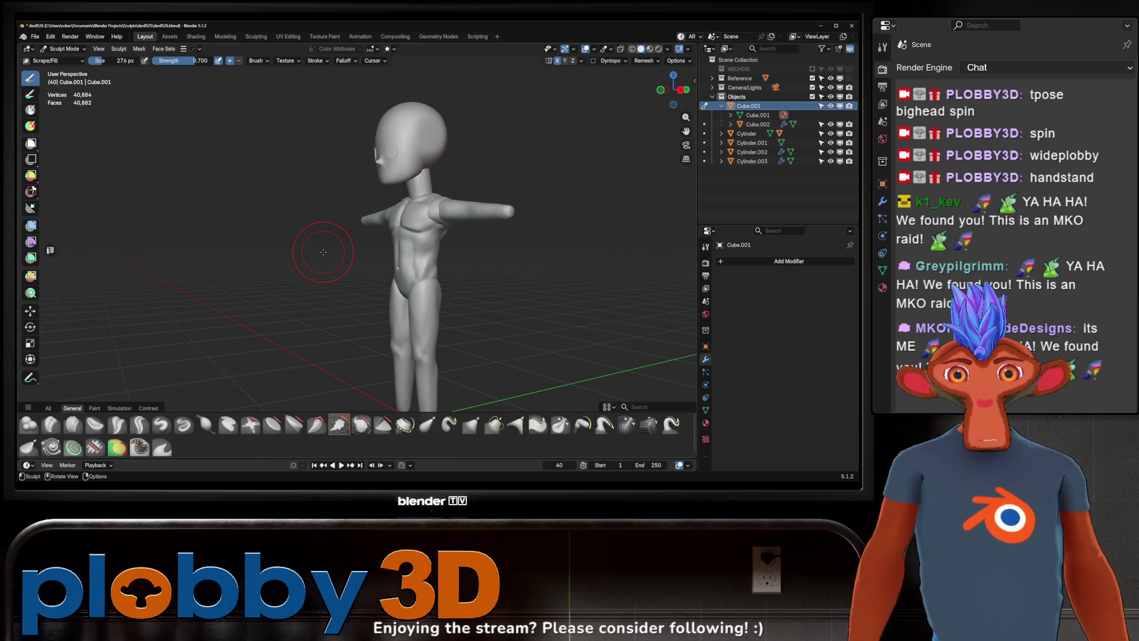
{"action": "middle_click_drag", "start_coordinate": [433, 214], "coordinate": [499, 228]}
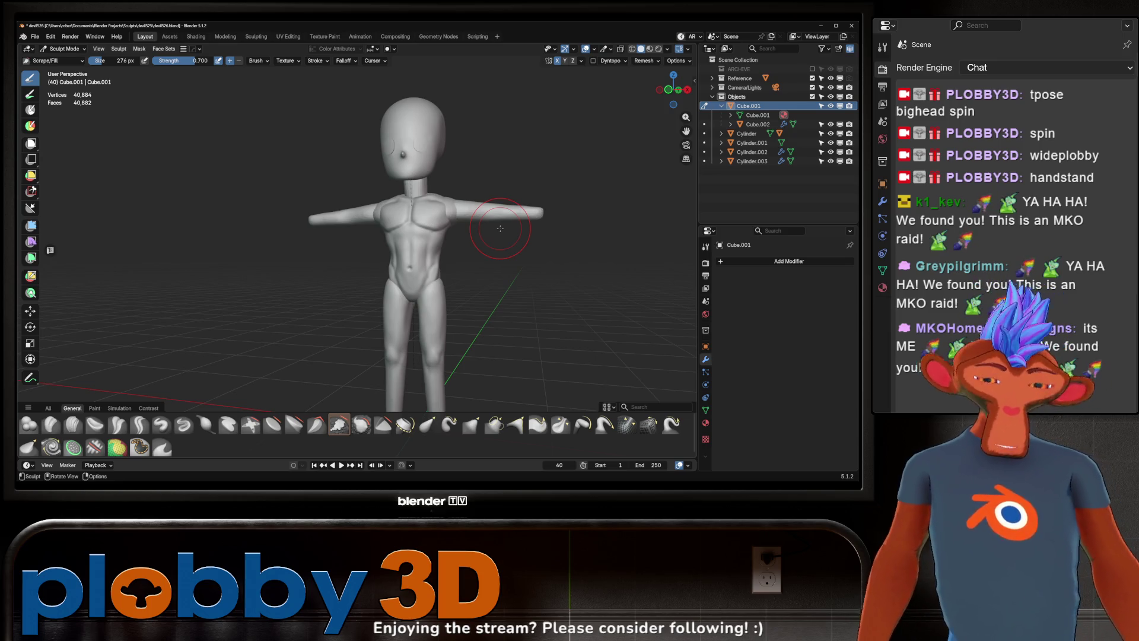
{"action": "middle_click_drag", "start_coordinate": [432, 229], "coordinate": [445, 174]}
{"action": "scroll", "coordinate": [434, 191], "scroll_direction": "up", "scroll_amount": 3}
{"action": "scroll", "coordinate": [433, 190], "scroll_direction": "down", "scroll_amount": 5}
{"action": "scroll", "coordinate": [441, 183], "scroll_direction": "up", "scroll_amount": 5}
{"action": "scroll", "coordinate": [452, 170], "scroll_direction": "up", "scroll_amount": 1}
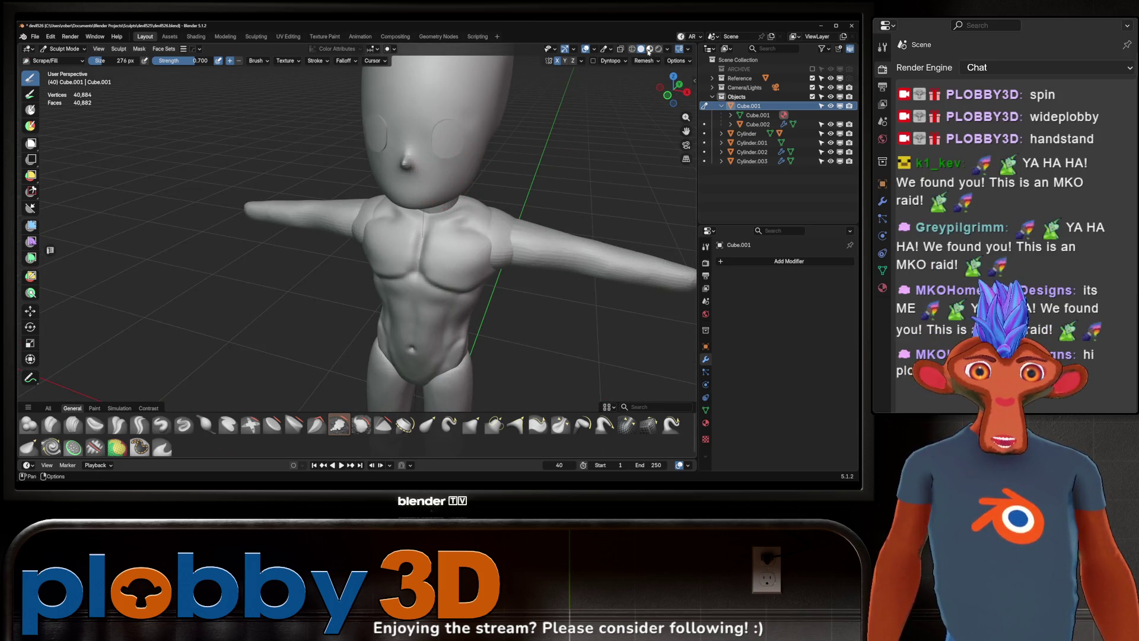
{"action": "left_click", "coordinate": [651, 49]}
{"action": "scroll", "coordinate": [499, 222], "scroll_direction": "down", "scroll_amount": 5}
{"action": "scroll", "coordinate": [516, 205], "scroll_direction": "up", "scroll_amount": 5}
{"action": "mouse_move", "coordinate": [516, 205]}
{"action": "middle_mouse_down"}
{"action": "mouse_move", "coordinate": [535, 199]}
{"action": "mouse_move", "coordinate": [397, 162]}
{"action": "mouse_move", "coordinate": [486, 139]}
{"action": "middle_mouse_up"}
{"action": "scroll", "coordinate": [534, 199], "scroll_direction": "down", "scroll_amount": 5}
{"action": "scroll", "coordinate": [463, 178], "scroll_direction": "up", "scroll_amount": 5}
{"action": "scroll", "coordinate": [487, 139], "scroll_direction": "up", "scroll_amount": 3}
{"action": "scroll", "coordinate": [487, 139], "scroll_direction": "up", "scroll_amount": 2}
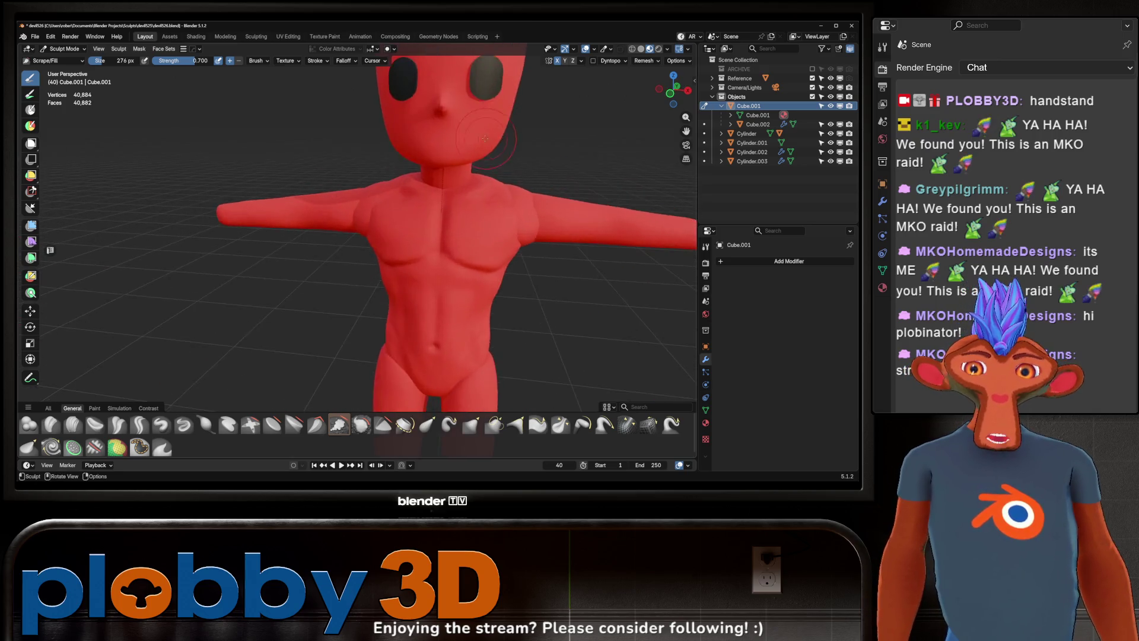
{"action": "scroll", "coordinate": [488, 137], "scroll_direction": "down", "scroll_amount": 5}
{"action": "scroll", "coordinate": [516, 98], "scroll_direction": "up", "scroll_amount": 5}
{"action": "mouse_move", "coordinate": [516, 98]}
{"action": "middle_mouse_down"}
{"action": "mouse_move", "coordinate": [499, 125]}
{"action": "mouse_move", "coordinate": [497, 116]}
{"action": "mouse_move", "coordinate": [541, 127]}
{"action": "mouse_move", "coordinate": [503, 120]}
{"action": "mouse_move", "coordinate": [472, 134]}
{"action": "middle_mouse_up"}
{"action": "scroll", "coordinate": [498, 125], "scroll_direction": "down", "scroll_amount": 5}
{"action": "scroll", "coordinate": [498, 125], "scroll_direction": "up", "scroll_amount": 2}
{"action": "scroll", "coordinate": [462, 131], "scroll_direction": "up", "scroll_amount": 2}
{"action": "scroll", "coordinate": [462, 132], "scroll_direction": "down", "scroll_amount": 5}
{"action": "middle_click_drag", "start_coordinate": [362, 146], "coordinate": [498, 205]}
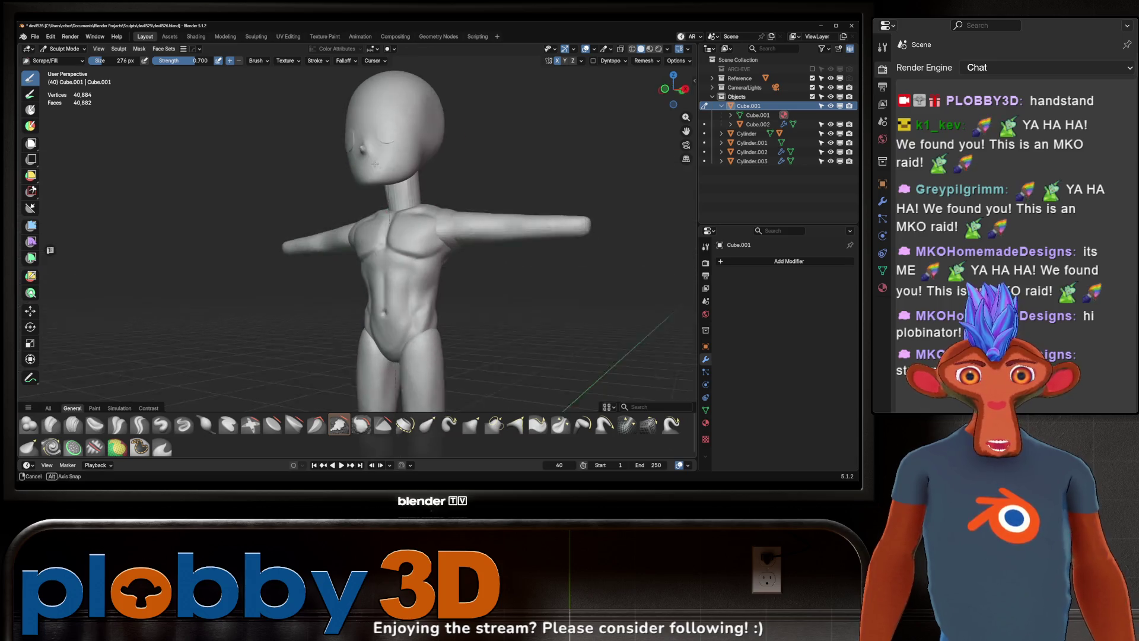
{"action": "scroll", "coordinate": [546, 229], "scroll_direction": "up", "scroll_amount": 3}
{"action": "scroll", "coordinate": [406, 247], "scroll_direction": "up", "scroll_amount": 2}
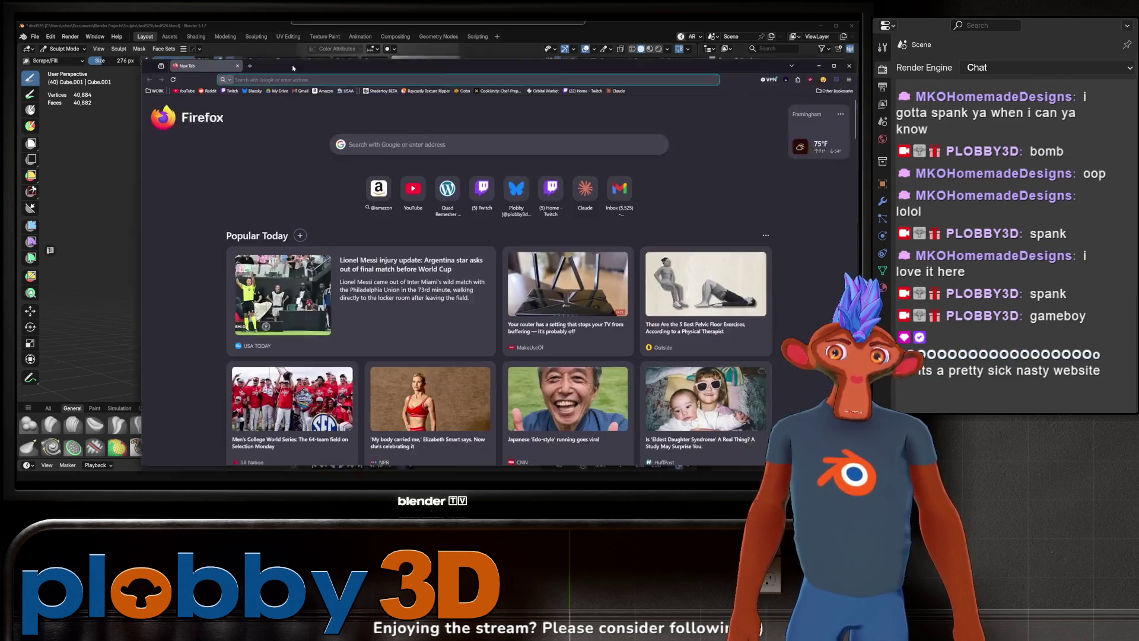
{"action": "type", "text": "http://localhost:4321/"}
Step: Load the local portfolio site and view Brane's Chair, Brane's Controller and Dindendo Lame Boy models
{"action": "key", "text": "Return"}
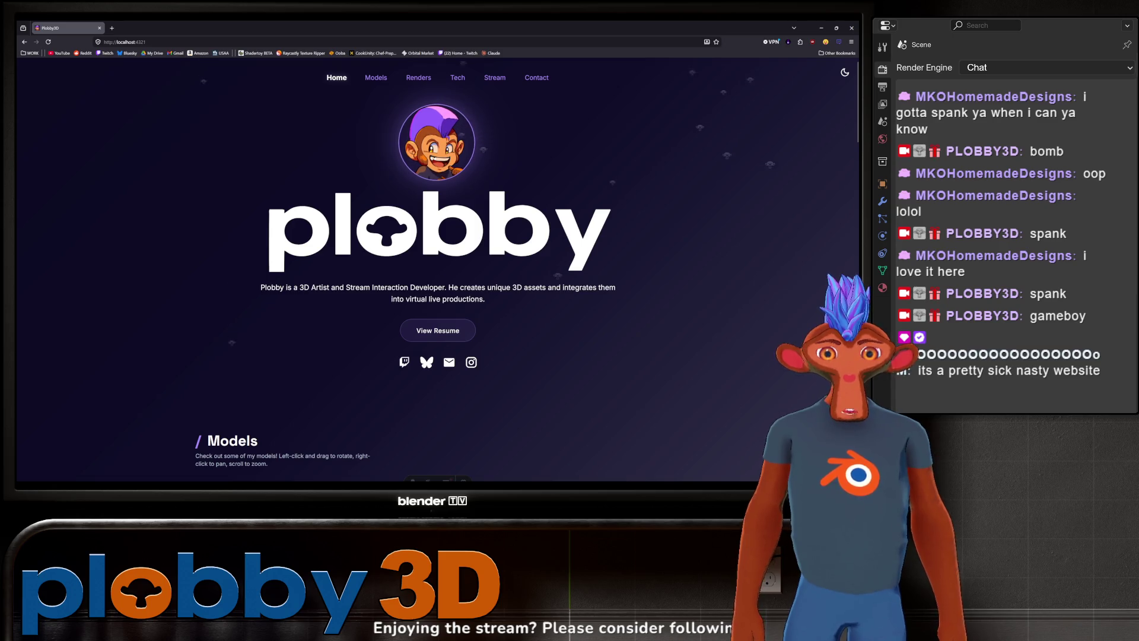
{"action": "scroll", "coordinate": [484, 224], "scroll_direction": "down", "scroll_amount": 2}
{"action": "scroll", "coordinate": [486, 214], "scroll_direction": "up", "scroll_amount": 2}
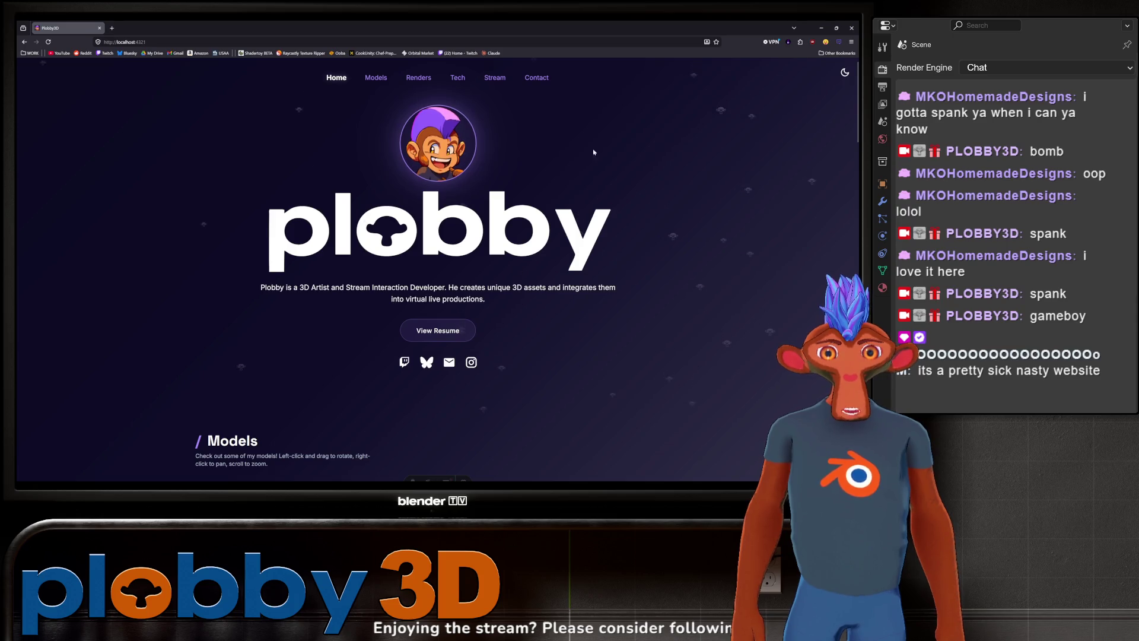
{"action": "scroll", "coordinate": [464, 219], "scroll_direction": "down", "scroll_amount": 4}
{"action": "scroll", "coordinate": [463, 219], "scroll_direction": "down", "scroll_amount": 2}
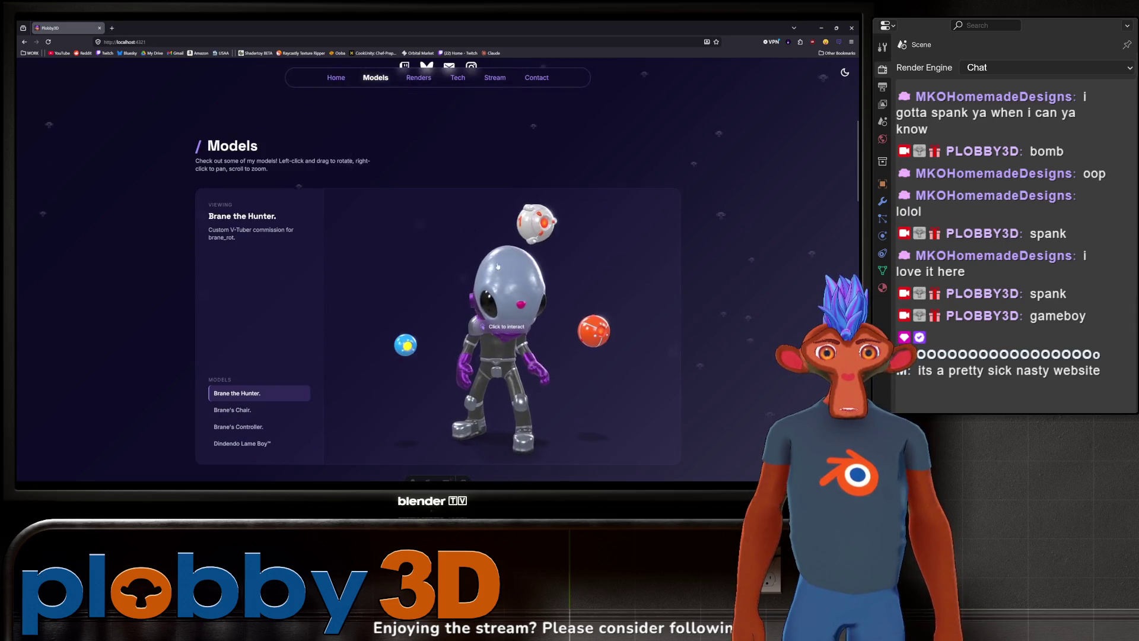
{"action": "scroll", "coordinate": [489, 249], "scroll_direction": "down", "scroll_amount": 3}
{"action": "scroll", "coordinate": [516, 285], "scroll_direction": "up", "scroll_amount": 2}
{"action": "scroll", "coordinate": [536, 306], "scroll_direction": "up", "scroll_amount": 1}
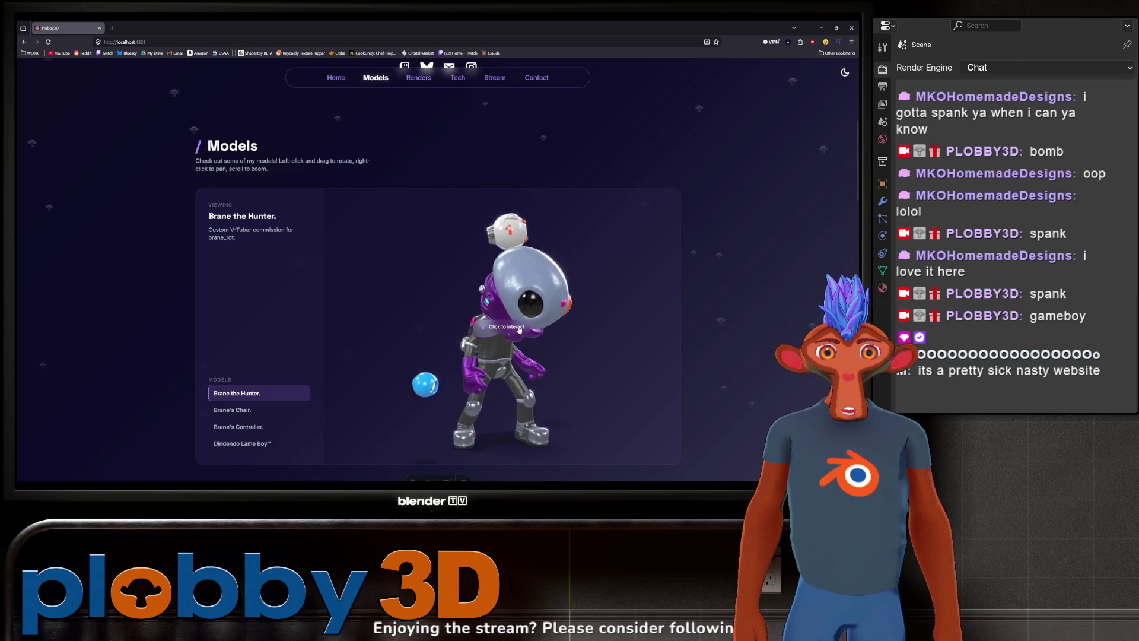
{"action": "left_click_drag", "start_coordinate": [537, 306], "coordinate": [464, 337]}
{"action": "scroll", "coordinate": [492, 331], "scroll_direction": "up", "scroll_amount": 3}
{"action": "left_click_drag", "start_coordinate": [492, 330], "coordinate": [481, 306]}
{"action": "scroll", "coordinate": [481, 306], "scroll_direction": "down", "scroll_amount": 3}
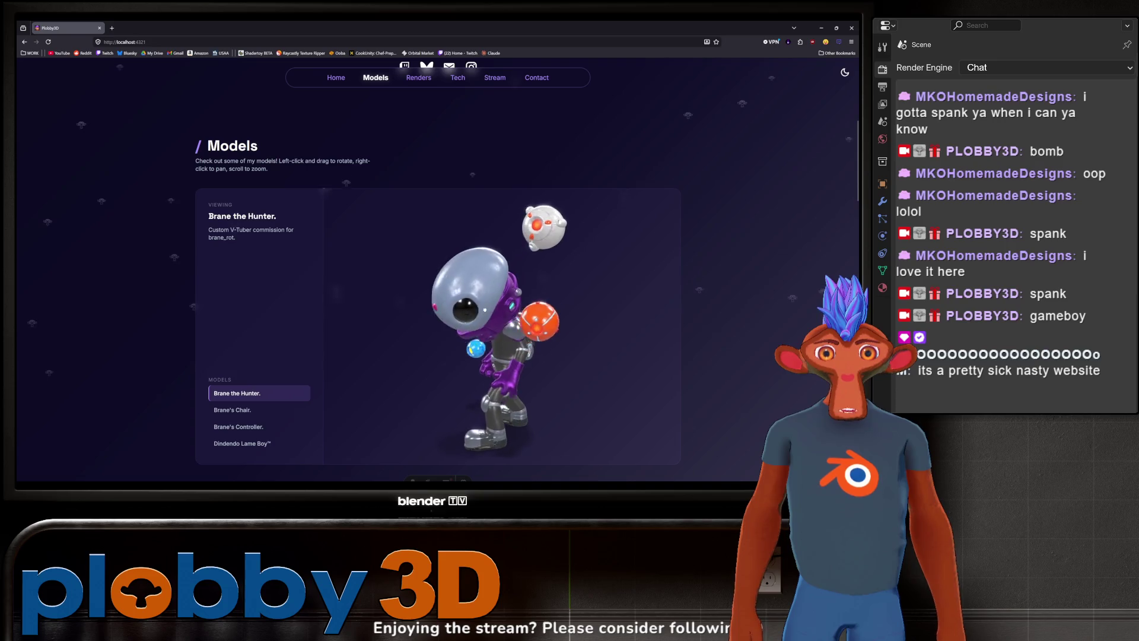
{"action": "left_click", "coordinate": [233, 409]}
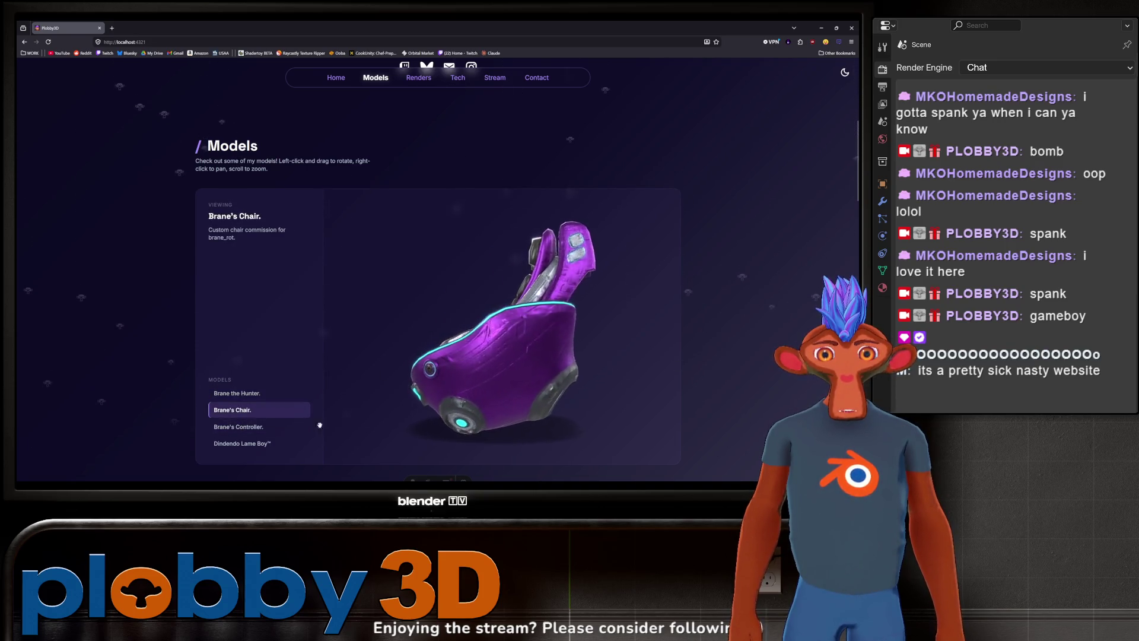
{"action": "left_click", "coordinate": [267, 428]}
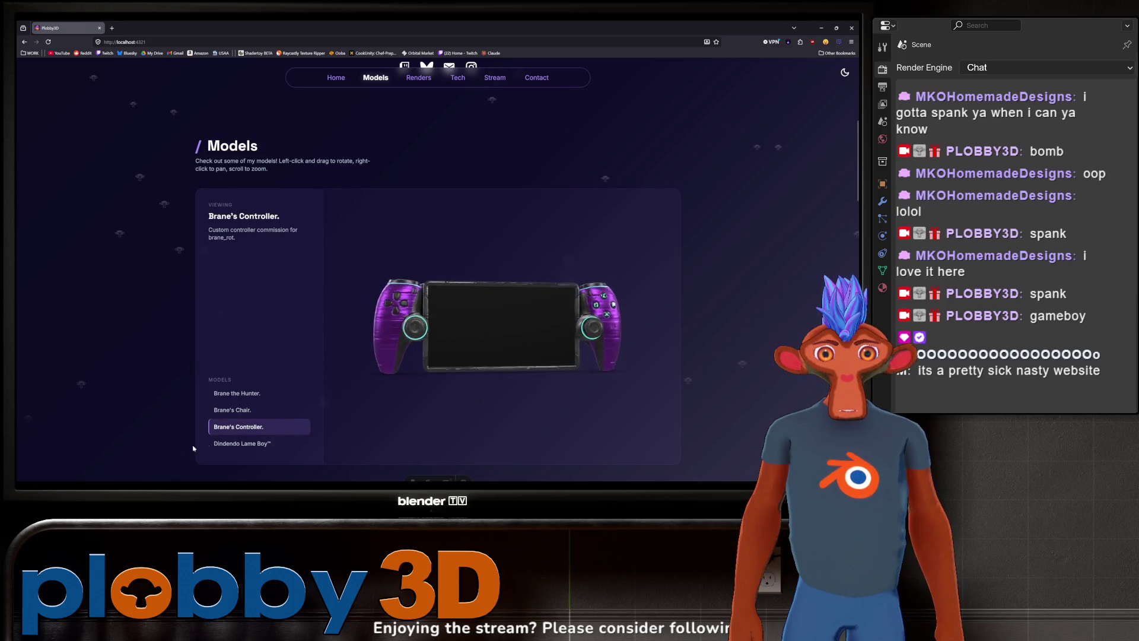
{"action": "left_click", "coordinate": [219, 445]}
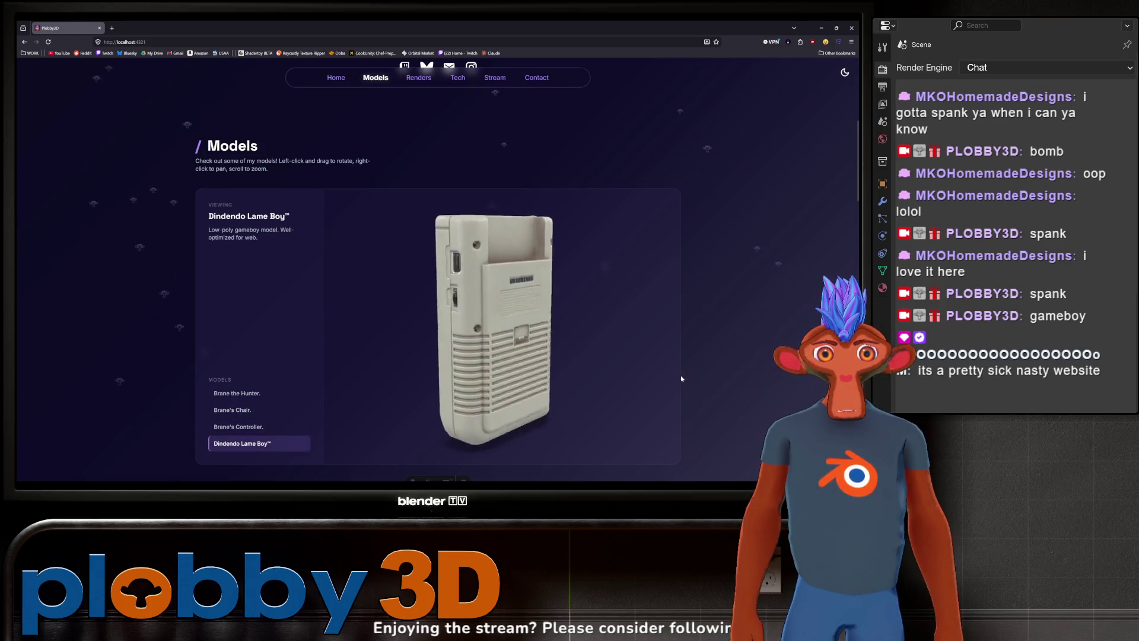
{"action": "scroll", "coordinate": [694, 285], "scroll_direction": "down", "scroll_amount": 3}
{"action": "scroll", "coordinate": [694, 285], "scroll_direction": "up", "scroll_amount": 8}
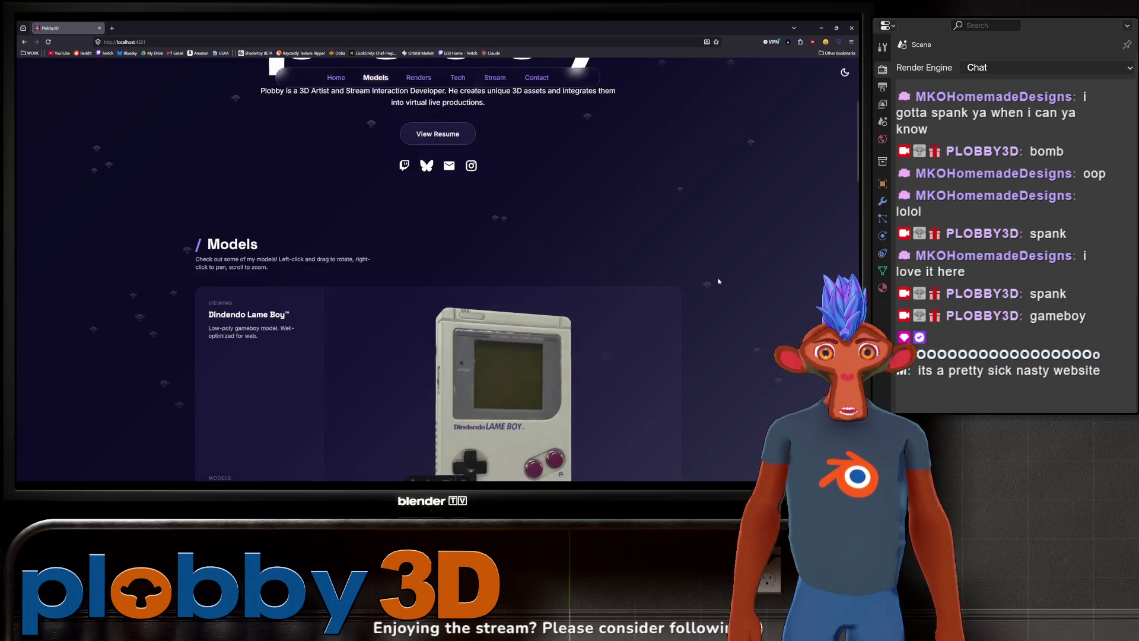
Step: Tour the Stream commands and Renders gallery, then show Brane the Hunter striking a new pose
{"action": "left_click", "coordinate": [485, 81]}
{"action": "scroll", "coordinate": [390, 248], "scroll_direction": "up", "scroll_amount": 3}
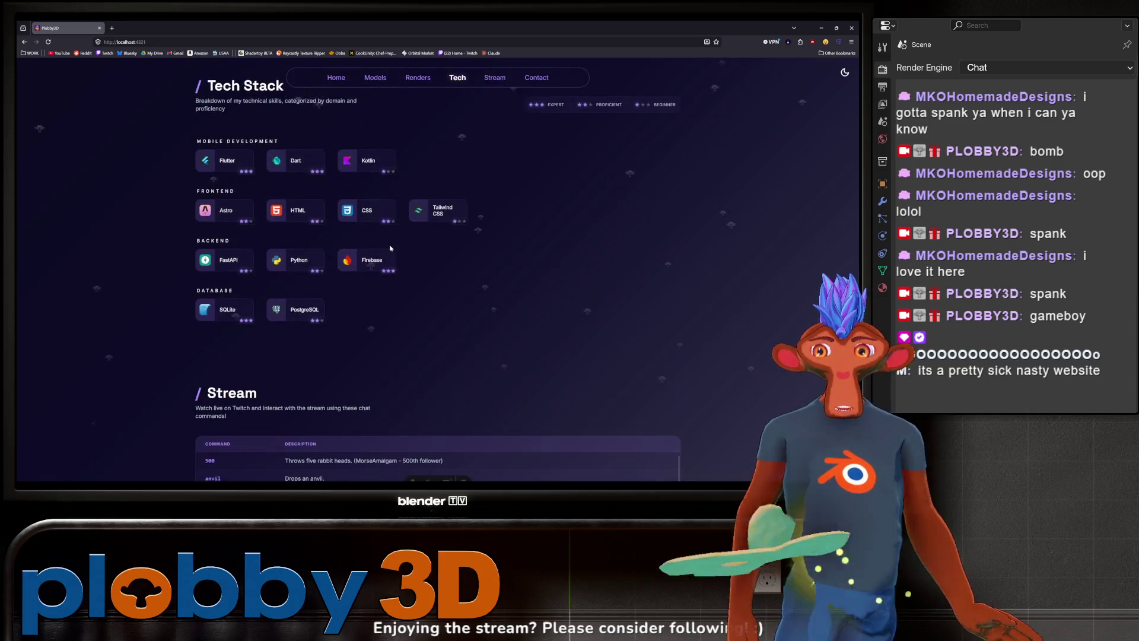
{"action": "scroll", "coordinate": [390, 247], "scroll_direction": "down", "scroll_amount": 2}
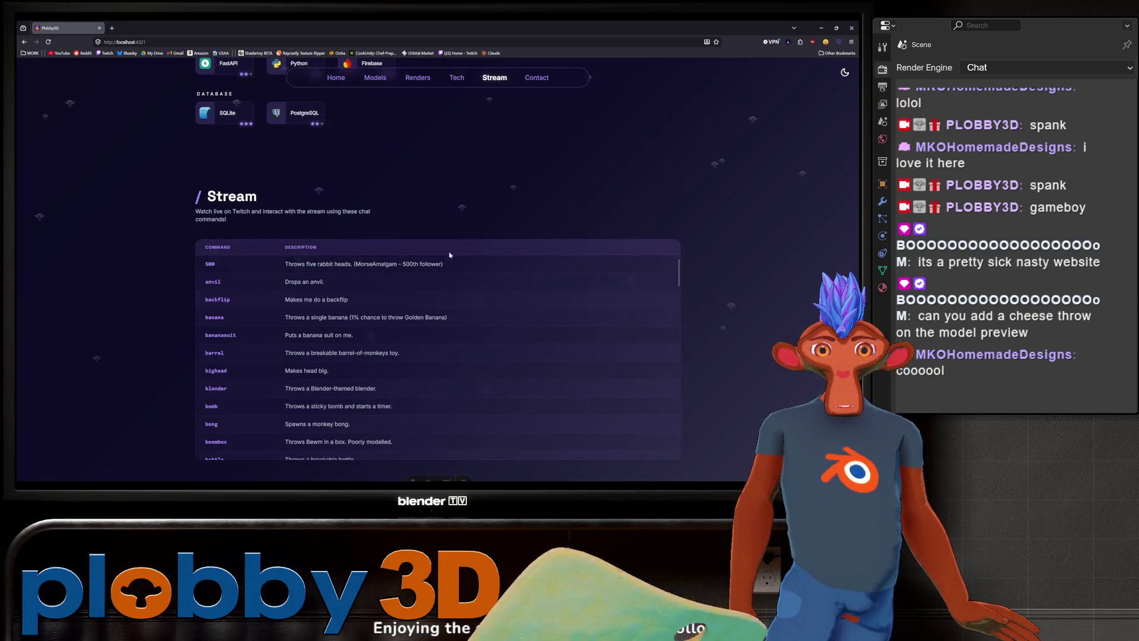
{"action": "scroll", "coordinate": [446, 257], "scroll_direction": "down", "scroll_amount": 1}
{"action": "scroll", "coordinate": [427, 246], "scroll_direction": "down", "scroll_amount": 2}
{"action": "scroll", "coordinate": [409, 233], "scroll_direction": "down", "scroll_amount": 2}
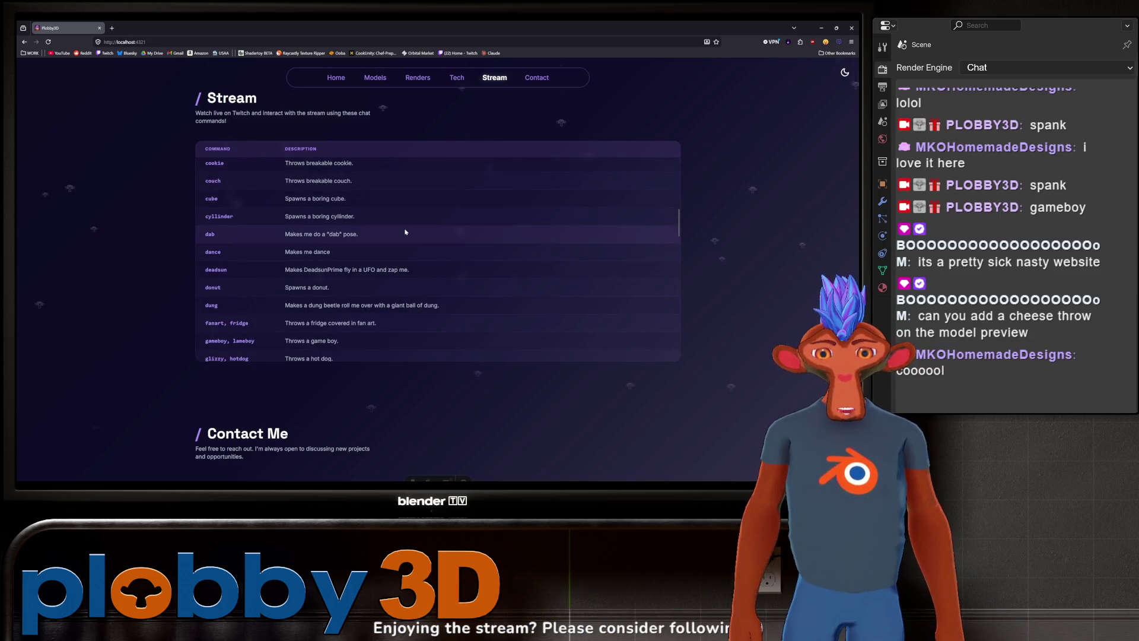
{"action": "scroll", "coordinate": [408, 231], "scroll_direction": "down", "scroll_amount": 2}
{"action": "scroll", "coordinate": [408, 229], "scroll_direction": "down", "scroll_amount": 3}
{"action": "scroll", "coordinate": [409, 228], "scroll_direction": "down", "scroll_amount": 3}
{"action": "scroll", "coordinate": [408, 229], "scroll_direction": "down", "scroll_amount": 2}
{"action": "scroll", "coordinate": [409, 228], "scroll_direction": "down", "scroll_amount": 2}
{"action": "scroll", "coordinate": [409, 227], "scroll_direction": "down", "scroll_amount": 2}
{"action": "scroll", "coordinate": [405, 267], "scroll_direction": "up", "scroll_amount": 2}
{"action": "scroll", "coordinate": [403, 294], "scroll_direction": "up", "scroll_amount": 1}
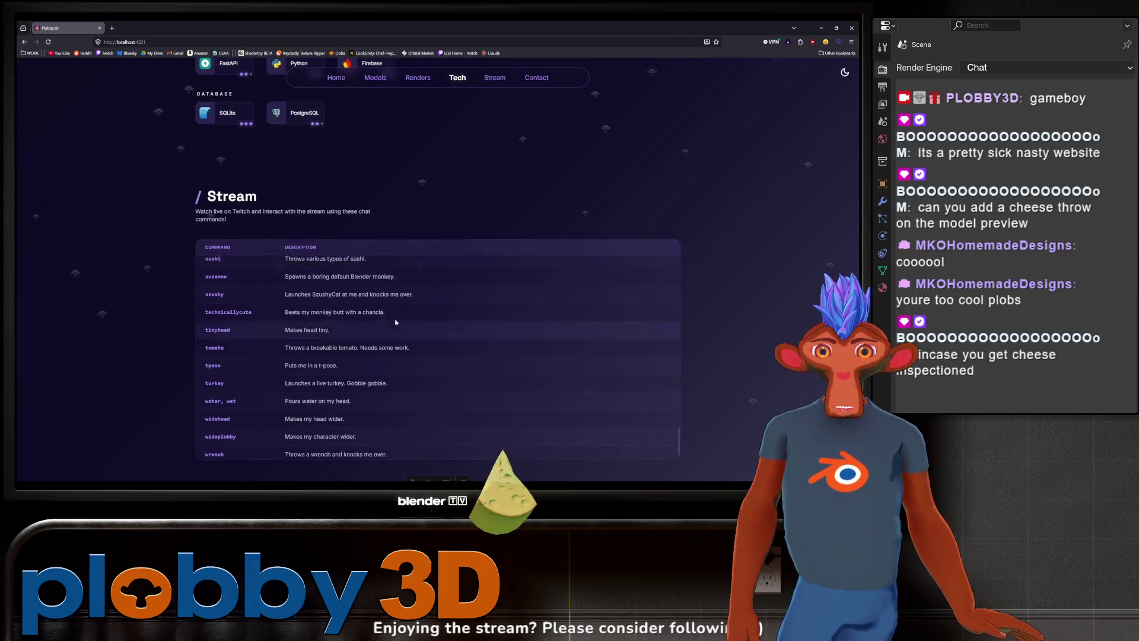
{"action": "scroll", "coordinate": [399, 316], "scroll_direction": "up", "scroll_amount": 2}
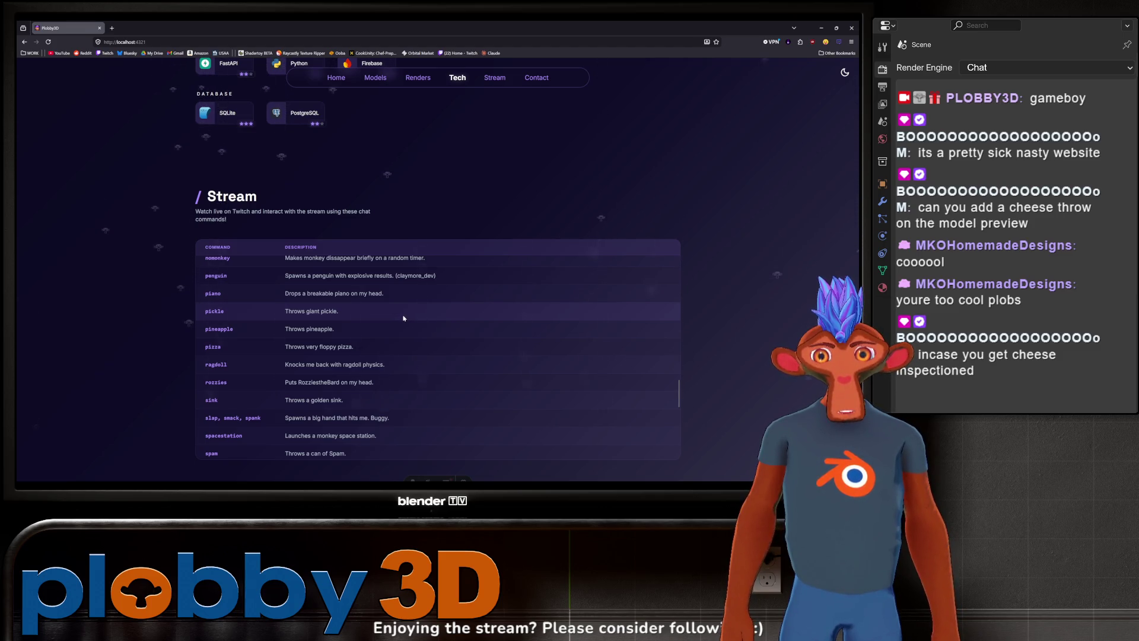
{"action": "scroll", "coordinate": [418, 320], "scroll_direction": "up", "scroll_amount": 3}
{"action": "scroll", "coordinate": [499, 337], "scroll_direction": "up", "scroll_amount": 2}
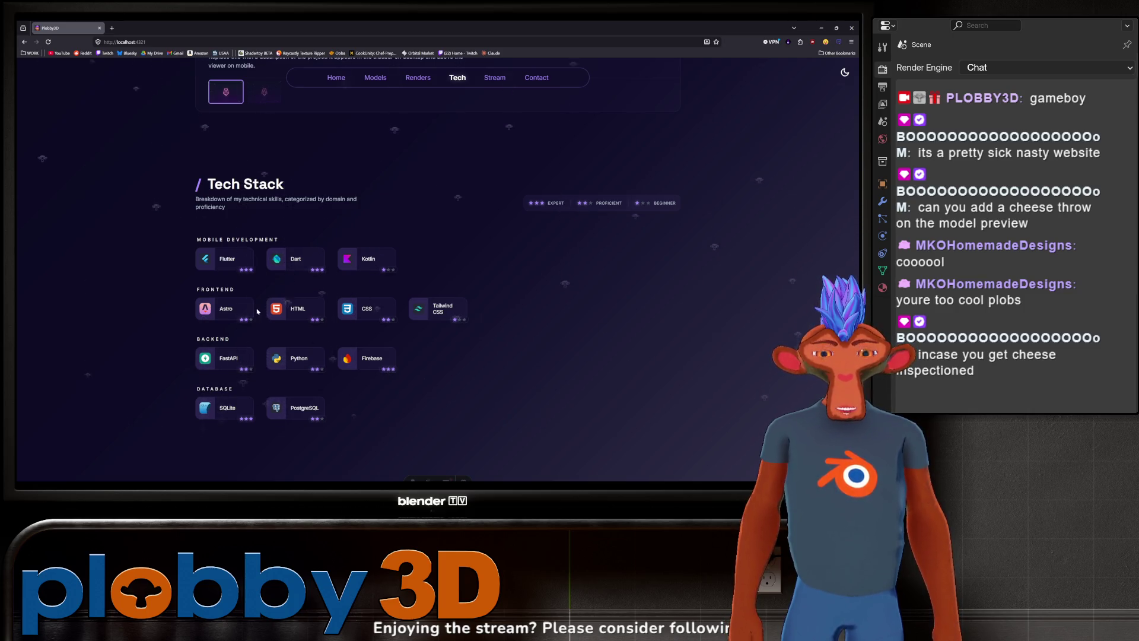
{"action": "scroll", "coordinate": [423, 303], "scroll_direction": "down", "scroll_amount": 1}
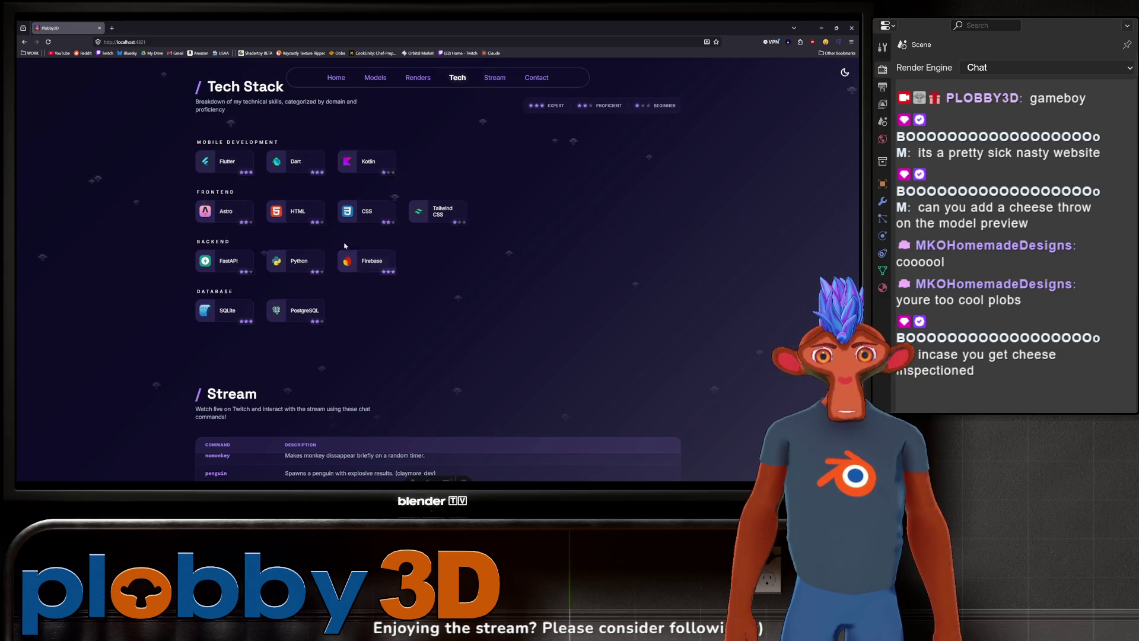
{"action": "scroll", "coordinate": [345, 245], "scroll_direction": "up", "scroll_amount": 1}
{"action": "scroll", "coordinate": [290, 294], "scroll_direction": "up", "scroll_amount": 1}
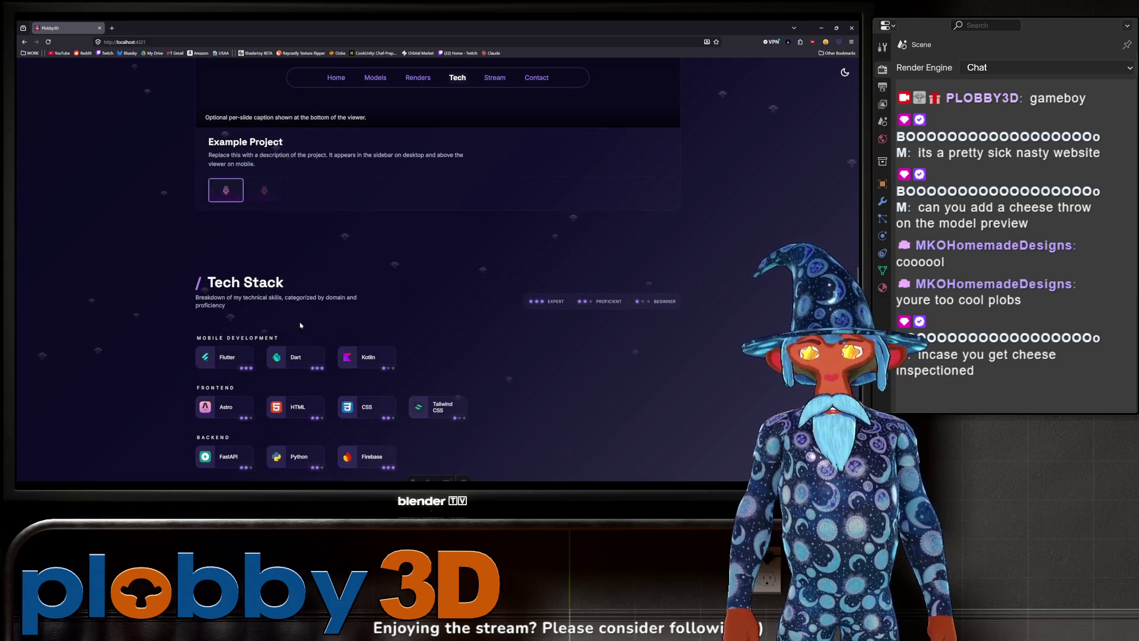
{"action": "scroll", "coordinate": [301, 325], "scroll_direction": "up", "scroll_amount": 2}
{"action": "scroll", "coordinate": [466, 324], "scroll_direction": "up", "scroll_amount": 1}
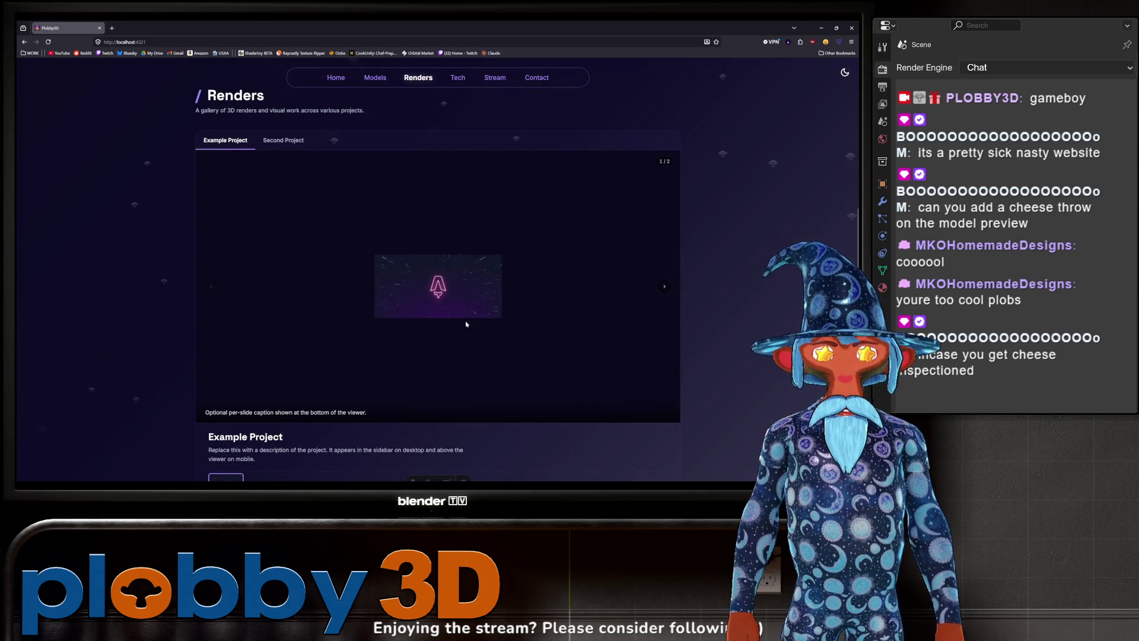
{"action": "left_click", "coordinate": [665, 288]}
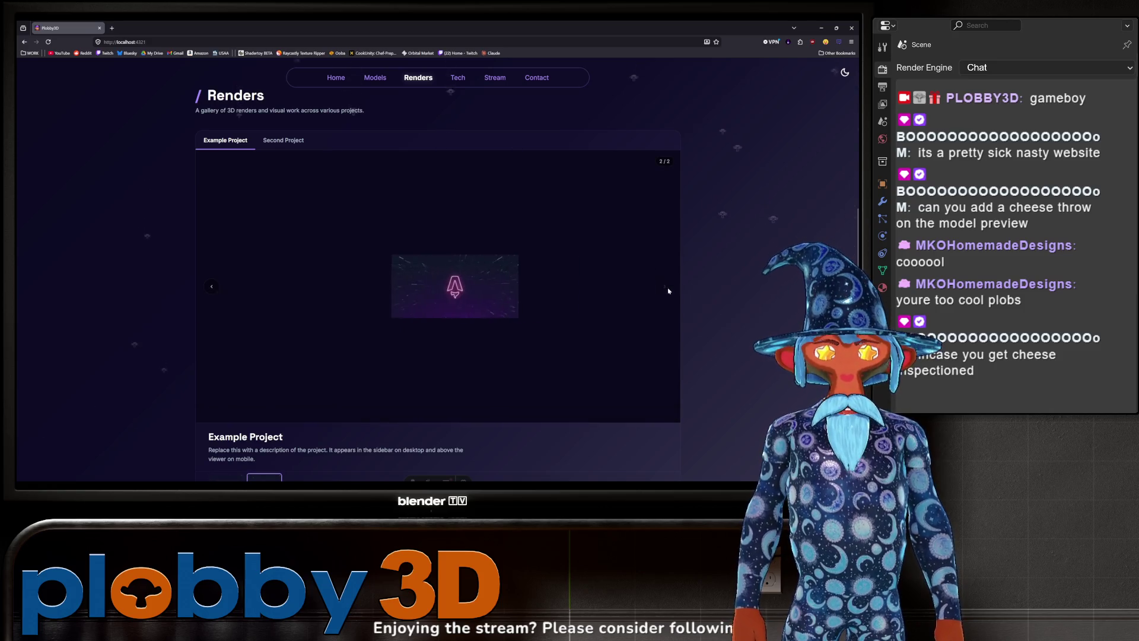
{"action": "left_click", "coordinate": [210, 288]}
{"action": "scroll", "coordinate": [394, 287], "scroll_direction": "down", "scroll_amount": 2}
{"action": "scroll", "coordinate": [395, 300], "scroll_direction": "up", "scroll_amount": 2}
{"action": "scroll", "coordinate": [383, 299], "scroll_direction": "up", "scroll_amount": 2}
{"action": "scroll", "coordinate": [384, 299], "scroll_direction": "up", "scroll_amount": 3}
{"action": "left_click", "coordinate": [233, 346]}
{"action": "left_click", "coordinate": [530, 329]}
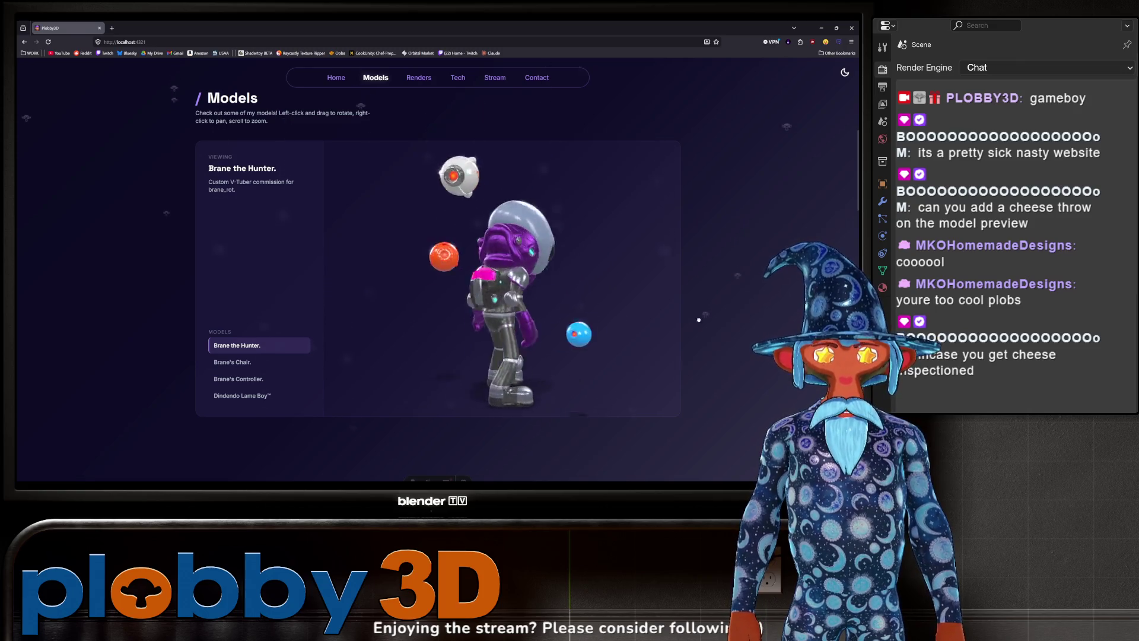
{"action": "scroll", "coordinate": [685, 294], "scroll_direction": "up", "scroll_amount": 3}
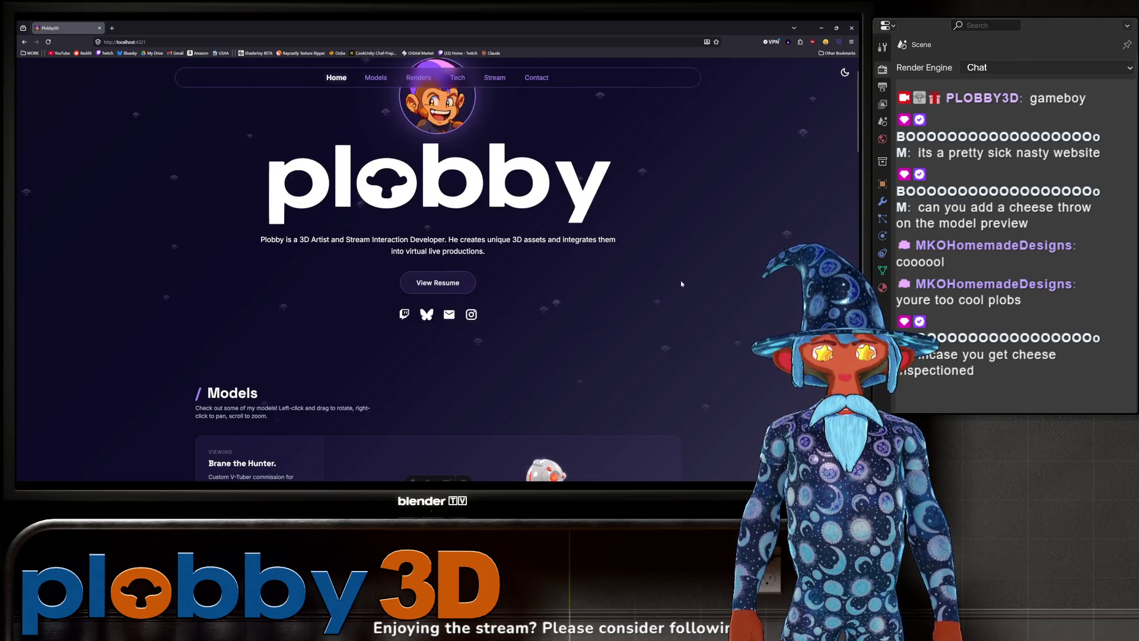
{"action": "scroll", "coordinate": [682, 283], "scroll_direction": "down", "scroll_amount": 5}
{"action": "scroll", "coordinate": [704, 303], "scroll_direction": "down", "scroll_amount": 5}
{"action": "scroll", "coordinate": [730, 329], "scroll_direction": "down", "scroll_amount": 5}
{"action": "scroll", "coordinate": [761, 359], "scroll_direction": "down", "scroll_amount": 5}
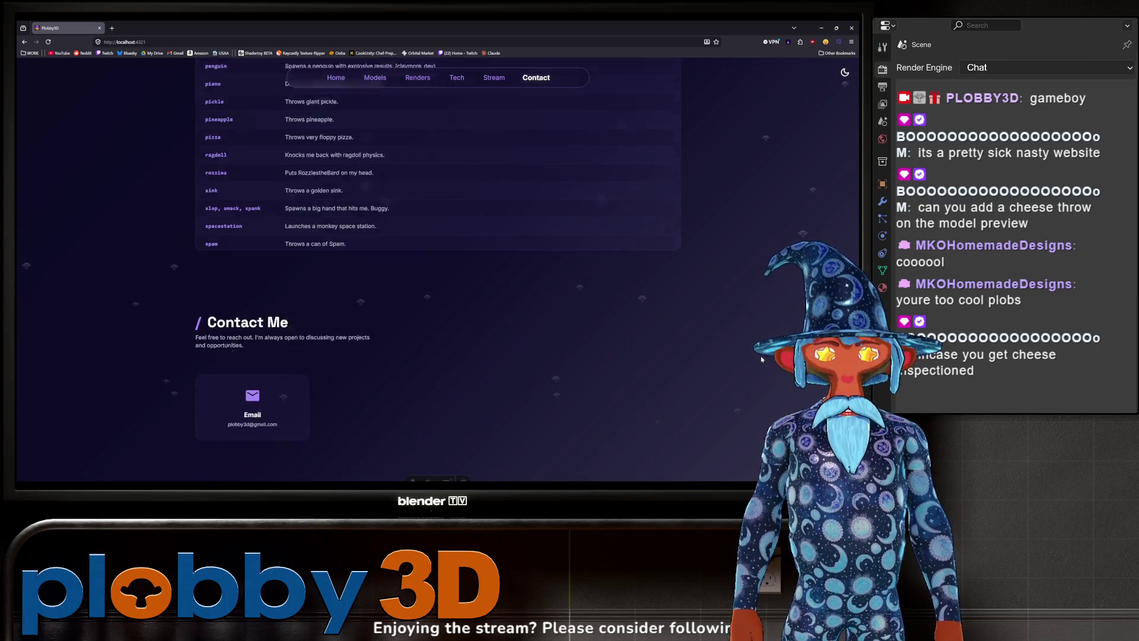
{"action": "scroll", "coordinate": [761, 359], "scroll_direction": "down", "scroll_amount": 1}
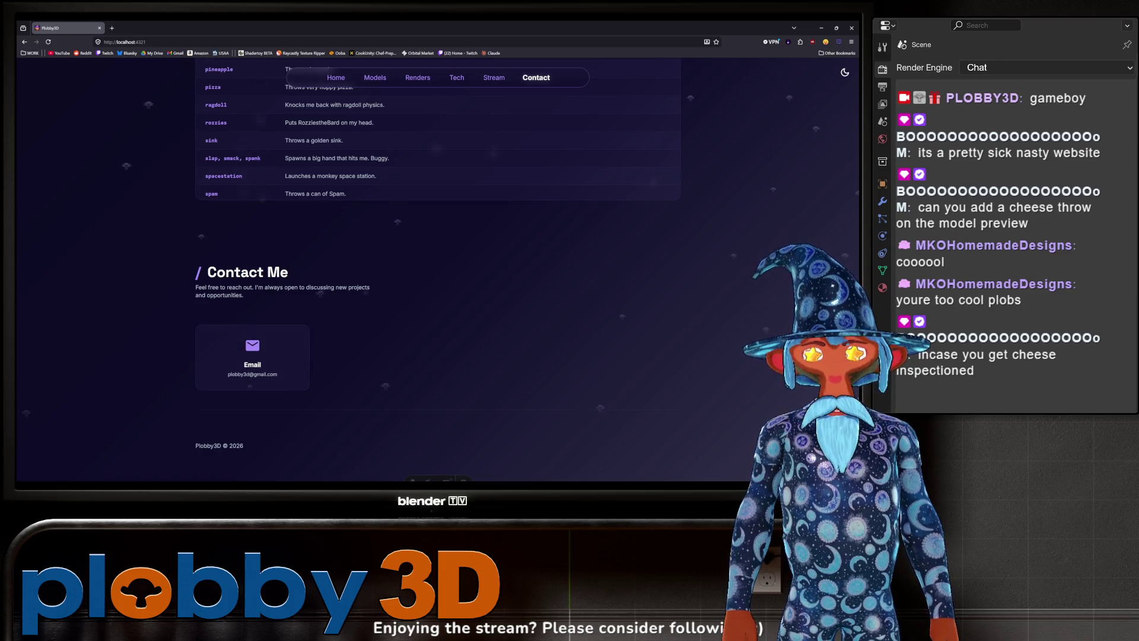
{"action": "scroll", "coordinate": [438, 338], "scroll_direction": "up", "scroll_amount": 1}
{"action": "scroll", "coordinate": [438, 338], "scroll_direction": "up", "scroll_amount": 1}
{"action": "scroll", "coordinate": [374, 339], "scroll_direction": "down", "scroll_amount": 2}
{"action": "scroll", "coordinate": [311, 340], "scroll_direction": "down", "scroll_amount": 2}
{"action": "scroll", "coordinate": [311, 341], "scroll_direction": "up", "scroll_amount": 4}
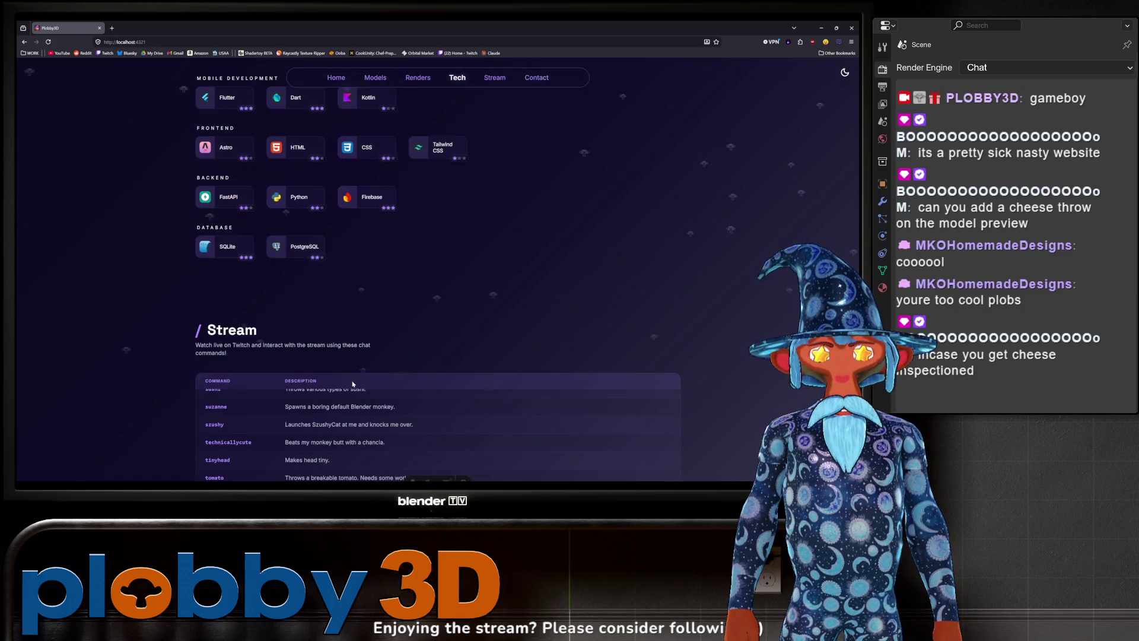
{"action": "scroll", "coordinate": [338, 356], "scroll_direction": "down", "scroll_amount": 2}
{"action": "scroll", "coordinate": [357, 365], "scroll_direction": "up", "scroll_amount": 2}
{"action": "scroll", "coordinate": [362, 371], "scroll_direction": "up", "scroll_amount": 2}
{"action": "scroll", "coordinate": [363, 371], "scroll_direction": "up", "scroll_amount": 2}
{"action": "scroll", "coordinate": [363, 371], "scroll_direction": "up", "scroll_amount": 2}
{"action": "scroll", "coordinate": [363, 371], "scroll_direction": "up", "scroll_amount": 2}
{"action": "scroll", "coordinate": [364, 372], "scroll_direction": "up", "scroll_amount": 2}
{"action": "scroll", "coordinate": [363, 372], "scroll_direction": "up", "scroll_amount": 5}
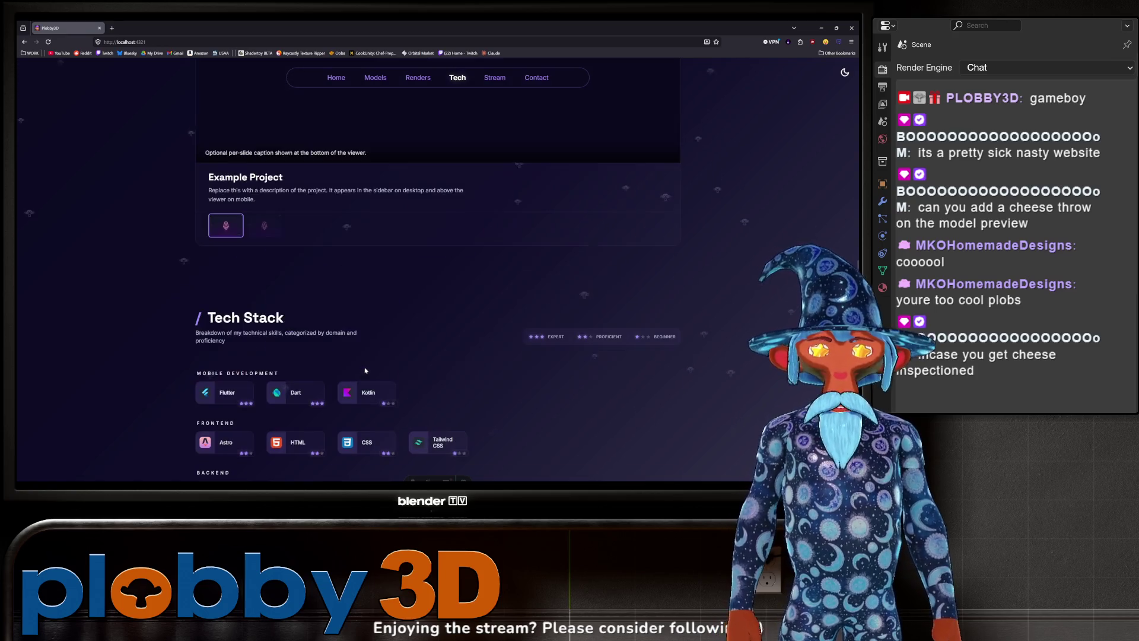
{"action": "scroll", "coordinate": [448, 340], "scroll_direction": "down", "scroll_amount": 3}
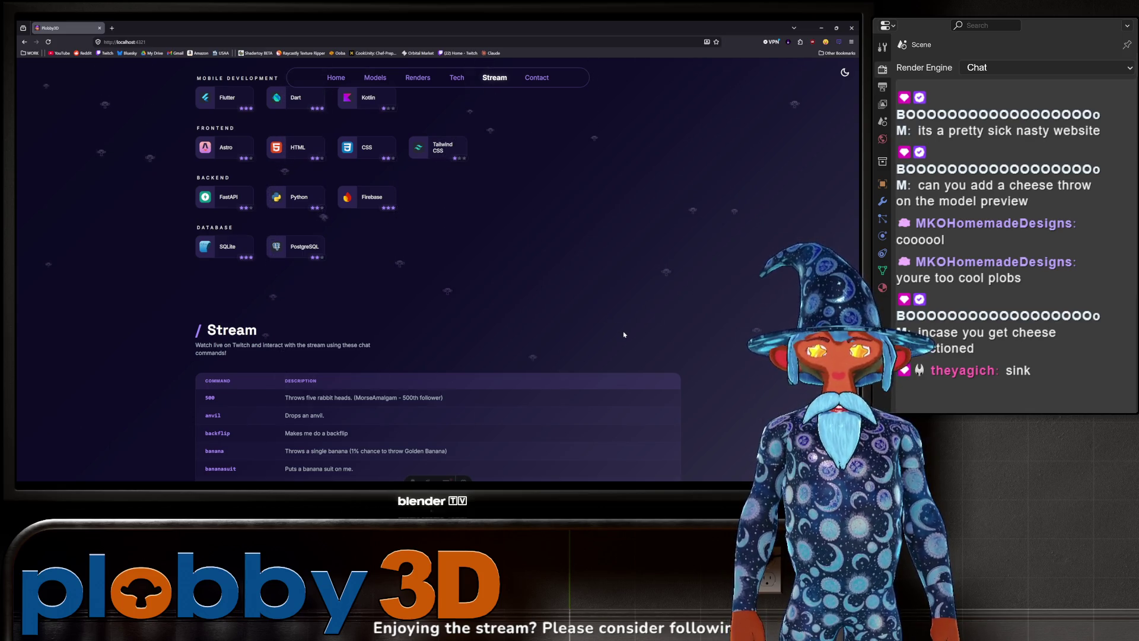
{"action": "scroll", "coordinate": [625, 334], "scroll_direction": "up", "scroll_amount": 5}
{"action": "scroll", "coordinate": [239, 323], "scroll_direction": "up", "scroll_amount": 5}
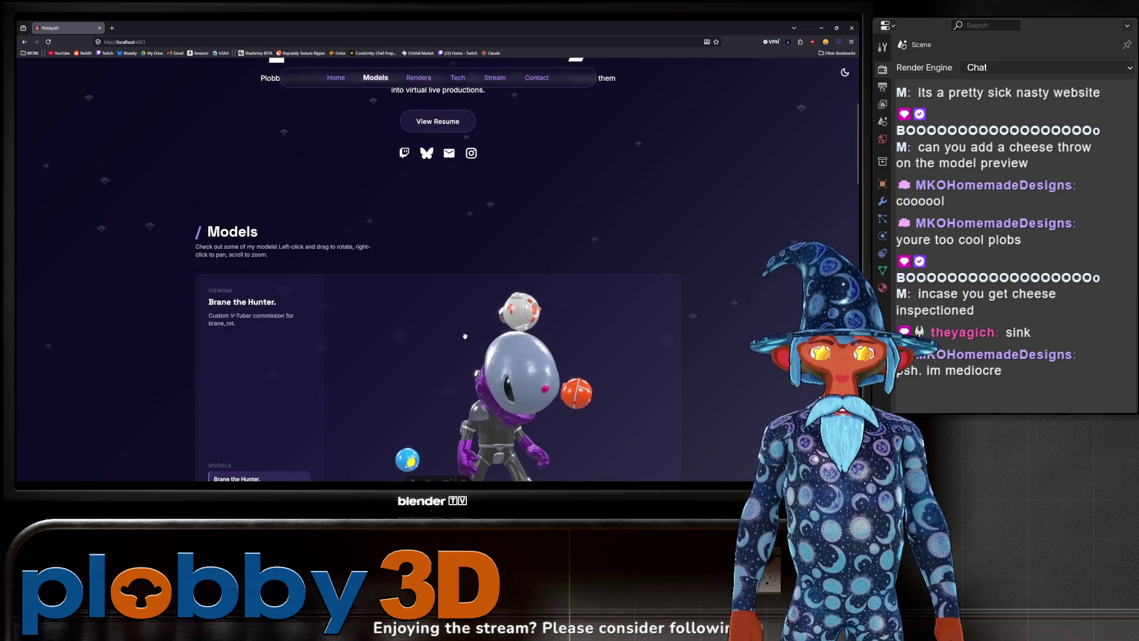
{"action": "scroll", "coordinate": [239, 323], "scroll_direction": "down", "scroll_amount": 3}
{"action": "scroll", "coordinate": [239, 323], "scroll_direction": "down", "scroll_amount": 1}
{"action": "scroll", "coordinate": [462, 333], "scroll_direction": "up", "scroll_amount": 3}
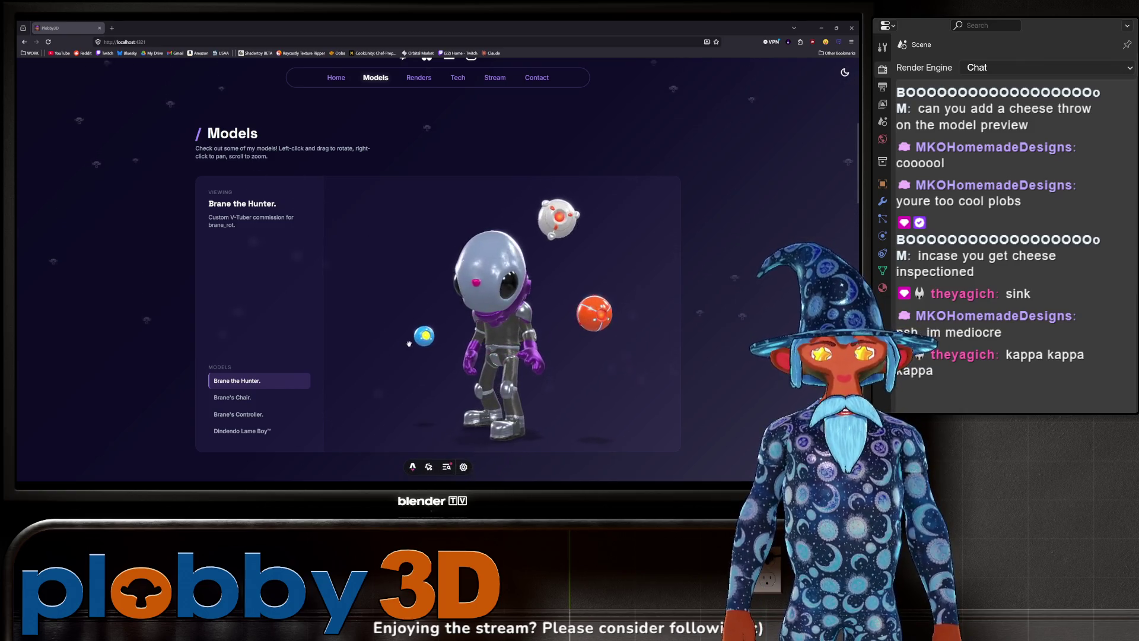
{"action": "scroll", "coordinate": [440, 338], "scroll_direction": "up", "scroll_amount": 2}
{"action": "scroll", "coordinate": [440, 338], "scroll_direction": "up", "scroll_amount": 3}
{"action": "scroll", "coordinate": [440, 339], "scroll_direction": "down", "scroll_amount": 3}
{"action": "scroll", "coordinate": [441, 339], "scroll_direction": "down", "scroll_amount": 2}
{"action": "scroll", "coordinate": [787, 316], "scroll_direction": "up", "scroll_amount": 5}
{"action": "scroll", "coordinate": [787, 316], "scroll_direction": "down", "scroll_amount": 3}
{"action": "scroll", "coordinate": [784, 318], "scroll_direction": "up", "scroll_amount": 3}
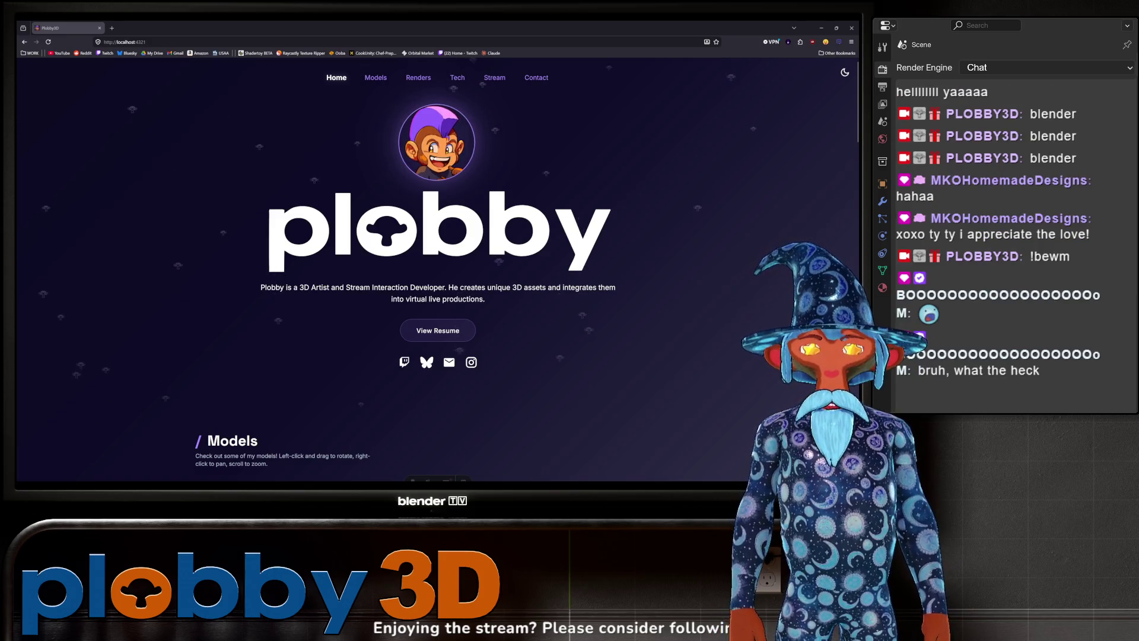
{"action": "scroll", "coordinate": [347, 269], "scroll_direction": "down", "scroll_amount": 4}
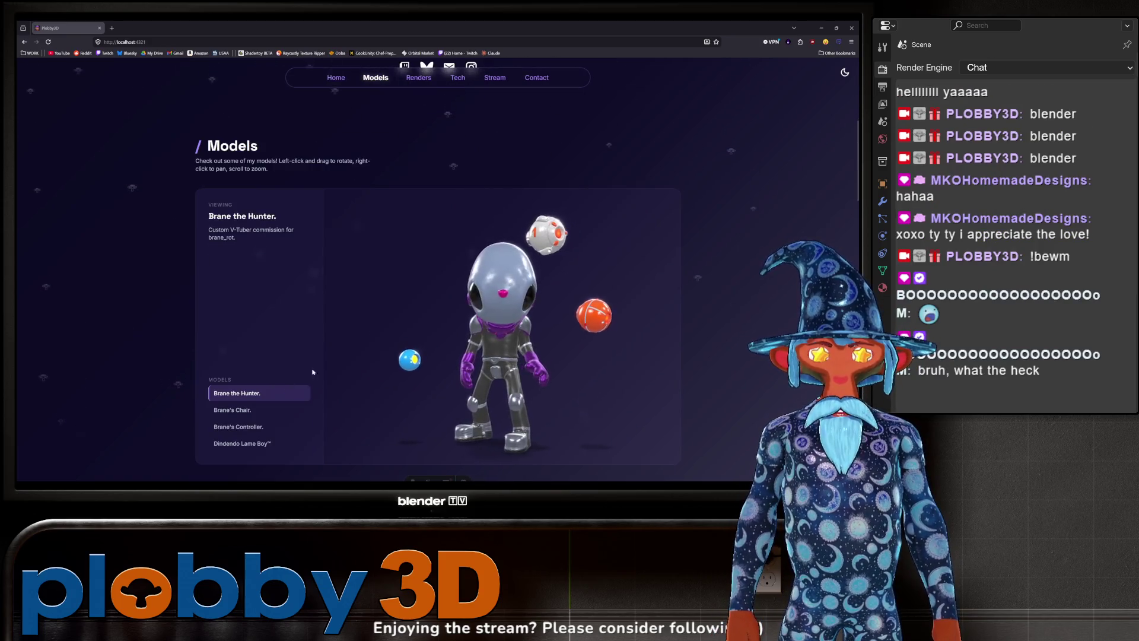
{"action": "scroll", "coordinate": [346, 270], "scroll_direction": "down", "scroll_amount": 3}
{"action": "scroll", "coordinate": [57, 233], "scroll_direction": "down", "scroll_amount": 2}
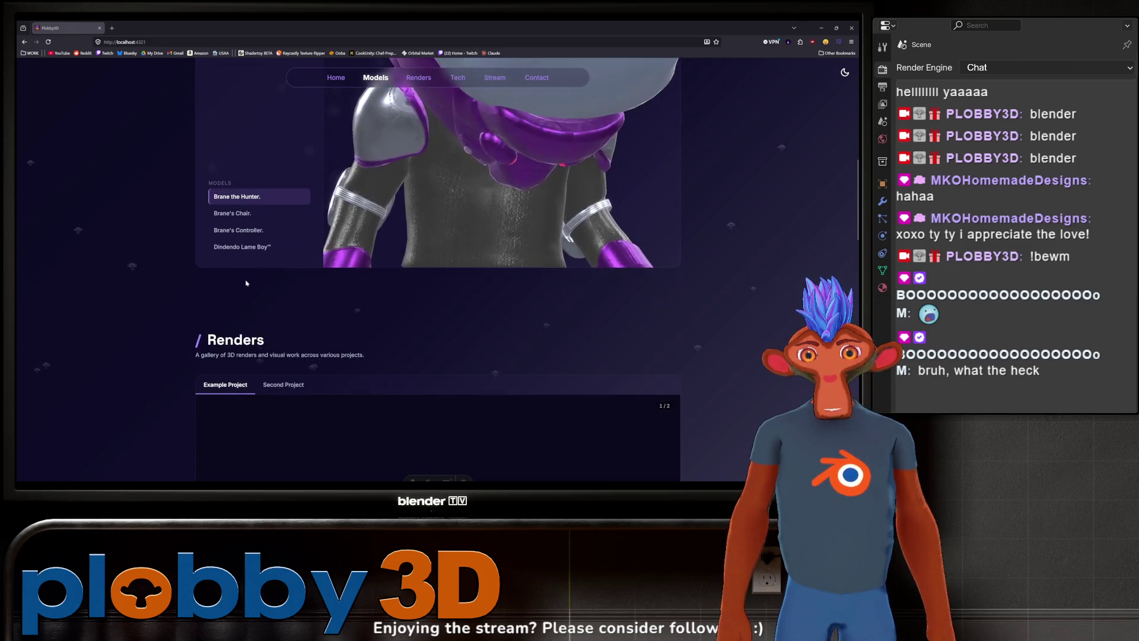
{"action": "scroll", "coordinate": [104, 235], "scroll_direction": "up", "scroll_amount": 8}
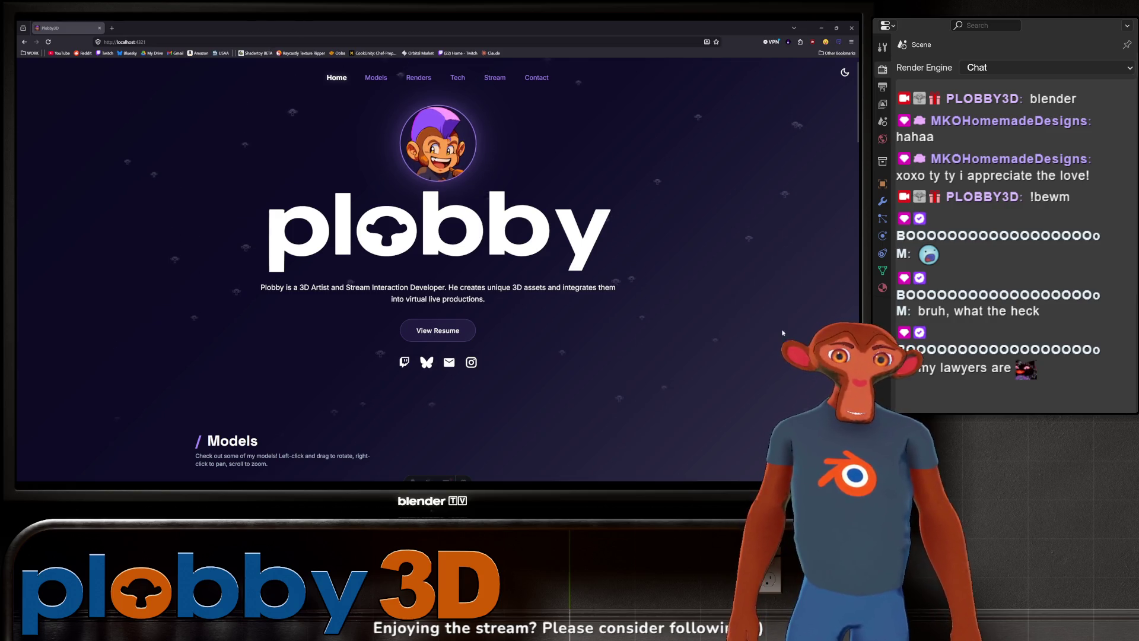
{"action": "scroll", "coordinate": [401, 213], "scroll_direction": "down", "scroll_amount": 5}
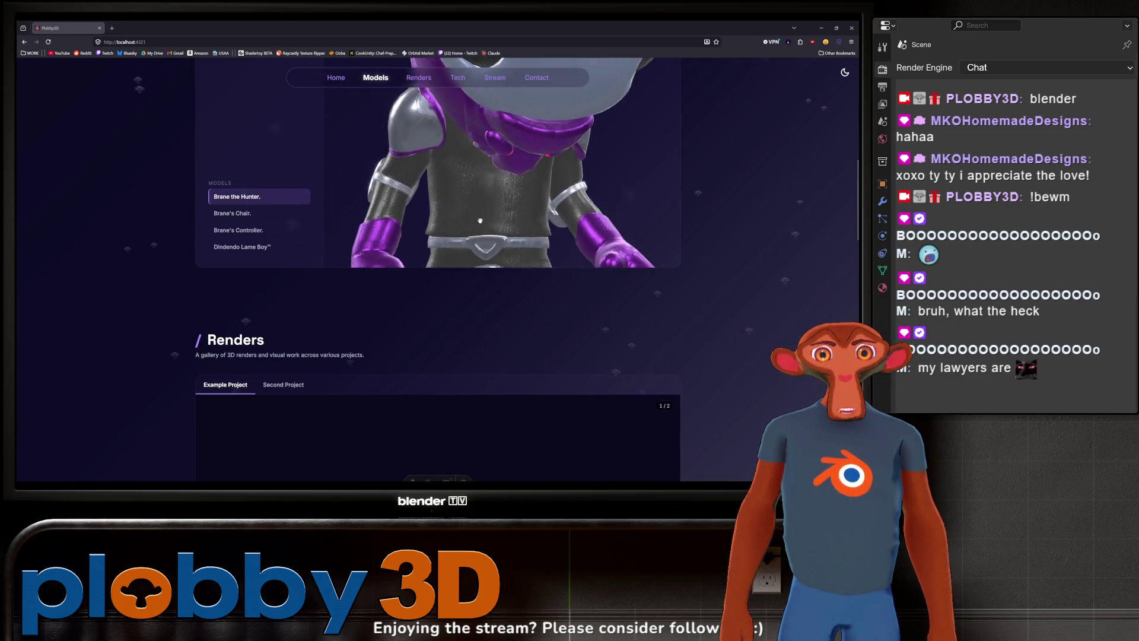
{"action": "scroll", "coordinate": [400, 213], "scroll_direction": "down", "scroll_amount": 5}
{"action": "scroll", "coordinate": [400, 213], "scroll_direction": "up", "scroll_amount": 5}
{"action": "scroll", "coordinate": [529, 308], "scroll_direction": "up", "scroll_amount": 3}
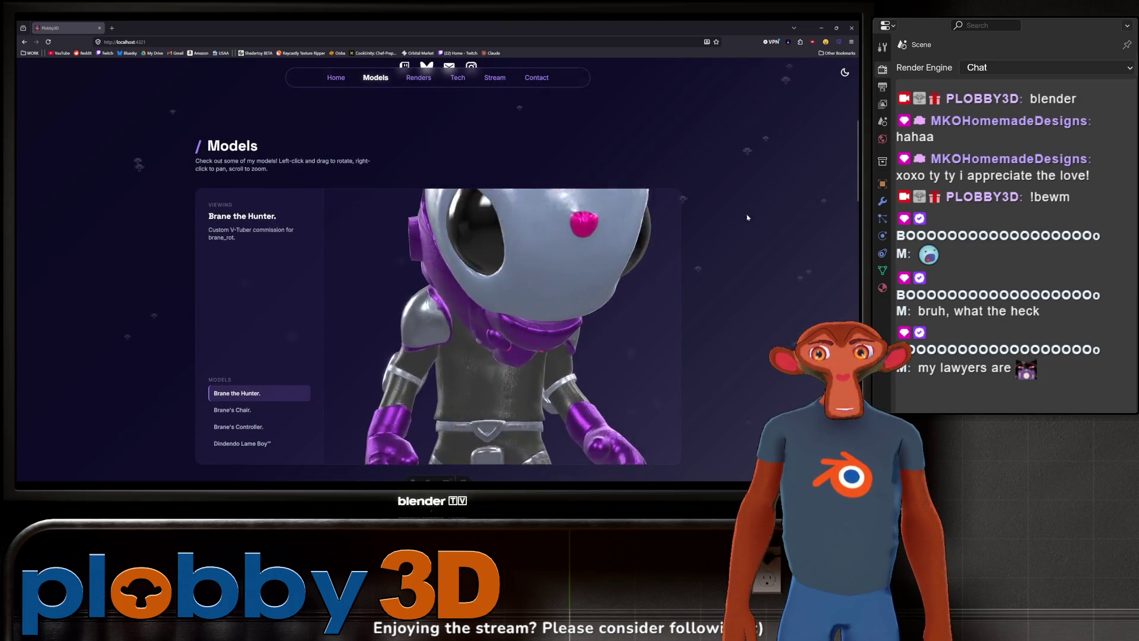
{"action": "scroll", "coordinate": [529, 308], "scroll_direction": "down", "scroll_amount": 3}
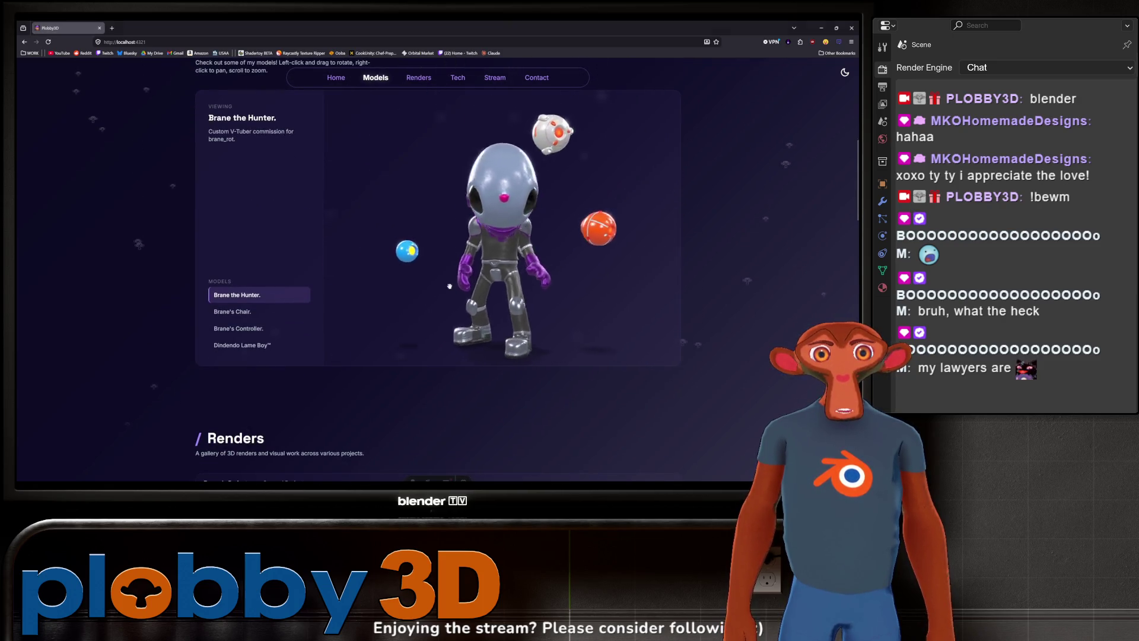
{"action": "scroll", "coordinate": [717, 190], "scroll_direction": "up", "scroll_amount": 5}
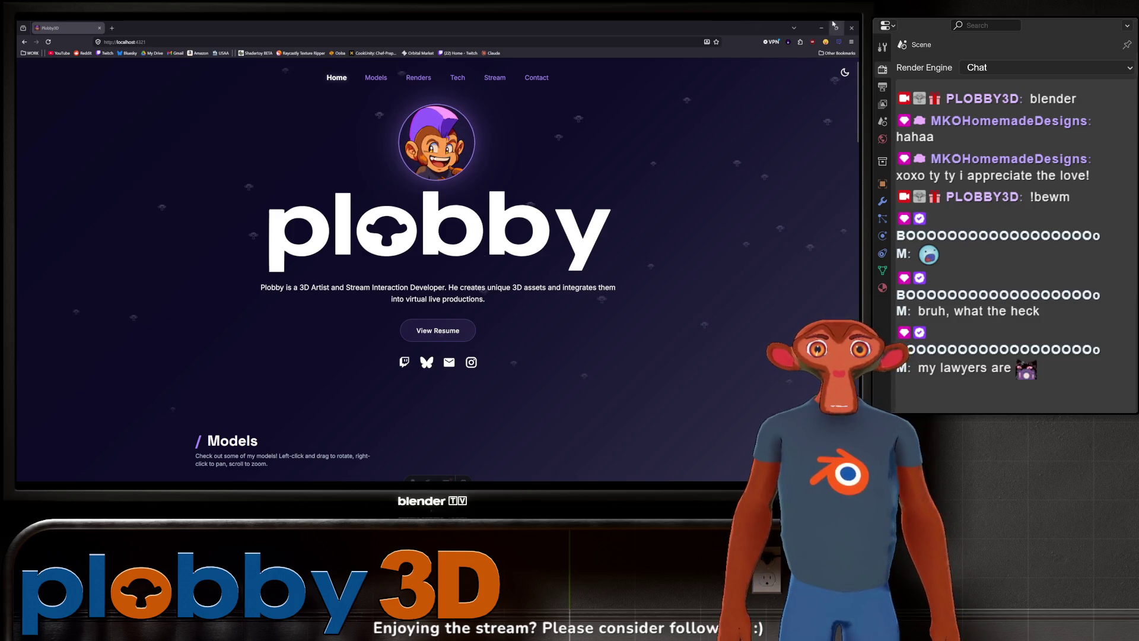
Step: Close the Firefox portfolio window, leaving the Blender sculpt showing
{"action": "left_click", "coordinate": [852, 27]}
{"action": "scroll", "coordinate": [314, 278], "scroll_direction": "down", "scroll_amount": 5}
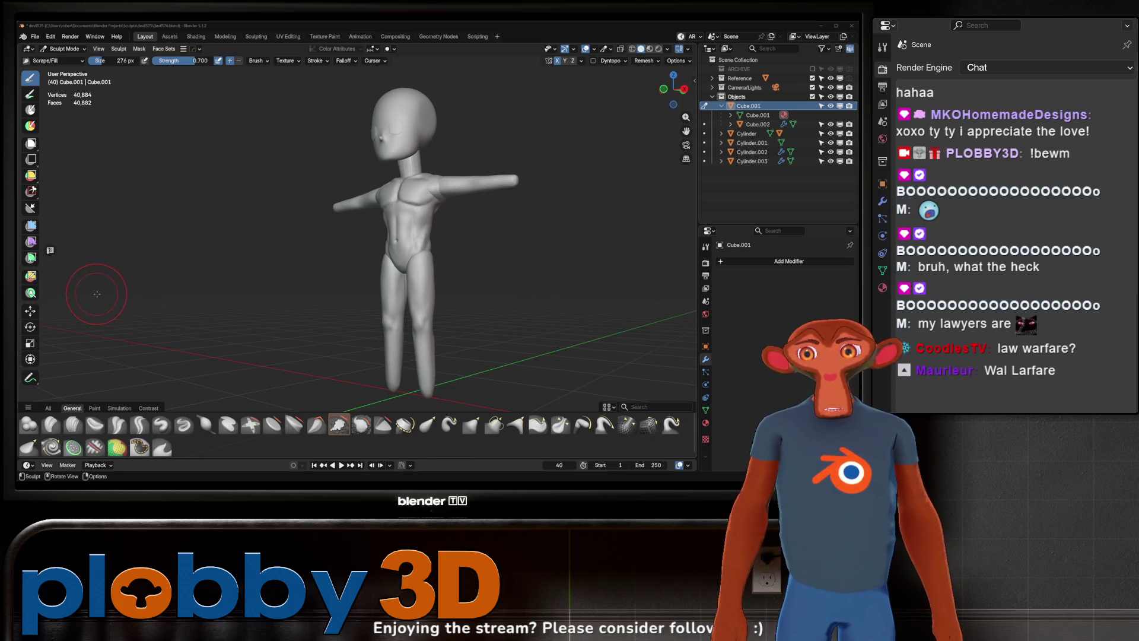
Step: Orbit around the T-posed figure from front, side and below, then bring up Streamer.bot
{"action": "mouse_move", "coordinate": [134, 257]}
{"action": "middle_mouse_down"}
{"action": "mouse_move", "coordinate": [214, 229]}
{"action": "mouse_move", "coordinate": [605, 230]}
{"action": "middle_mouse_up"}
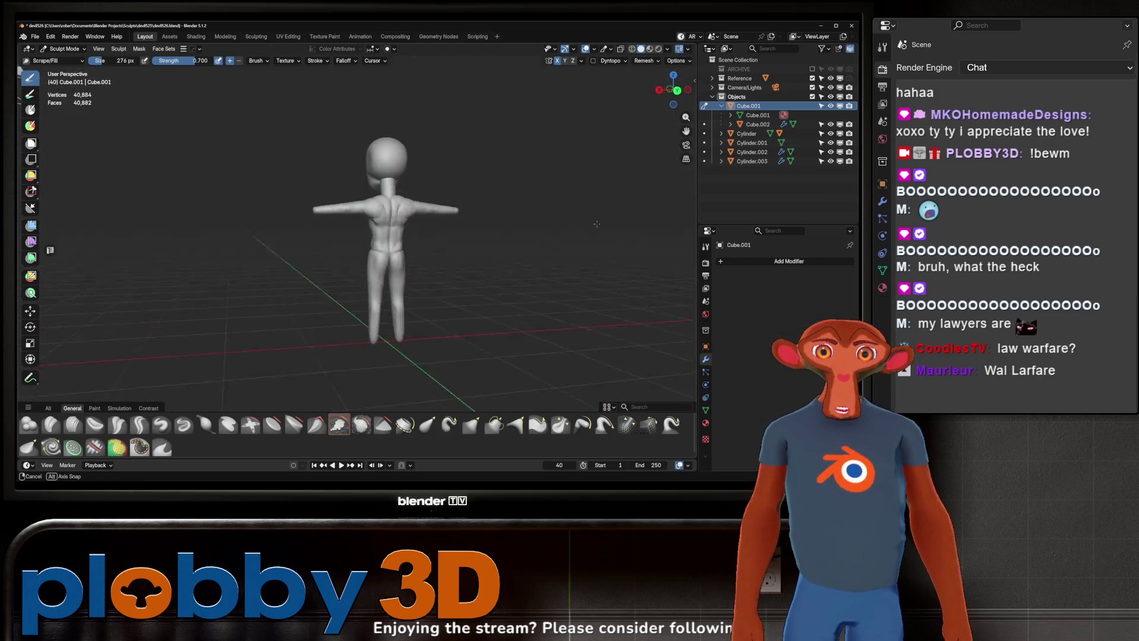
{"action": "middle_click_drag", "start_coordinate": [605, 230], "coordinate": [622, 80]}
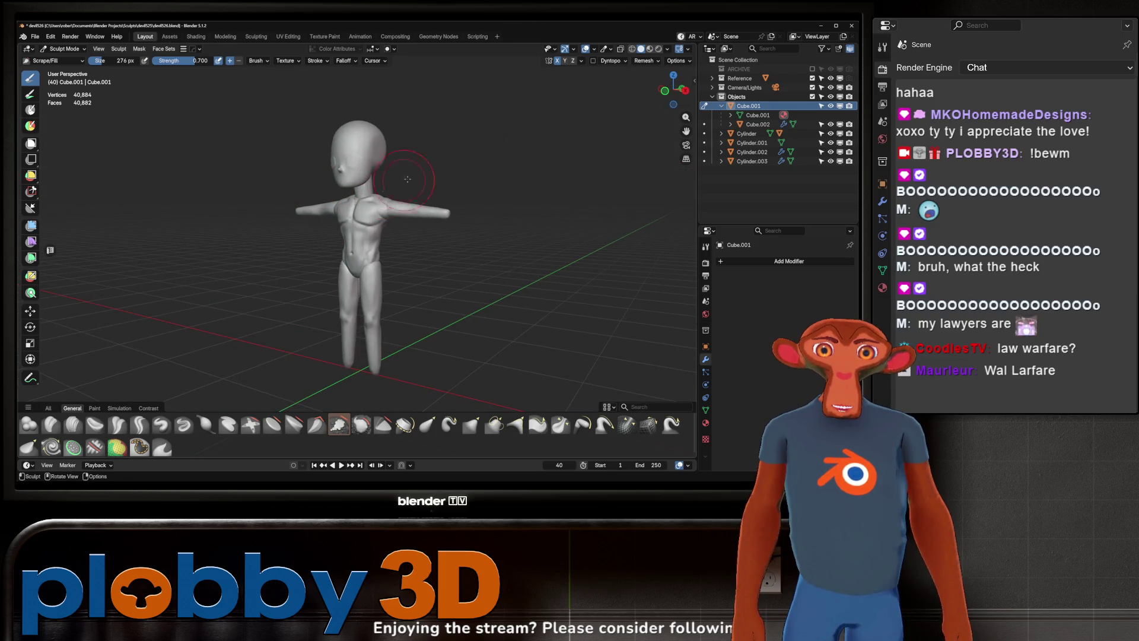
{"action": "mouse_move", "coordinate": [522, 115]}
{"action": "middle_mouse_down"}
{"action": "mouse_move", "coordinate": [585, 168]}
{"action": "mouse_move", "coordinate": [489, 185]}
{"action": "mouse_move", "coordinate": [470, 149]}
{"action": "mouse_move", "coordinate": [588, 88]}
{"action": "middle_mouse_up"}
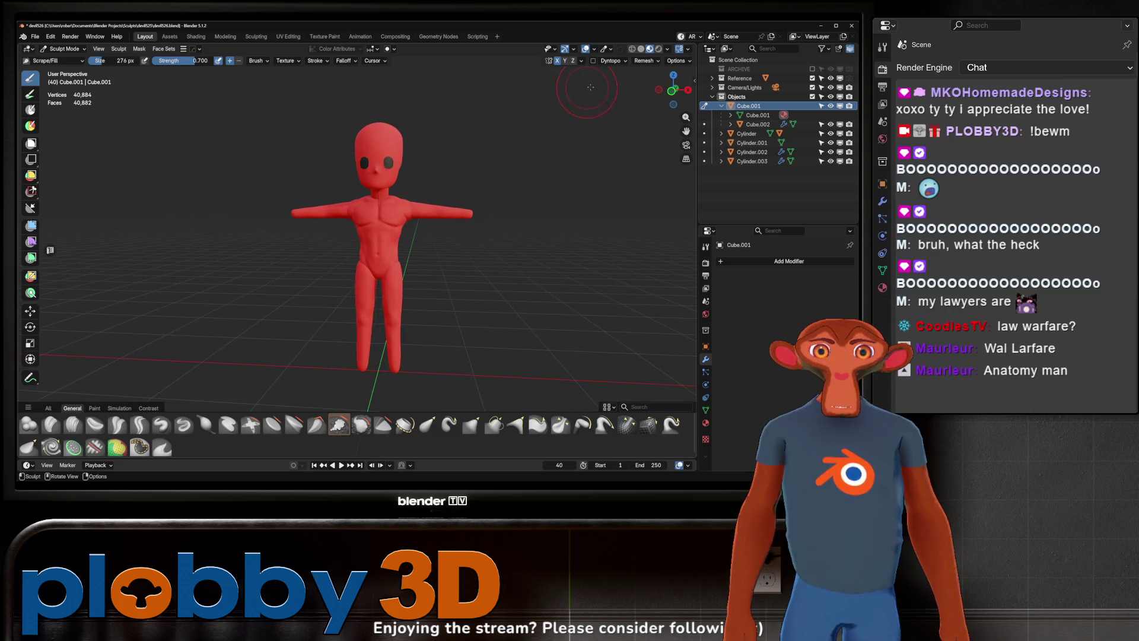
{"action": "scroll", "coordinate": [457, 191], "scroll_direction": "up", "scroll_amount": 2}
{"action": "scroll", "coordinate": [449, 190], "scroll_direction": "up", "scroll_amount": 2}
{"action": "middle_click_drag", "start_coordinate": [448, 189], "coordinate": [540, 190]}
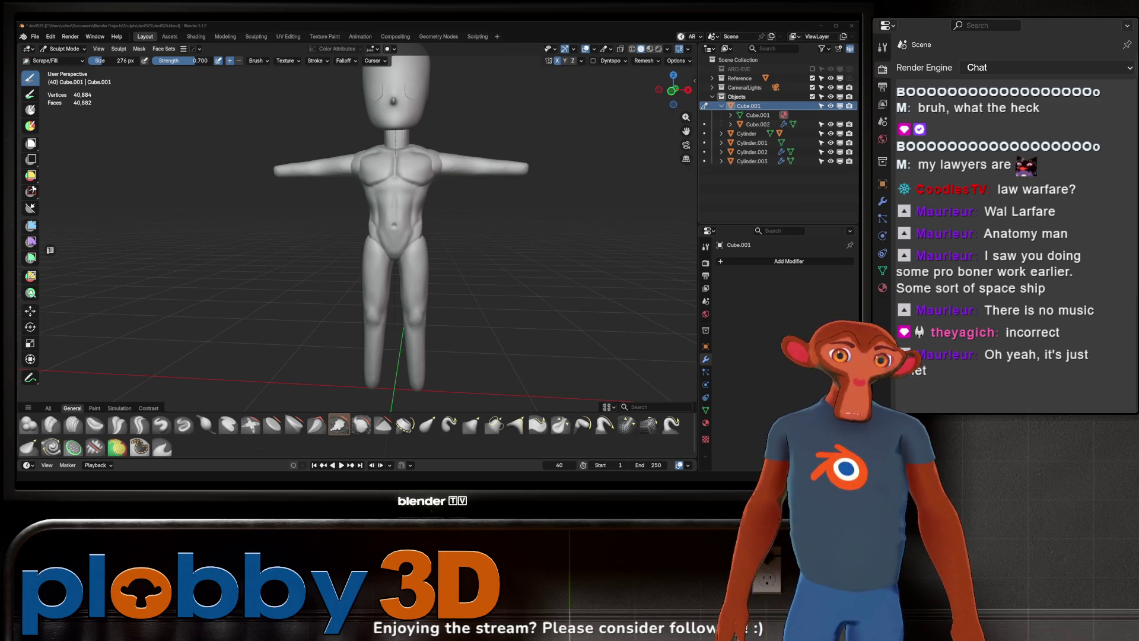
{"action": "key", "text": "alt+Tab"}
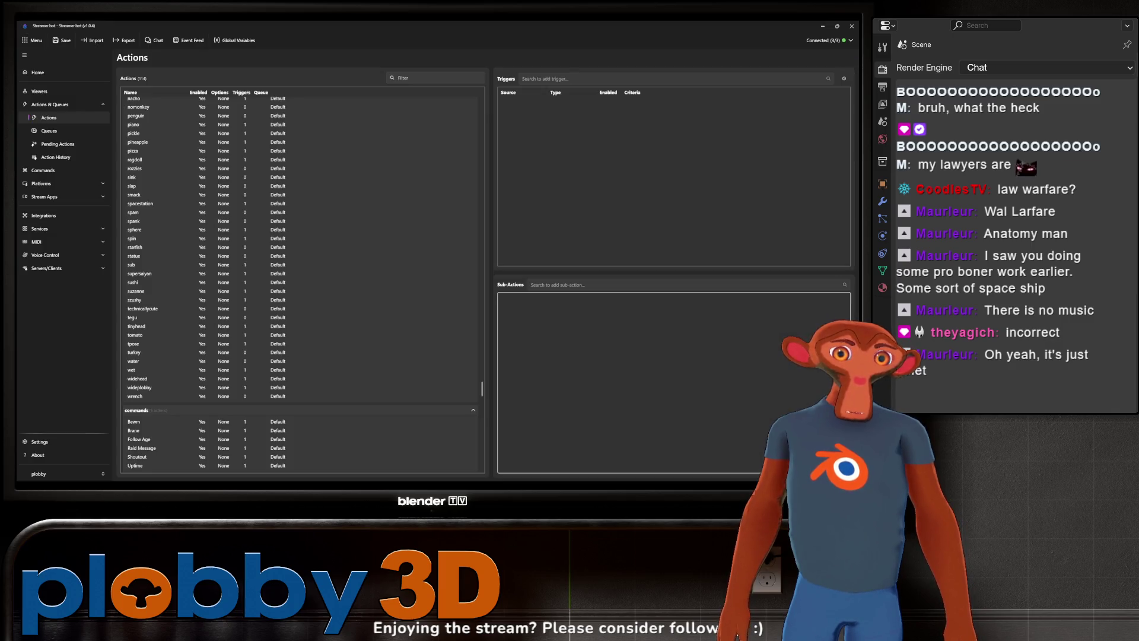
Step: Minimize the Streamer.bot window so the Blender sculpt shows again
{"action": "left_click", "coordinate": [822, 26]}
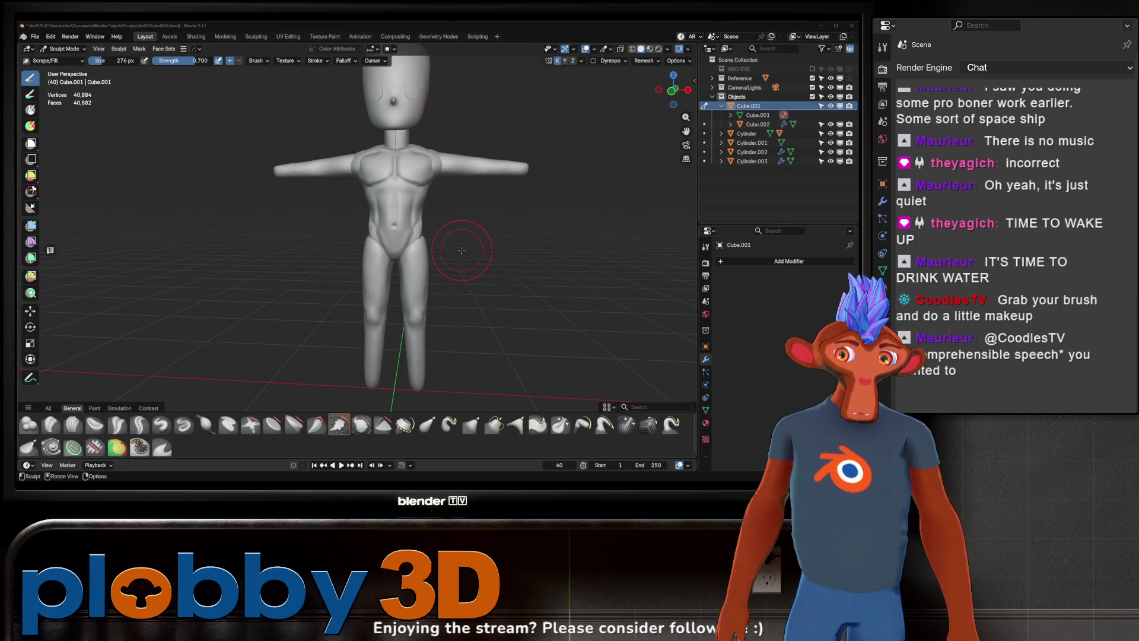
{"action": "scroll", "coordinate": [450, 249], "scroll_direction": "up", "scroll_amount": 3}
{"action": "scroll", "coordinate": [457, 255], "scroll_direction": "down", "scroll_amount": 3}
{"action": "scroll", "coordinate": [424, 291], "scroll_direction": "up", "scroll_amount": 3}
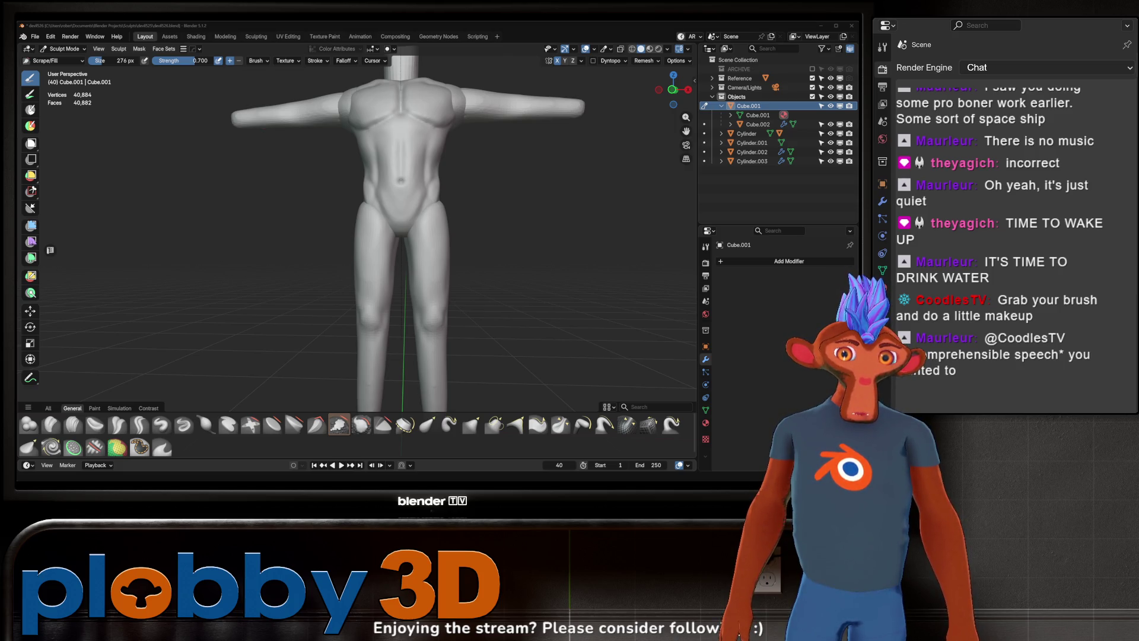
{"action": "scroll", "coordinate": [491, 255], "scroll_direction": "down", "scroll_amount": 3}
Step: Make the Cylinder.003 arm piece active and voxel remesh it at 0.008 m
{"action": "mouse_move", "coordinate": [491, 255]}
{"action": "middle_mouse_down"}
{"action": "mouse_move", "coordinate": [463, 178]}
{"action": "mouse_move", "coordinate": [471, 134]}
{"action": "mouse_move", "coordinate": [317, 204]}
{"action": "mouse_move", "coordinate": [392, 133]}
{"action": "mouse_move", "coordinate": [617, 112]}
{"action": "mouse_move", "coordinate": [535, 152]}
{"action": "middle_mouse_up"}
{"action": "scroll", "coordinate": [462, 178], "scroll_direction": "up", "scroll_amount": 3}
{"action": "scroll", "coordinate": [470, 133], "scroll_direction": "down", "scroll_amount": 3}
{"action": "scroll", "coordinate": [472, 125], "scroll_direction": "up", "scroll_amount": 3}
{"action": "scroll", "coordinate": [406, 127], "scroll_direction": "up", "scroll_amount": 3}
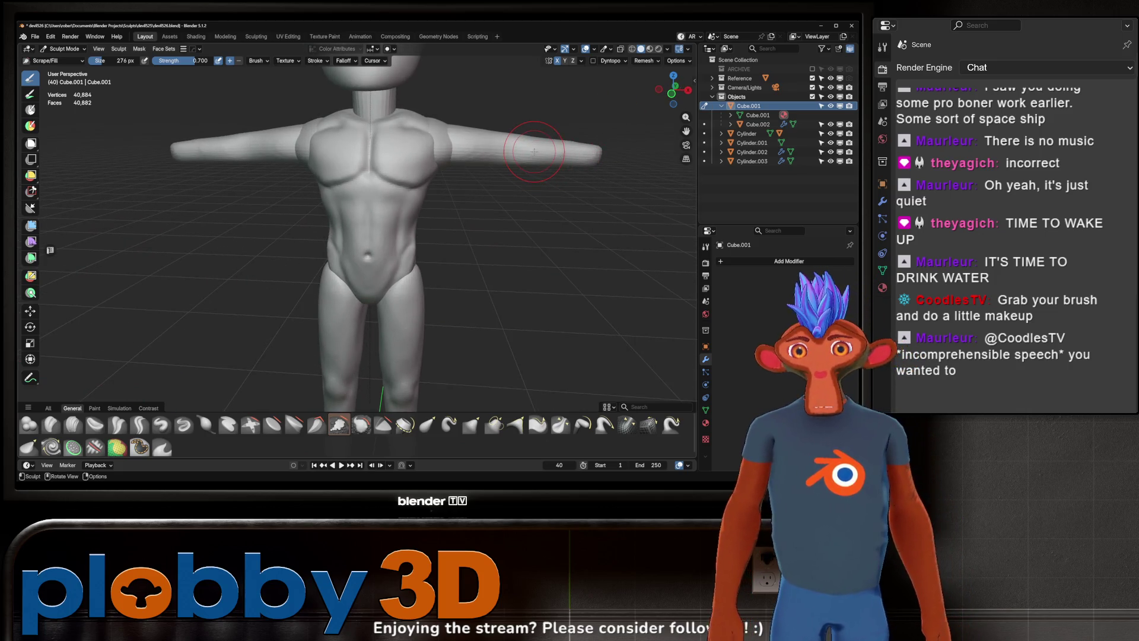
{"action": "mouse_move", "coordinate": [368, 255]}
{"action": "middle_mouse_down"}
{"action": "mouse_move", "coordinate": [351, 262]}
{"action": "mouse_move", "coordinate": [387, 232]}
{"action": "middle_mouse_up"}
{"action": "key", "text": "alt+q"}
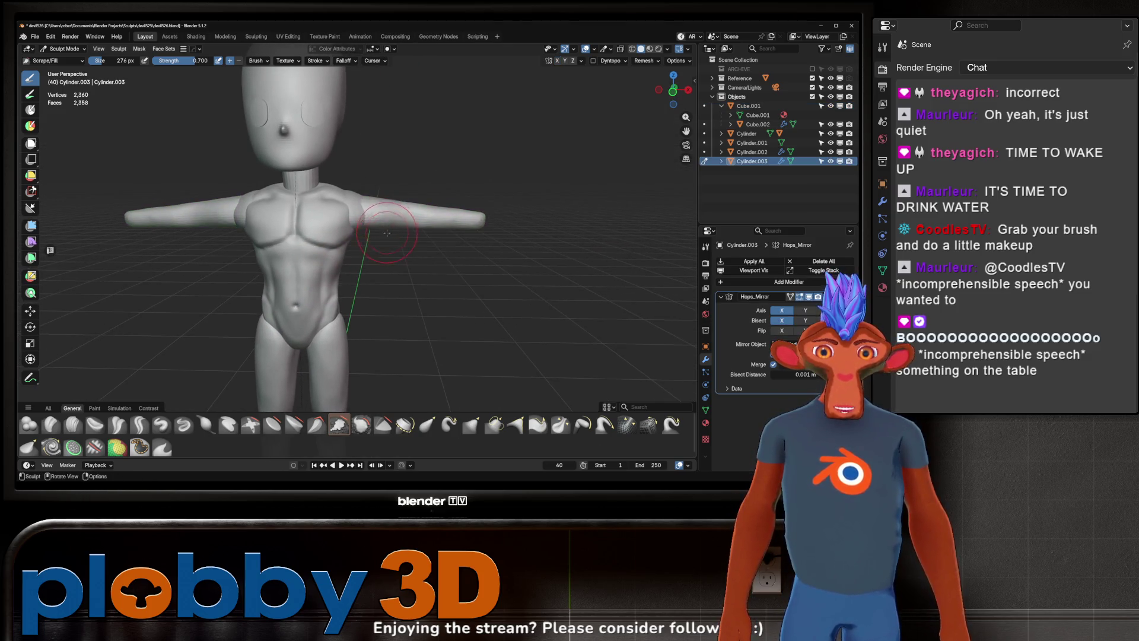
{"action": "key", "text": "f"}
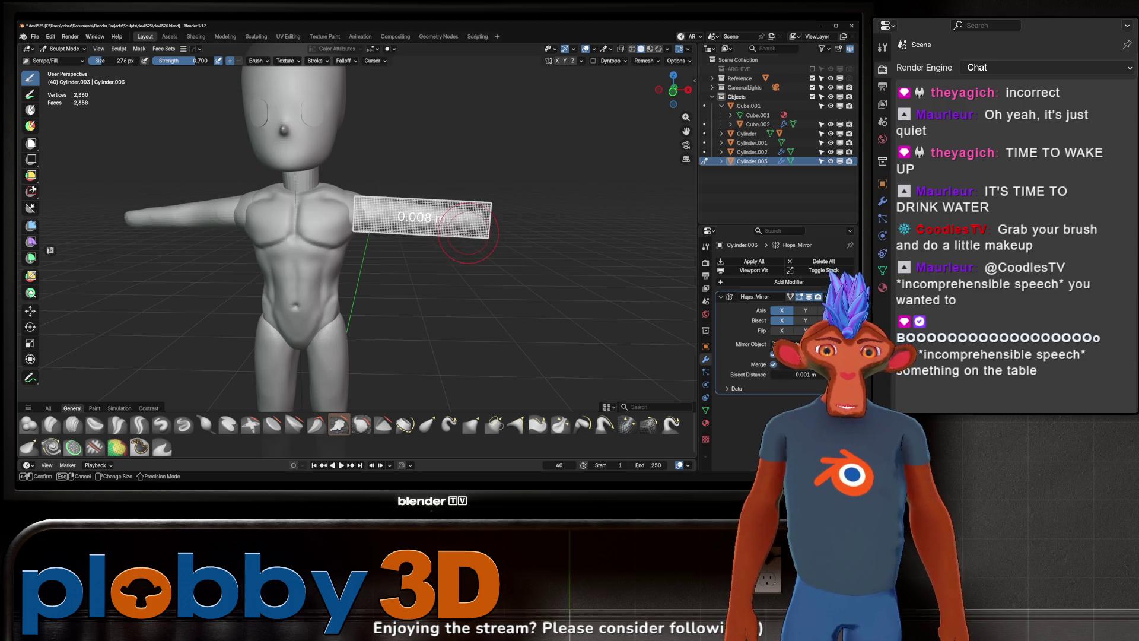
{"action": "left_click", "coordinate": [467, 233]}
{"action": "key", "text": "ctrl+r"}
{"action": "middle_click_drag", "start_coordinate": [429, 250], "coordinate": [400, 248]}
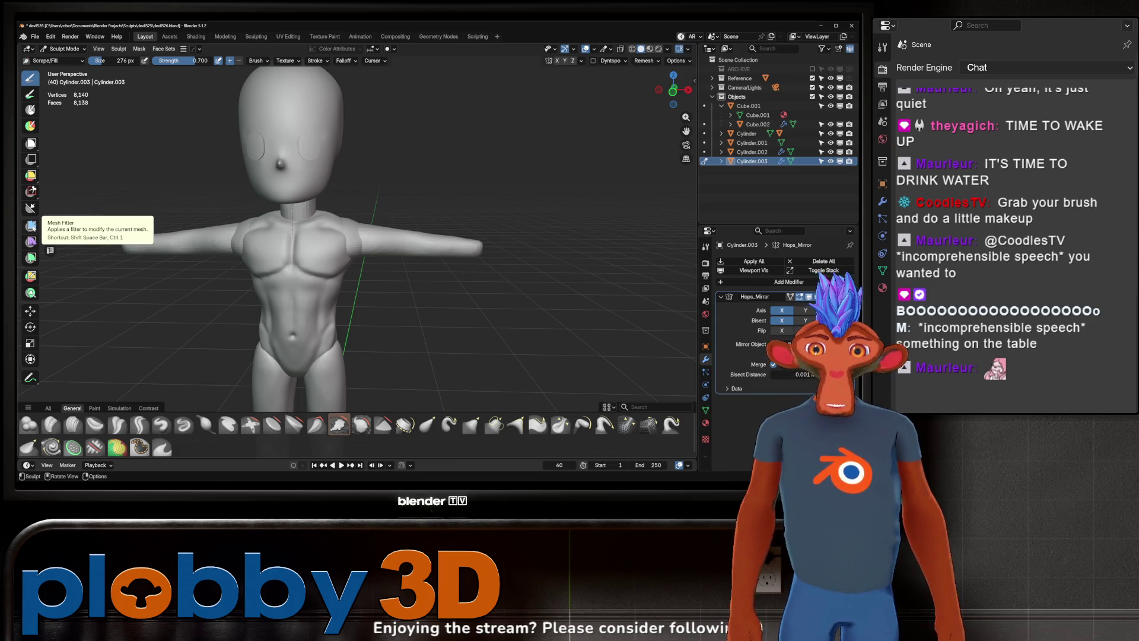
Step: Apply a Smooth mesh filter over the whole arm, then return to the Scrape/Fill brush
{"action": "left_click", "coordinate": [31, 225]}
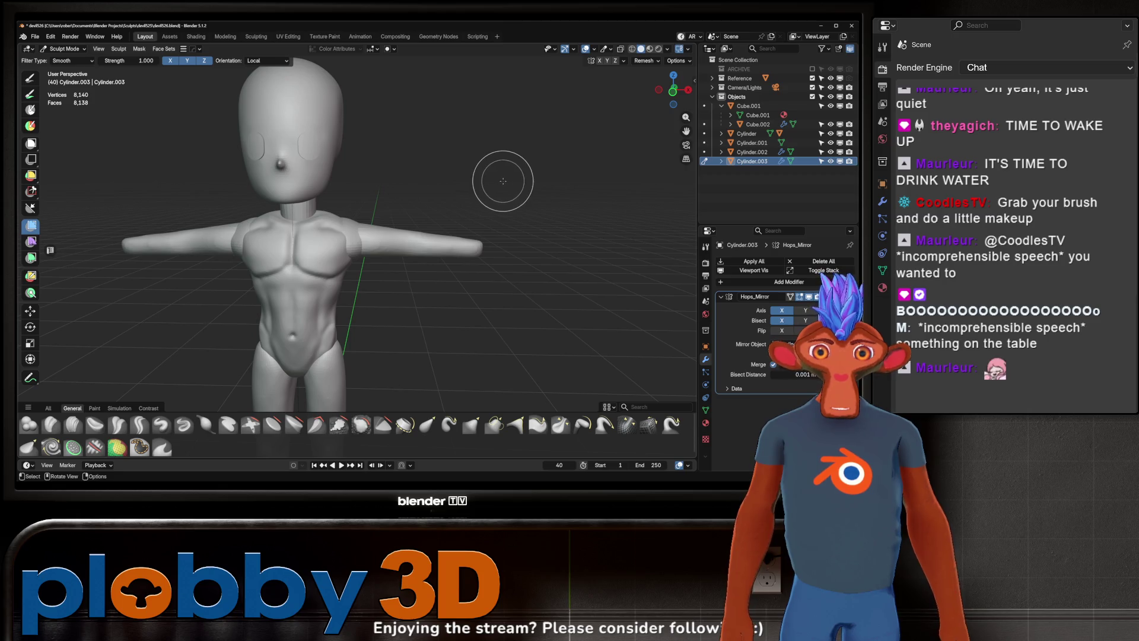
{"action": "left_click_drag", "start_coordinate": [507, 181], "coordinate": [454, 196]}
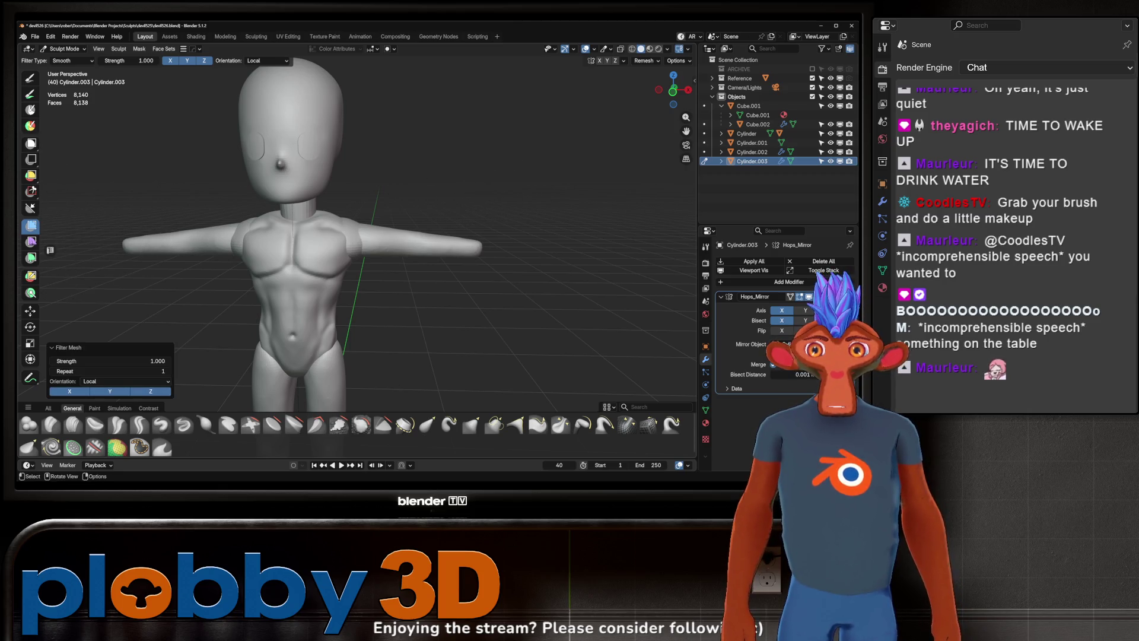
{"action": "left_click", "coordinate": [31, 78]}
{"action": "mouse_move", "coordinate": [375, 214]}
{"action": "middle_mouse_down"}
{"action": "mouse_move", "coordinate": [390, 198]}
{"action": "mouse_move", "coordinate": [359, 263]}
{"action": "mouse_move", "coordinate": [367, 219]}
{"action": "mouse_move", "coordinate": [340, 230]}
{"action": "middle_mouse_up"}
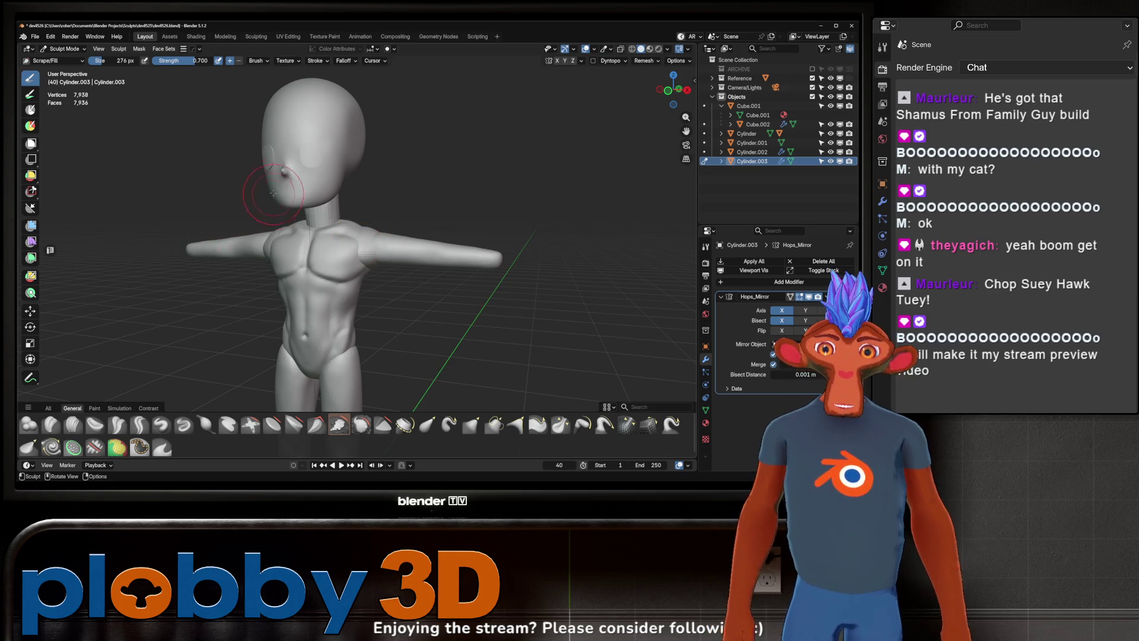
Step: From a front orthographic view, pick the Crease Sharp brush
{"action": "middle_click_drag", "start_coordinate": [273, 194], "coordinate": [302, 189]}
{"action": "scroll", "coordinate": [302, 189], "scroll_direction": "up", "scroll_amount": 2}
{"action": "scroll", "coordinate": [317, 182], "scroll_direction": "up", "scroll_amount": 1}
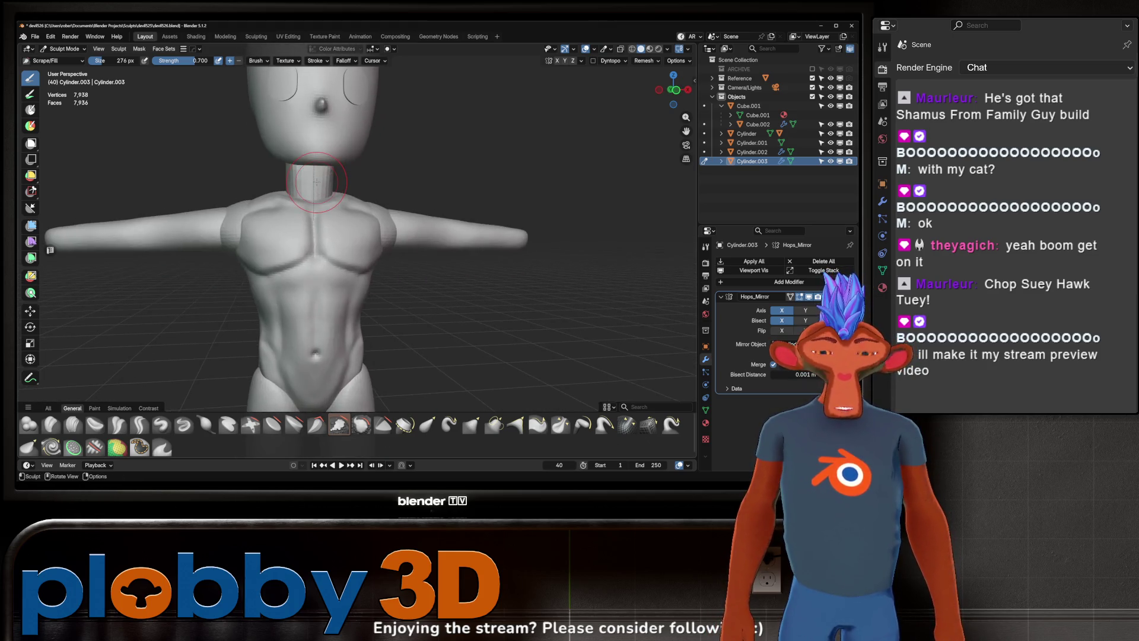
{"action": "key", "text": "KP_1"}
{"action": "scroll", "coordinate": [338, 178], "scroll_direction": "up", "scroll_amount": 3}
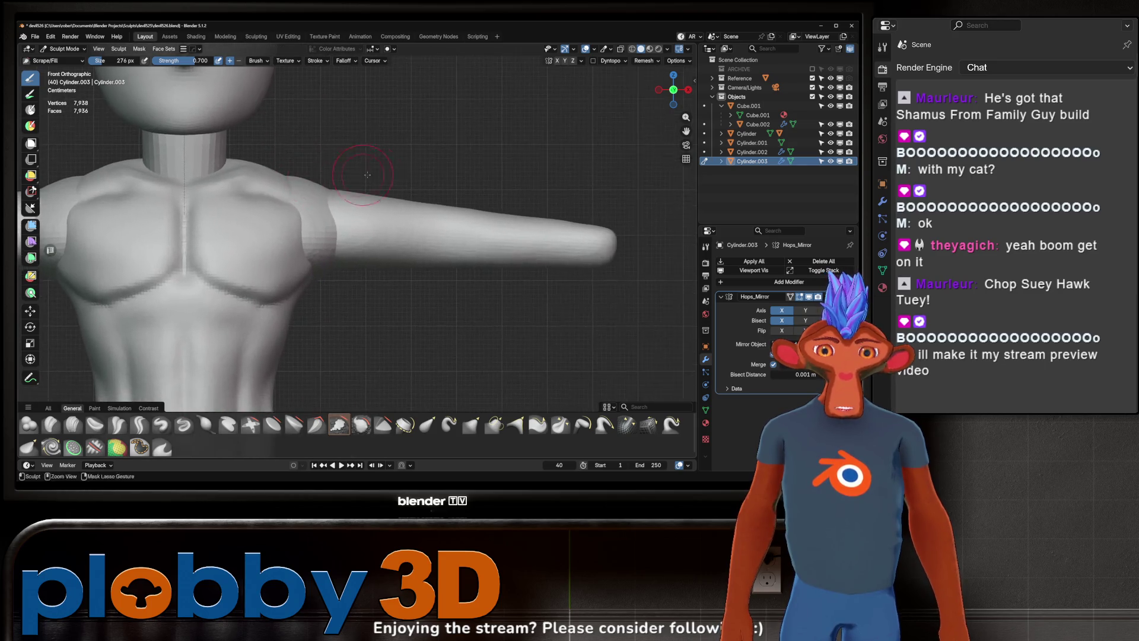
{"action": "scroll", "coordinate": [361, 175], "scroll_direction": "down", "scroll_amount": 2}
{"action": "key", "text": "w"}
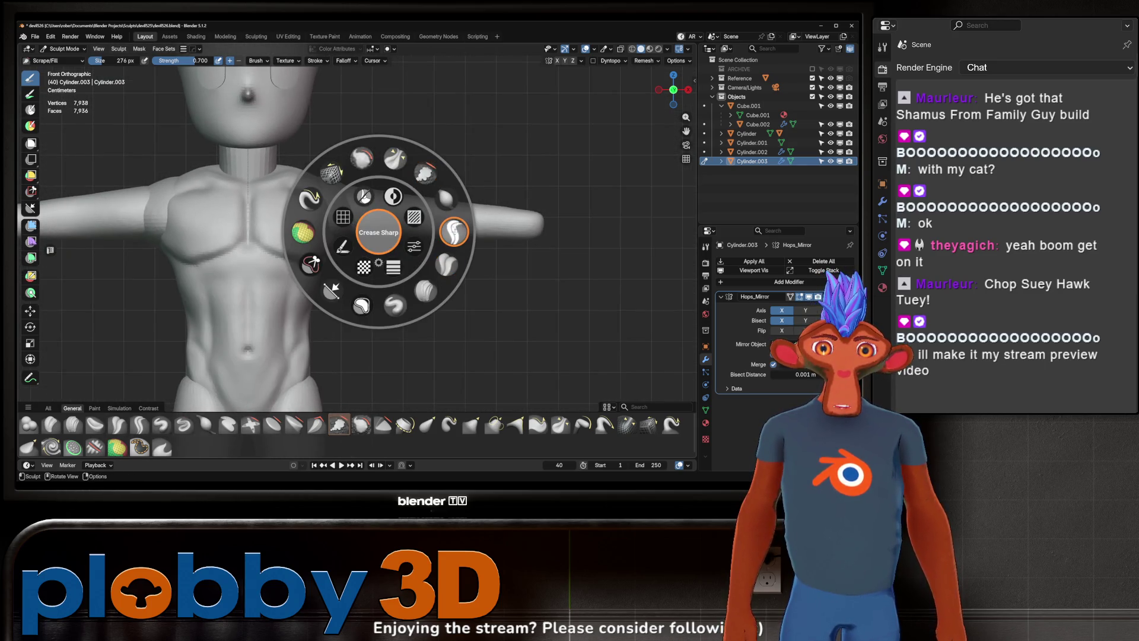
{"action": "left_click", "coordinate": [454, 232]}
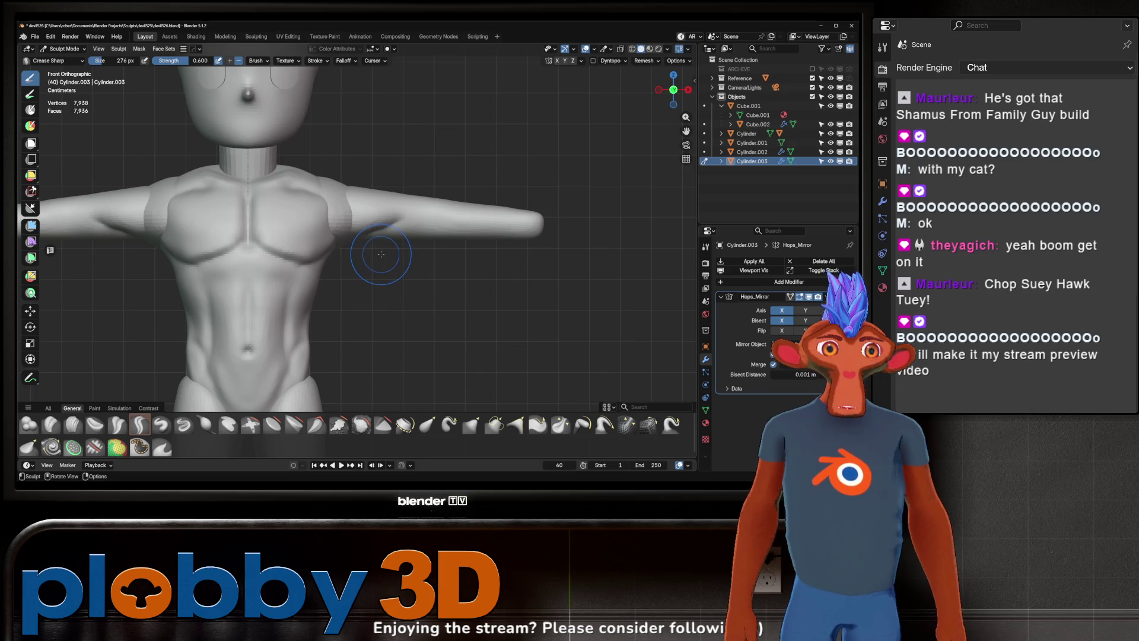
Step: Frame the upper arm and reduce the brush radius to 132 px
{"action": "middle_click_drag", "start_coordinate": [409, 189], "coordinate": [463, 191]}
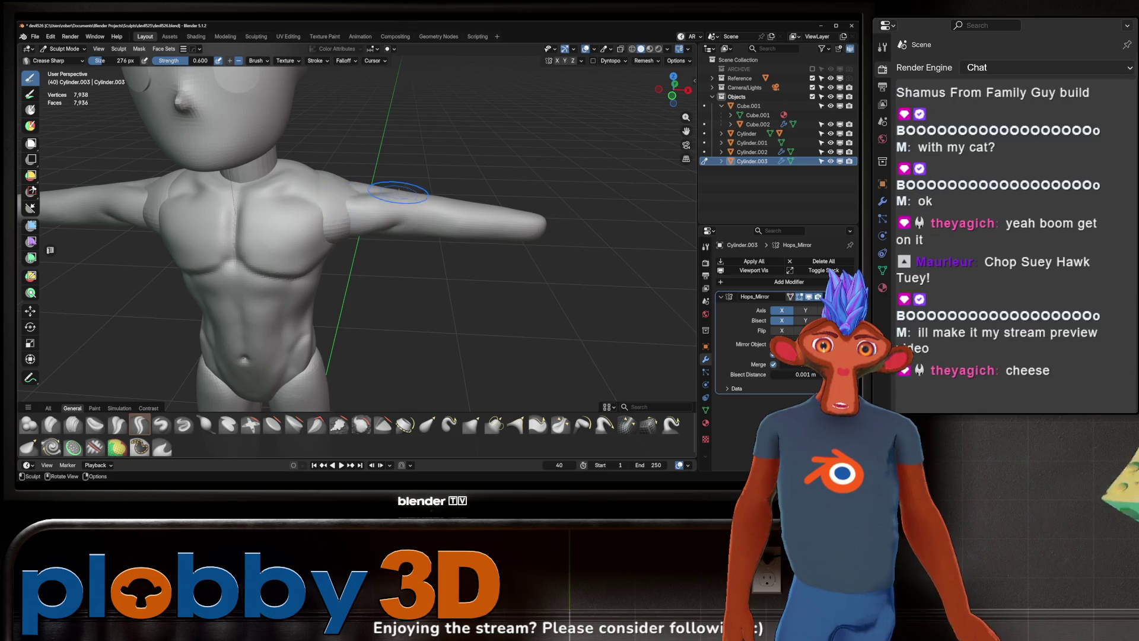
{"action": "mouse_move", "coordinate": [394, 191]}
{"action": "middle_mouse_down"}
{"action": "mouse_move", "coordinate": [374, 222]}
{"action": "mouse_move", "coordinate": [365, 206]}
{"action": "middle_mouse_up"}
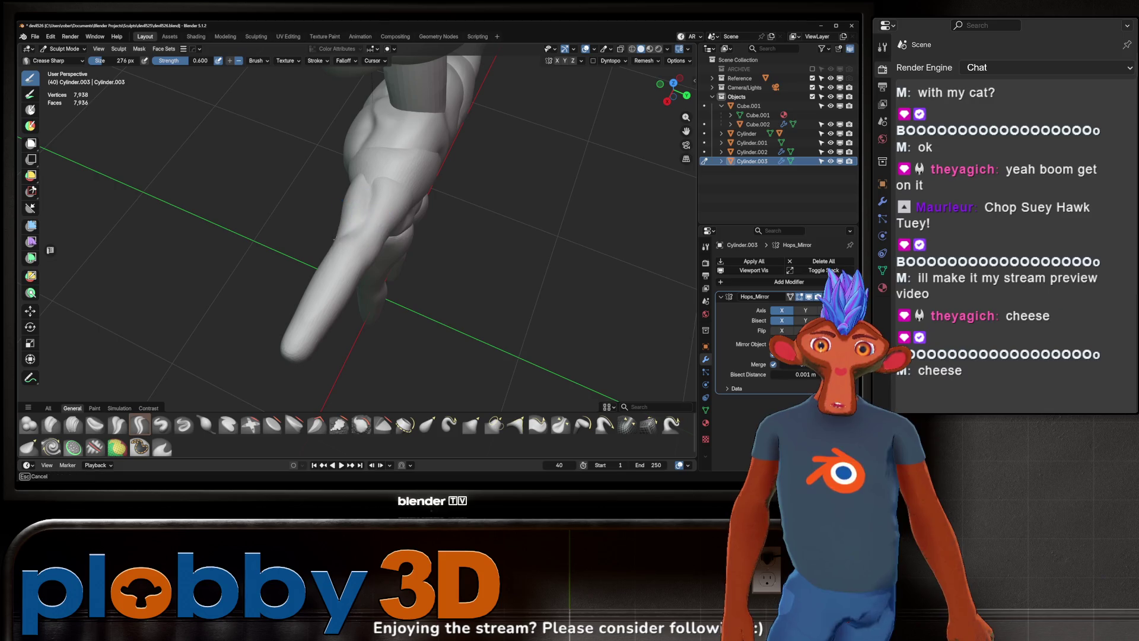
{"action": "mouse_move", "coordinate": [315, 240]}
{"action": "middle_mouse_down"}
{"action": "mouse_move", "coordinate": [413, 179]}
{"action": "mouse_move", "coordinate": [375, 207]}
{"action": "mouse_move", "coordinate": [396, 179]}
{"action": "mouse_move", "coordinate": [488, 145]}
{"action": "mouse_move", "coordinate": [433, 189]}
{"action": "middle_mouse_up"}
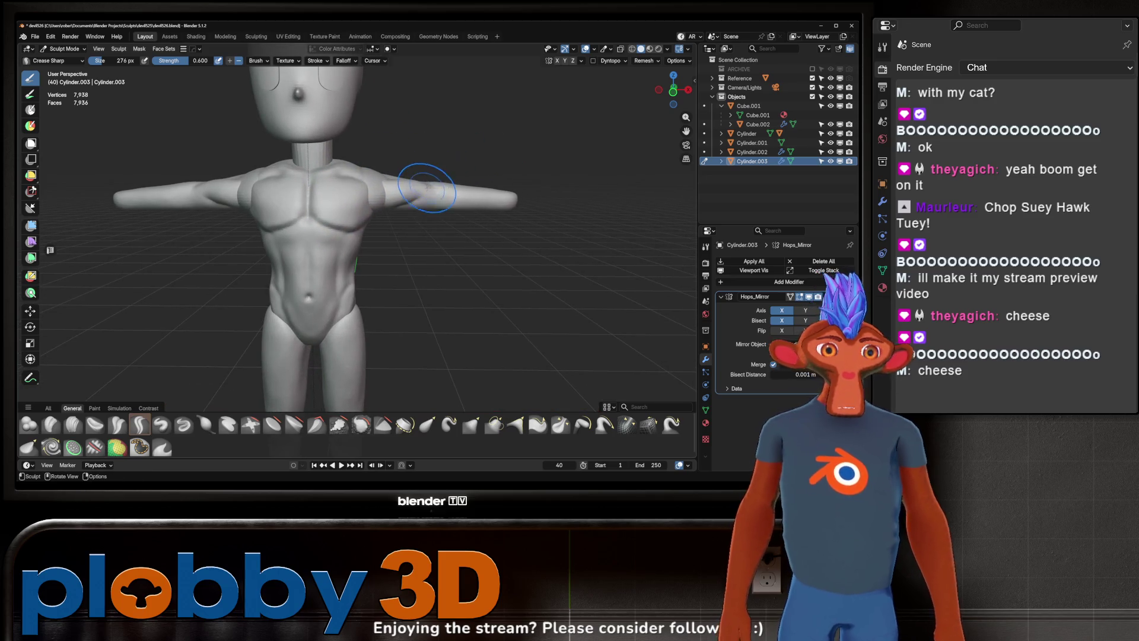
{"action": "scroll", "coordinate": [431, 174], "scroll_direction": "up", "scroll_amount": 2}
{"action": "scroll", "coordinate": [406, 217], "scroll_direction": "up", "scroll_amount": 2}
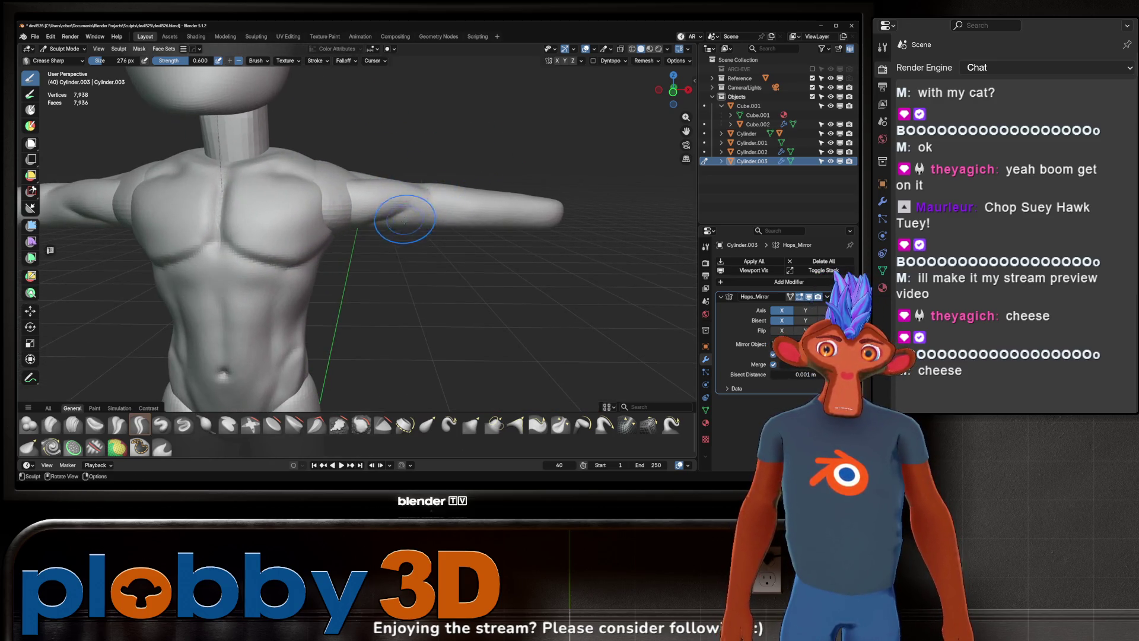
{"action": "key", "text": "f"}
{"action": "left_click", "coordinate": [428, 199]}
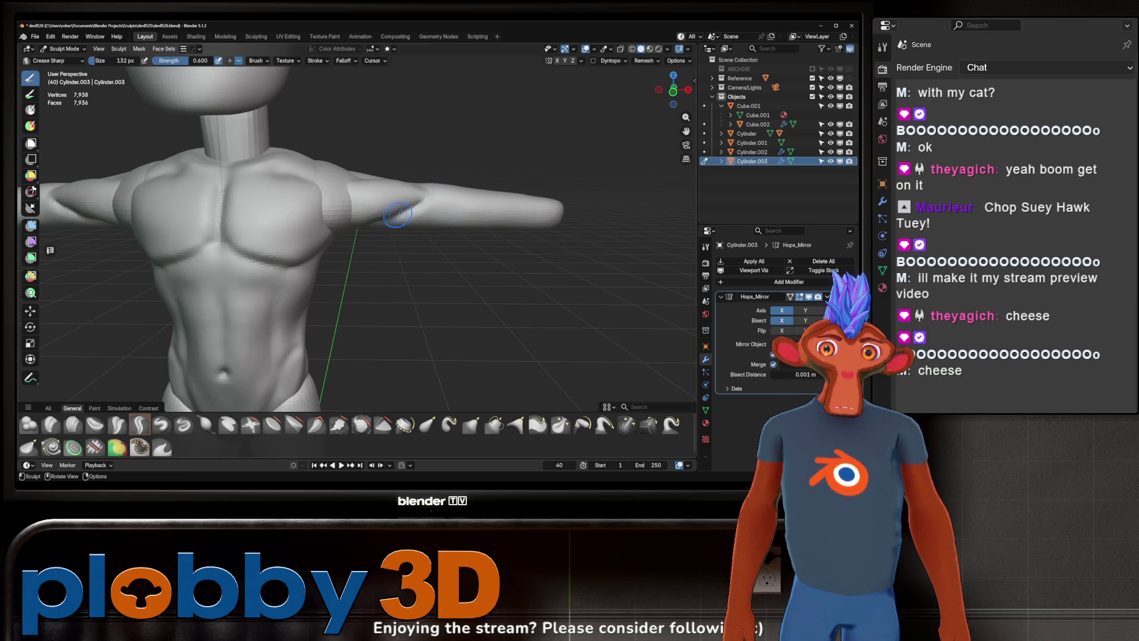
Step: Carve crease strokes into the upper arm near the elbow, checking from several angles
{"action": "middle_click_drag", "start_coordinate": [394, 219], "coordinate": [406, 230]}
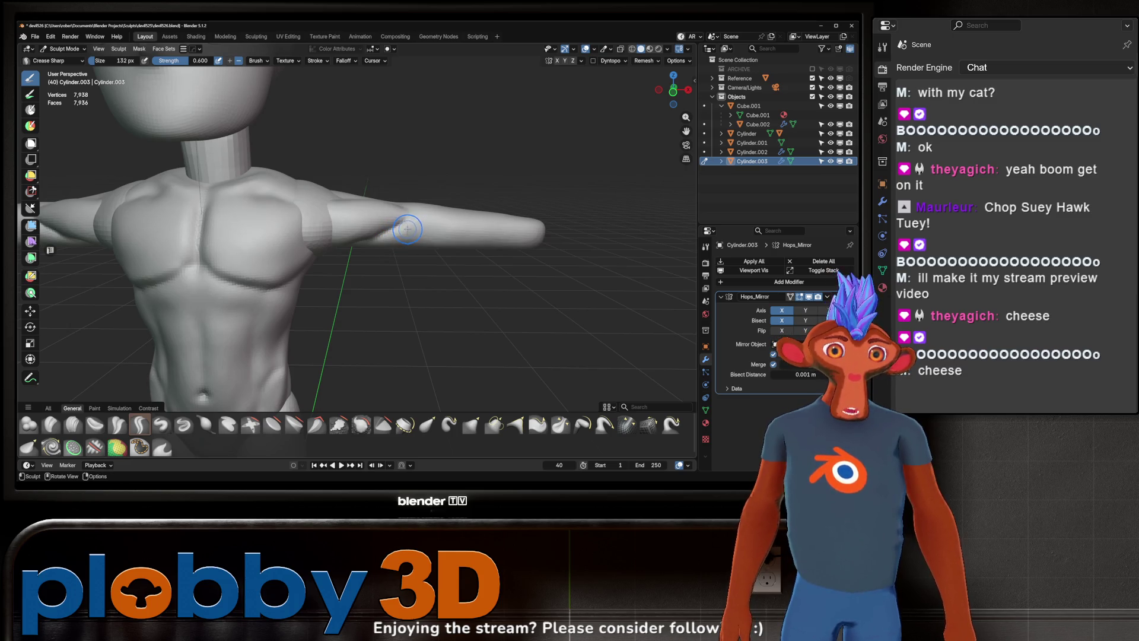
{"action": "middle_click_drag", "start_coordinate": [420, 218], "coordinate": [389, 218]}
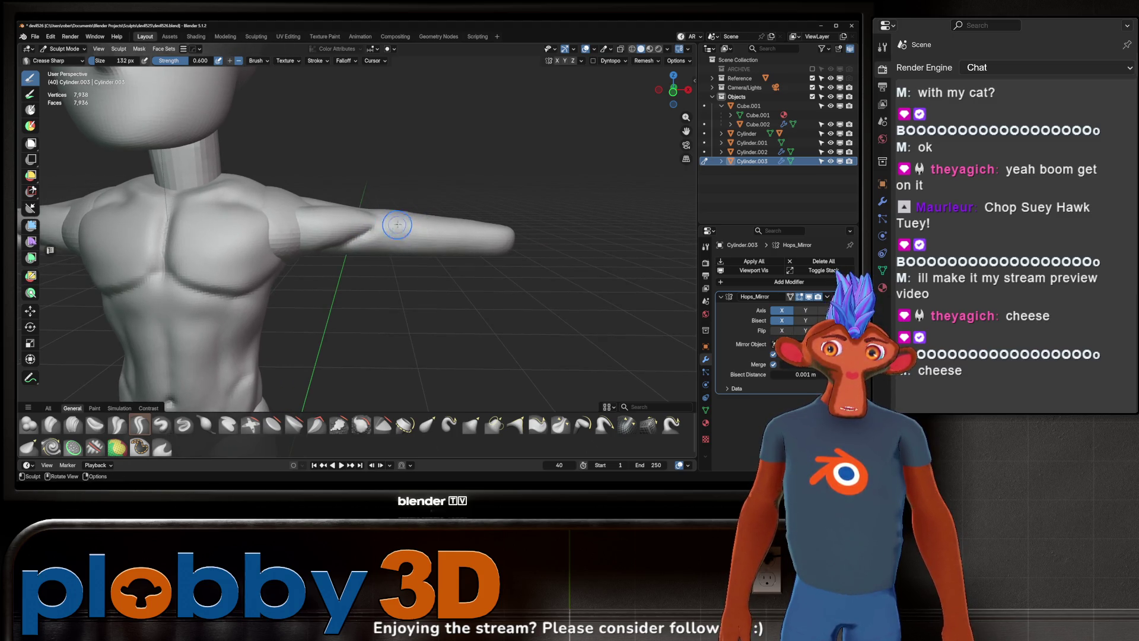
{"action": "middle_click_drag", "start_coordinate": [396, 235], "coordinate": [368, 234]}
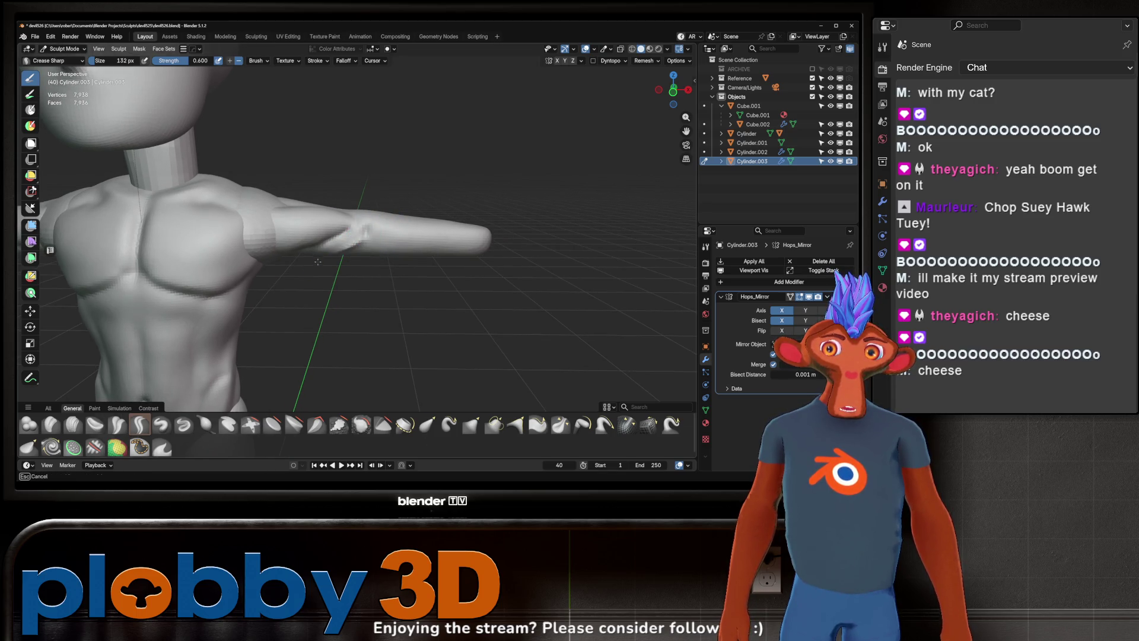
{"action": "middle_click_drag", "start_coordinate": [321, 260], "coordinate": [337, 258]}
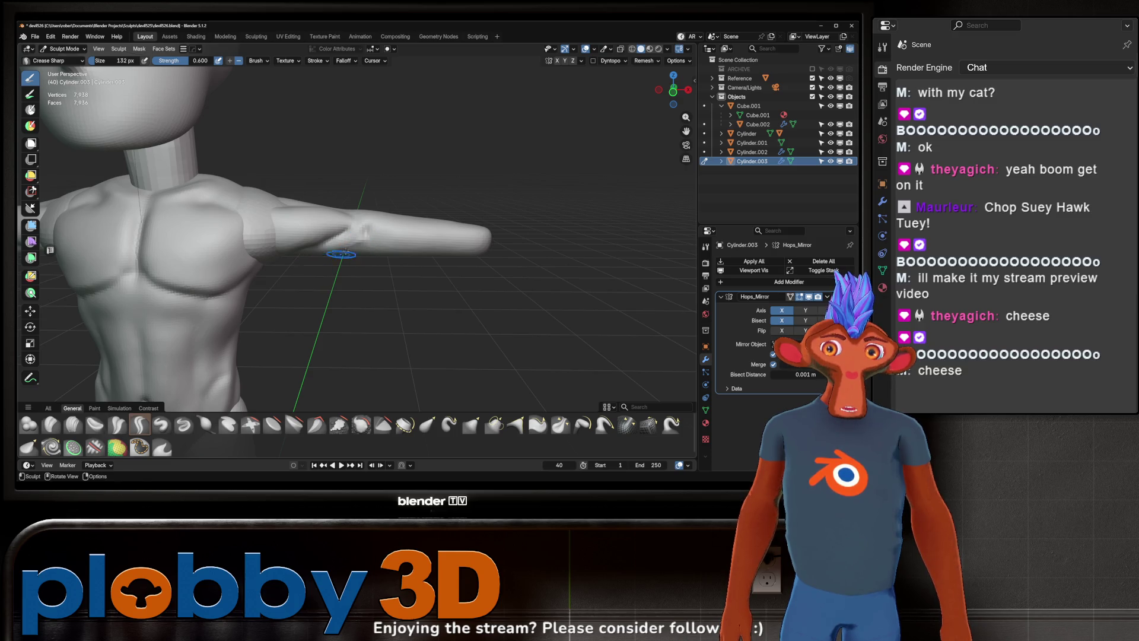
{"action": "left_click_drag", "start_coordinate": [354, 225], "coordinate": [335, 236]}
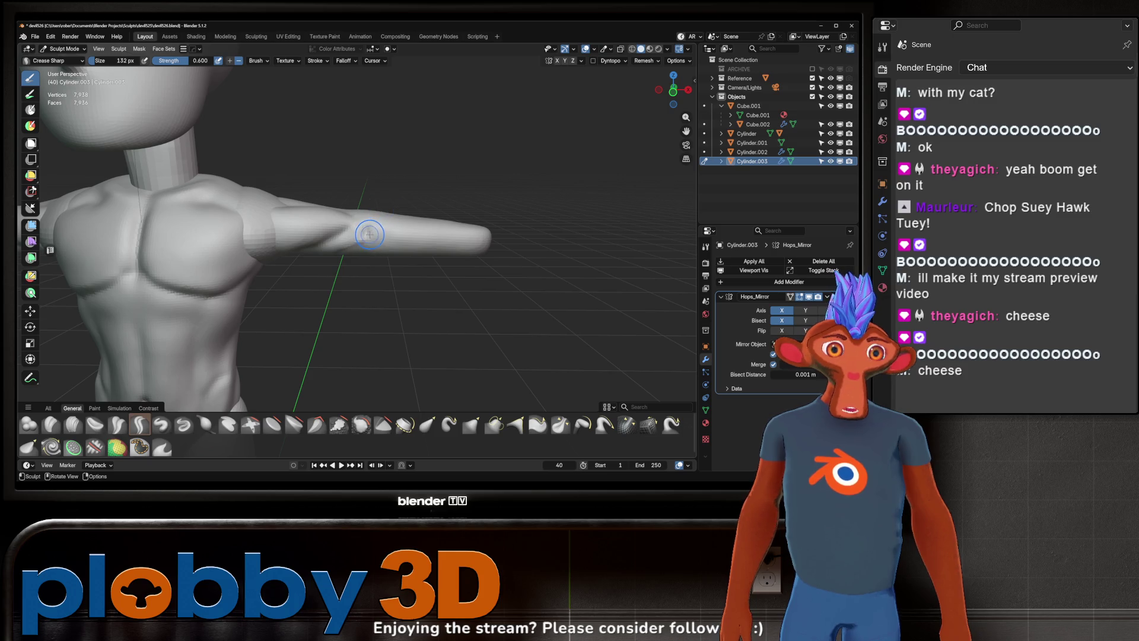
{"action": "mouse_move", "coordinate": [365, 217]}
{"action": "middle_mouse_down"}
{"action": "mouse_move", "coordinate": [274, 294]}
{"action": "mouse_move", "coordinate": [337, 224]}
{"action": "mouse_move", "coordinate": [388, 208]}
{"action": "middle_mouse_up"}
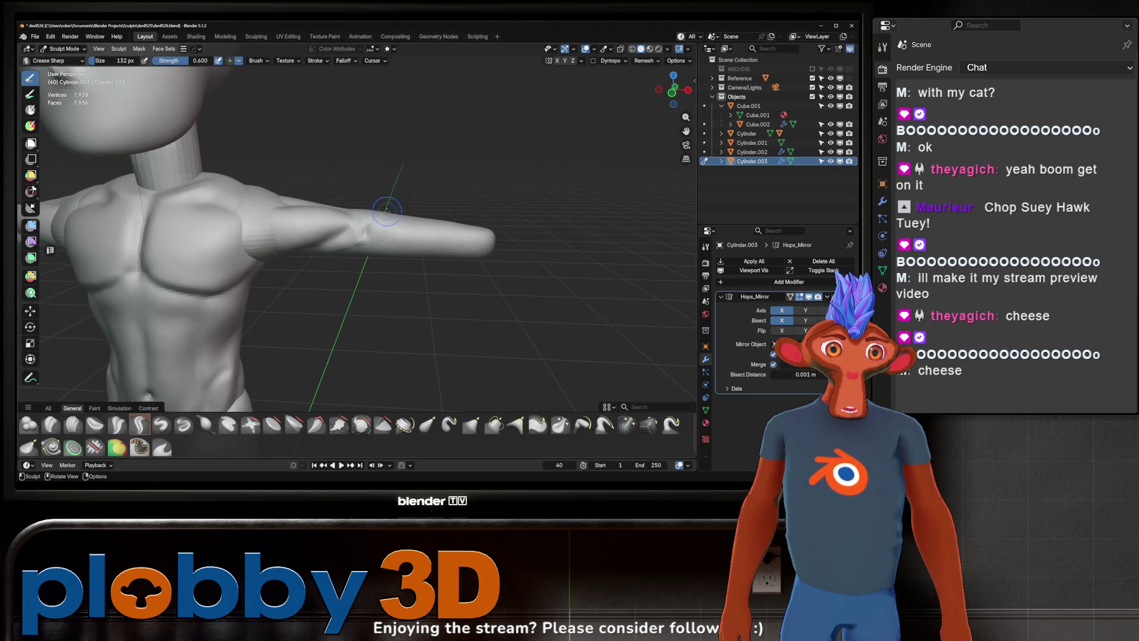
{"action": "left_click_drag", "start_coordinate": [363, 225], "coordinate": [378, 230]}
{"action": "mouse_move", "coordinate": [402, 233]}
{"action": "middle_mouse_down"}
{"action": "mouse_move", "coordinate": [392, 219]}
{"action": "mouse_move", "coordinate": [391, 241]}
{"action": "mouse_move", "coordinate": [407, 233]}
{"action": "mouse_move", "coordinate": [403, 202]}
{"action": "mouse_move", "coordinate": [382, 204]}
{"action": "mouse_move", "coordinate": [326, 259]}
{"action": "middle_mouse_up"}
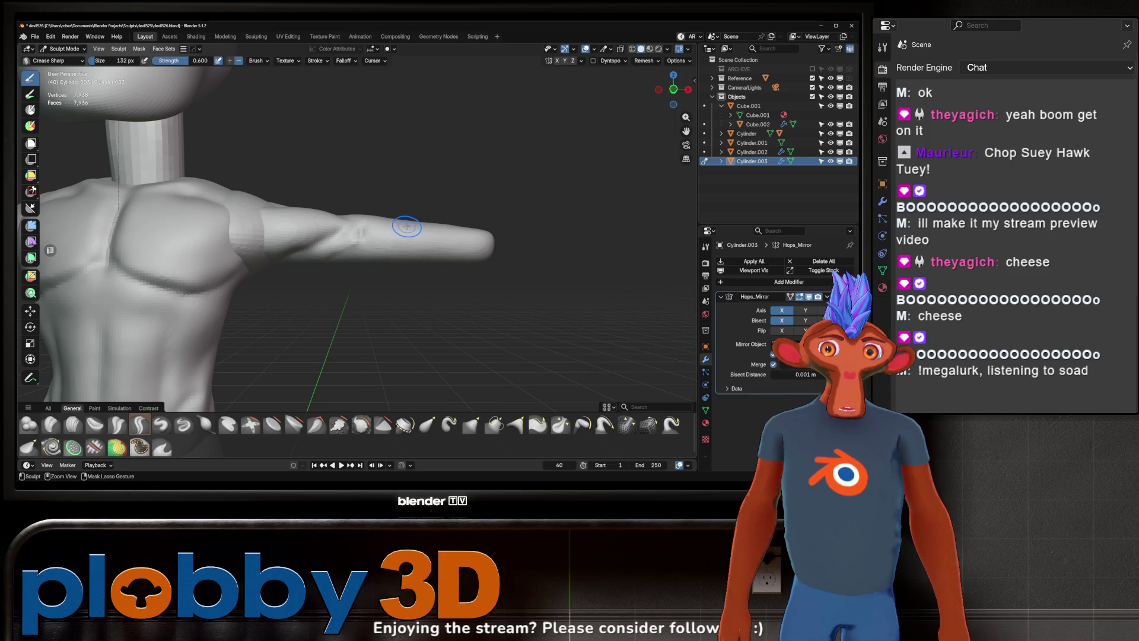
{"action": "mouse_move", "coordinate": [407, 226]}
{"action": "middle_mouse_down"}
{"action": "mouse_move", "coordinate": [373, 243]}
{"action": "mouse_move", "coordinate": [377, 228]}
{"action": "mouse_move", "coordinate": [352, 236]}
{"action": "mouse_move", "coordinate": [372, 283]}
{"action": "mouse_move", "coordinate": [356, 298]}
{"action": "mouse_move", "coordinate": [374, 208]}
{"action": "mouse_move", "coordinate": [410, 223]}
{"action": "middle_mouse_up"}
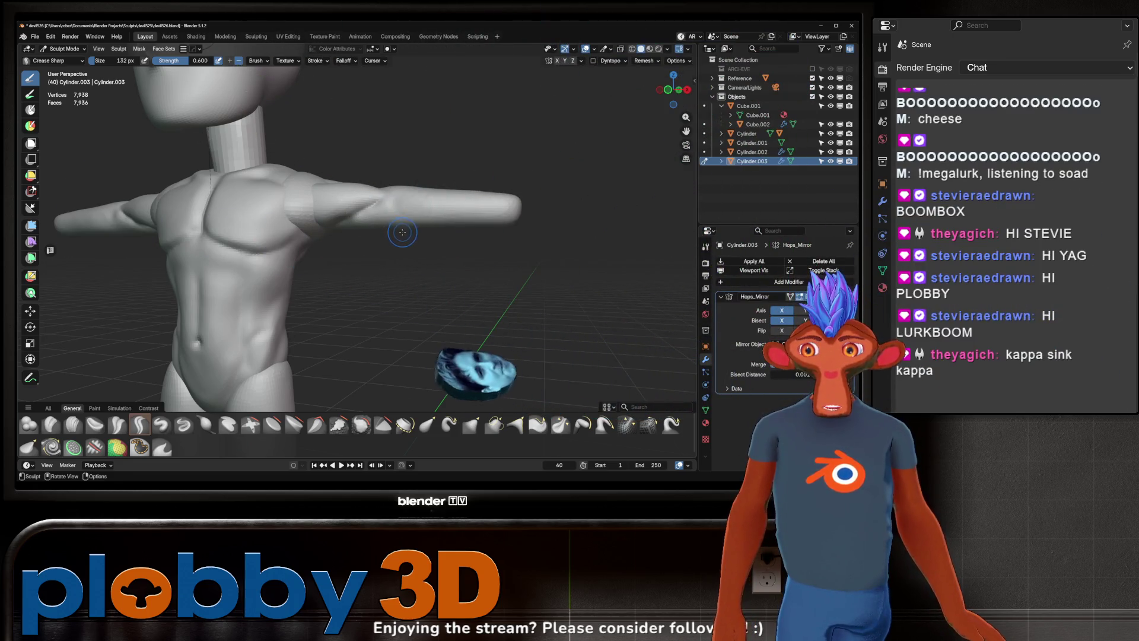
{"action": "mouse_move", "coordinate": [401, 229]}
{"action": "middle_mouse_down"}
{"action": "mouse_move", "coordinate": [389, 216]}
{"action": "mouse_move", "coordinate": [363, 216]}
{"action": "mouse_move", "coordinate": [380, 201]}
{"action": "mouse_move", "coordinate": [393, 229]}
{"action": "middle_mouse_up"}
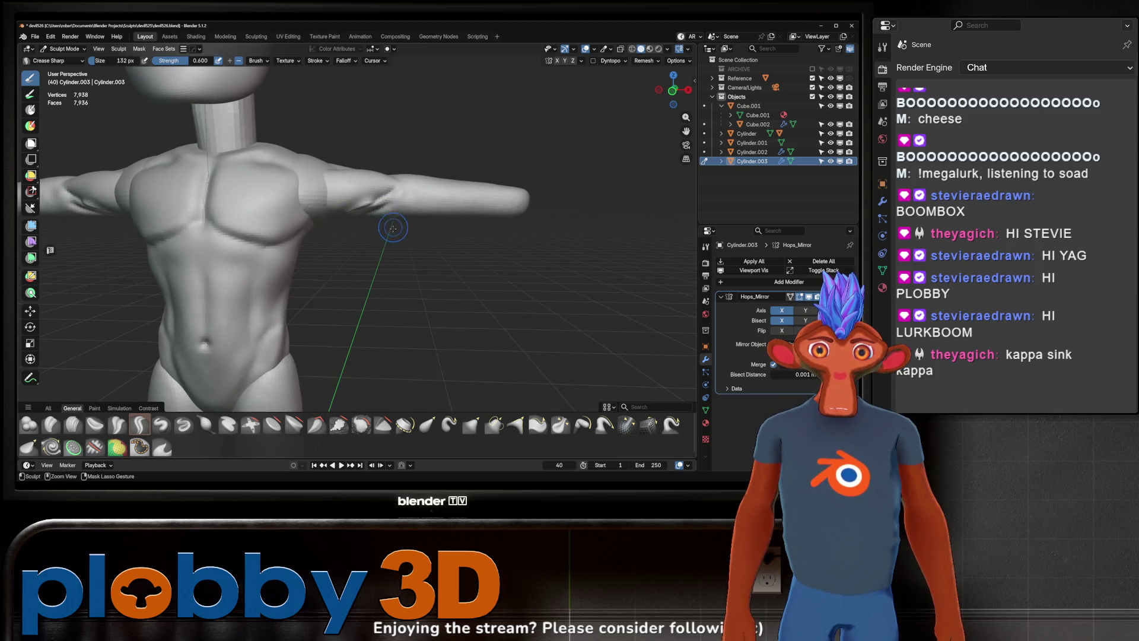
{"action": "key", "text": "KP_1"}
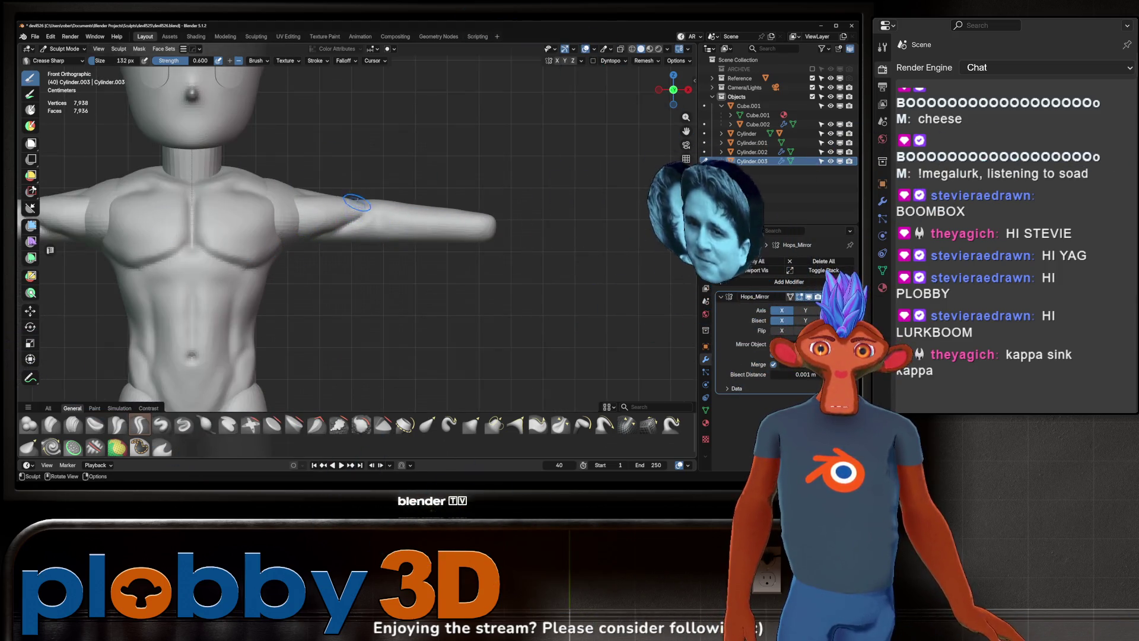
{"action": "mouse_move", "coordinate": [334, 194]}
{"action": "middle_mouse_down", "text": "shift"}
{"action": "mouse_move", "coordinate": [405, 178]}
{"action": "mouse_move", "coordinate": [351, 156]}
{"action": "middle_mouse_up", "text": "shift"}
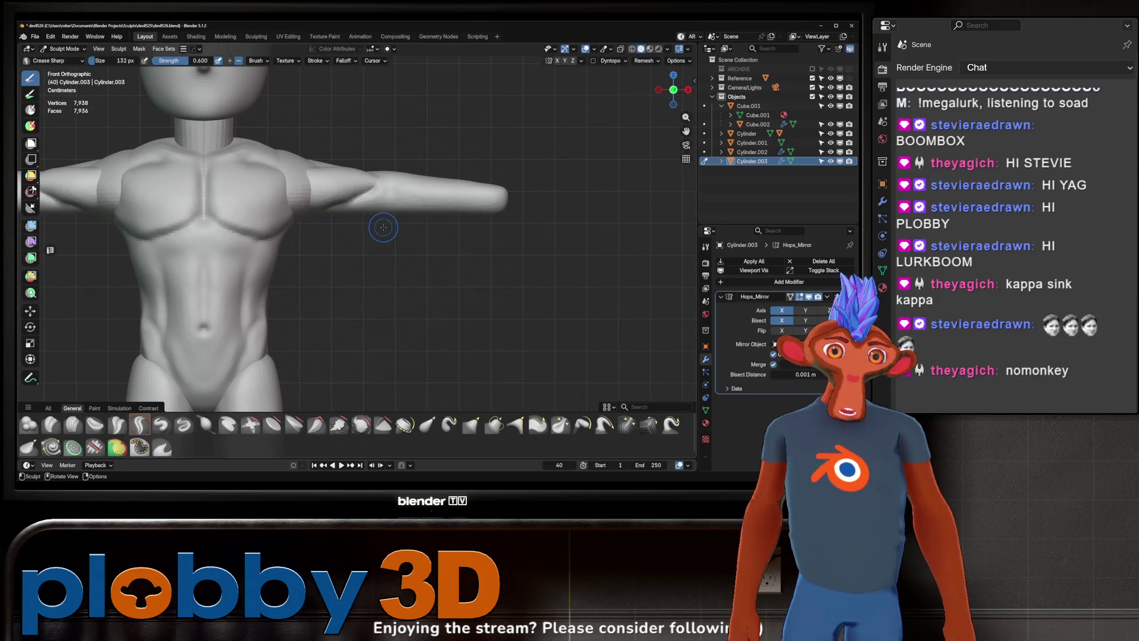
{"action": "mouse_move", "coordinate": [375, 220]}
{"action": "middle_mouse_down"}
{"action": "mouse_move", "coordinate": [352, 245]}
{"action": "mouse_move", "coordinate": [385, 261]}
{"action": "middle_mouse_up"}
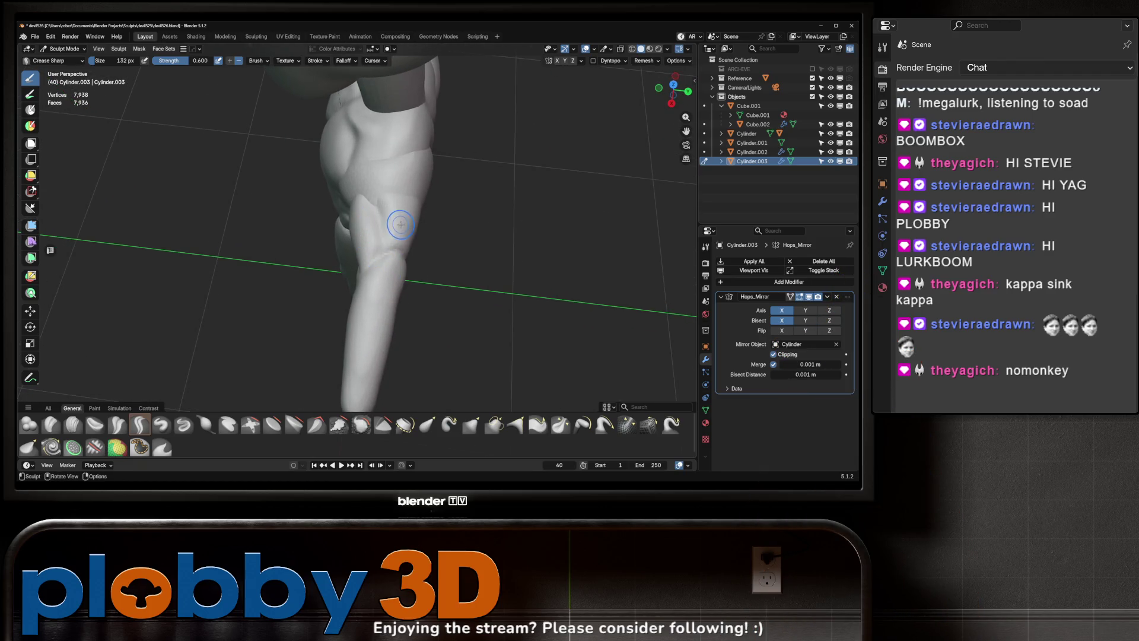
Step: Crease two strokes along the forearm and inspect them from back, side and underneath
{"action": "left_click_drag", "start_coordinate": [399, 246], "coordinate": [403, 233]}
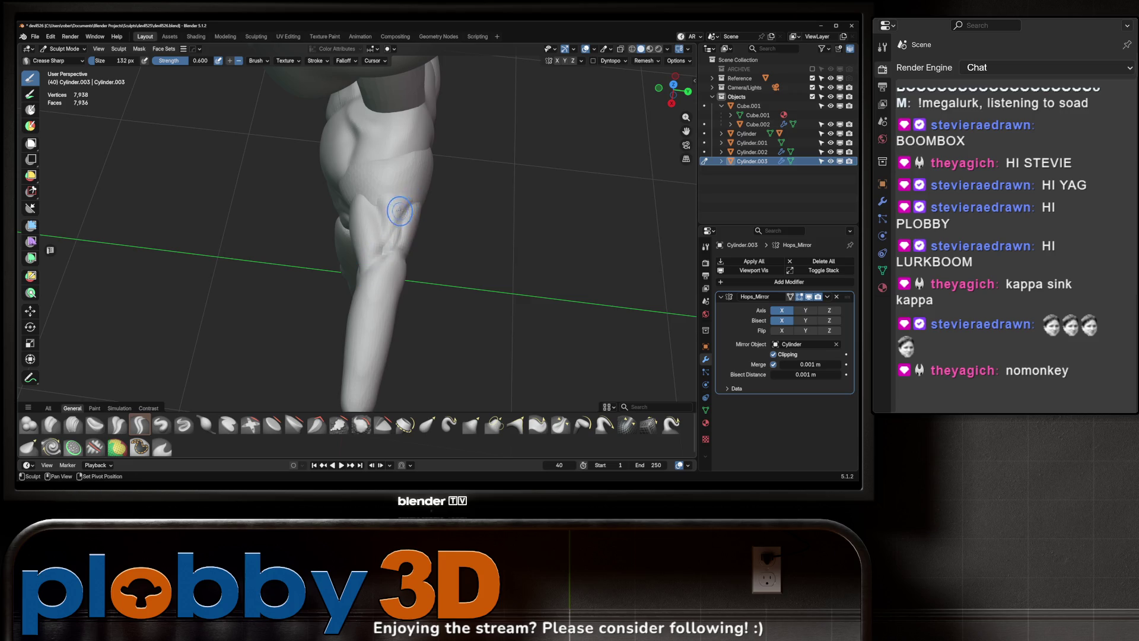
{"action": "left_click_drag", "start_coordinate": [409, 205], "coordinate": [381, 255]}
{"action": "mouse_move", "coordinate": [381, 266]}
{"action": "middle_mouse_down"}
{"action": "mouse_move", "coordinate": [323, 206]}
{"action": "mouse_move", "coordinate": [359, 198]}
{"action": "mouse_move", "coordinate": [425, 257]}
{"action": "mouse_move", "coordinate": [406, 228]}
{"action": "middle_mouse_up"}
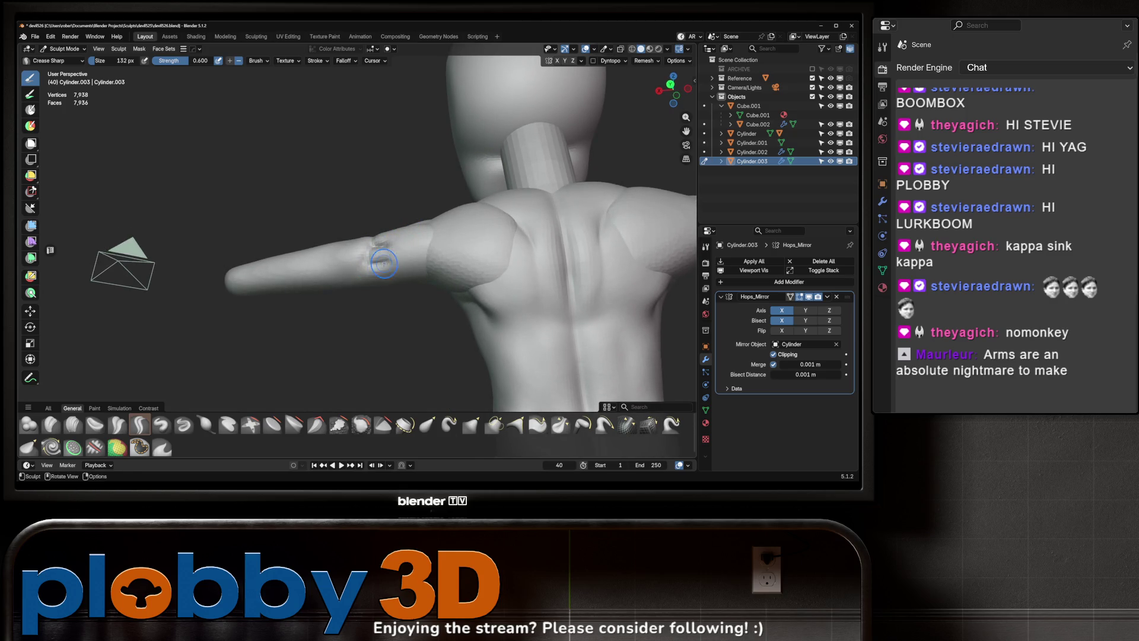
{"action": "middle_click_drag", "start_coordinate": [405, 234], "coordinate": [429, 260]}
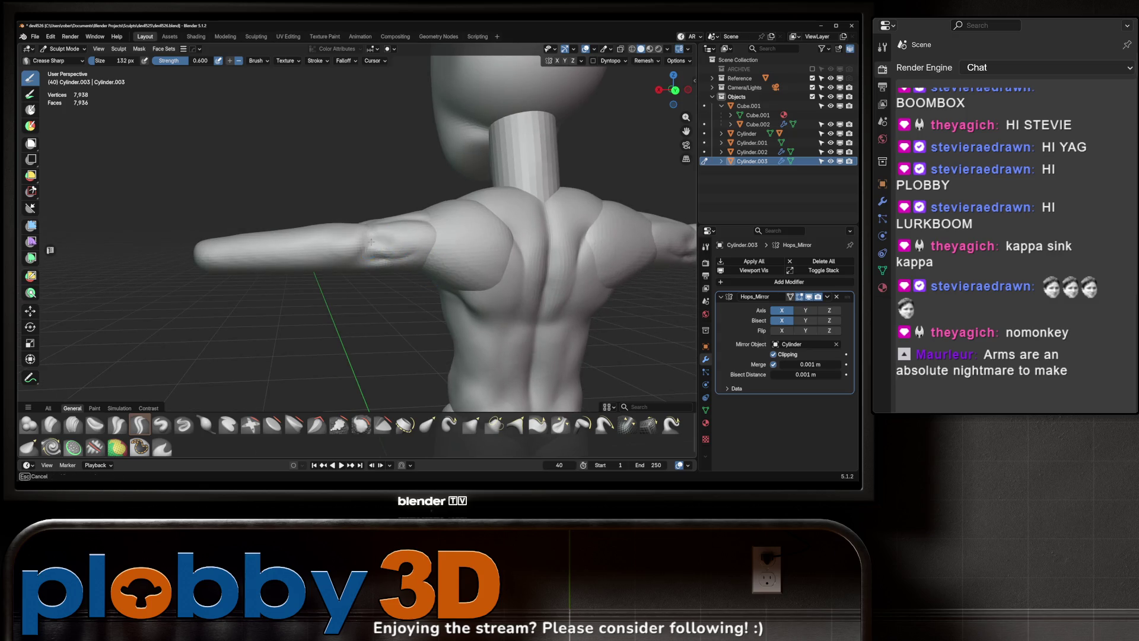
{"action": "middle_click_drag", "start_coordinate": [354, 282], "coordinate": [409, 234]}
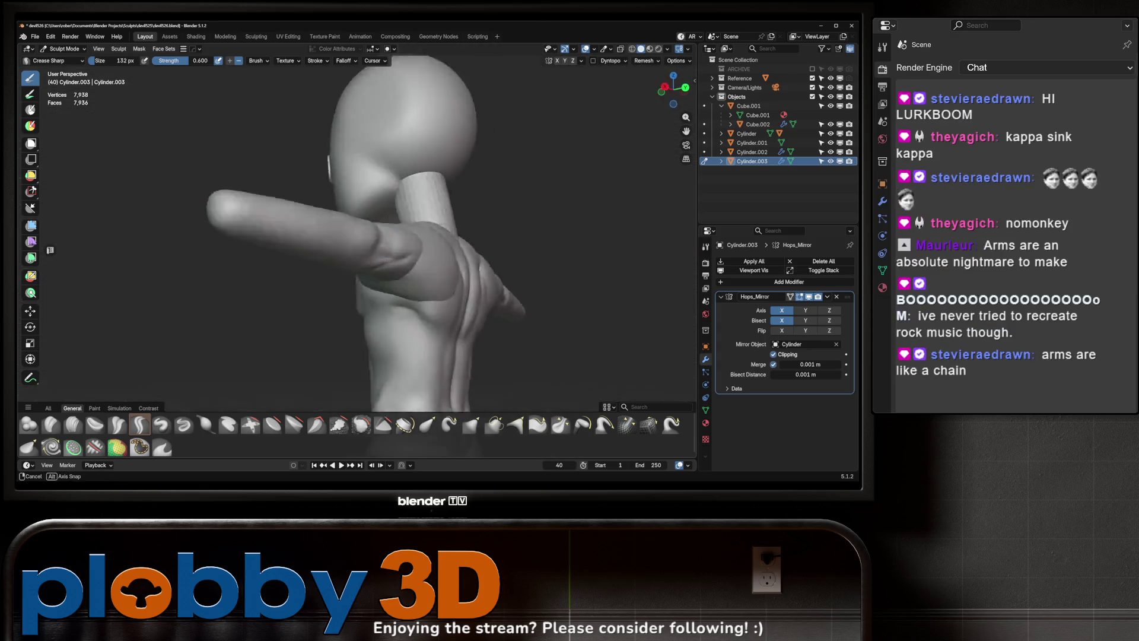
{"action": "mouse_move", "coordinate": [408, 236]}
{"action": "middle_mouse_down"}
{"action": "mouse_move", "coordinate": [398, 252]}
{"action": "mouse_move", "coordinate": [418, 247]}
{"action": "middle_mouse_up"}
{"action": "mouse_move", "coordinate": [451, 207]}
{"action": "middle_mouse_down"}
{"action": "mouse_move", "coordinate": [423, 243]}
{"action": "mouse_move", "coordinate": [442, 233]}
{"action": "middle_mouse_up"}
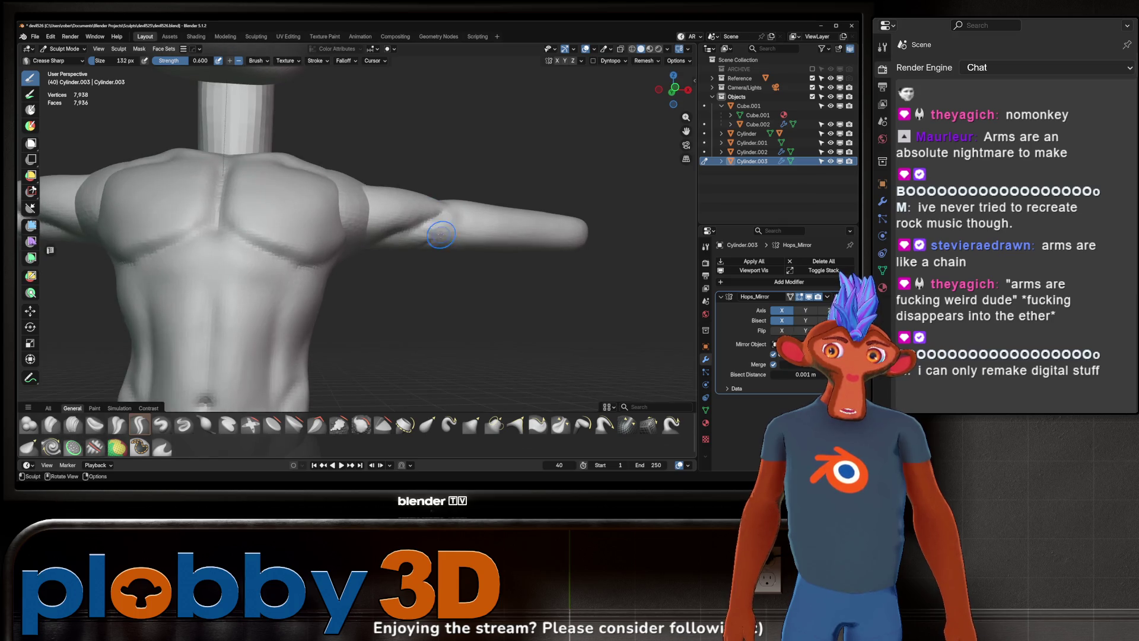
{"action": "scroll", "coordinate": [442, 210], "scroll_direction": "down", "scroll_amount": 5}
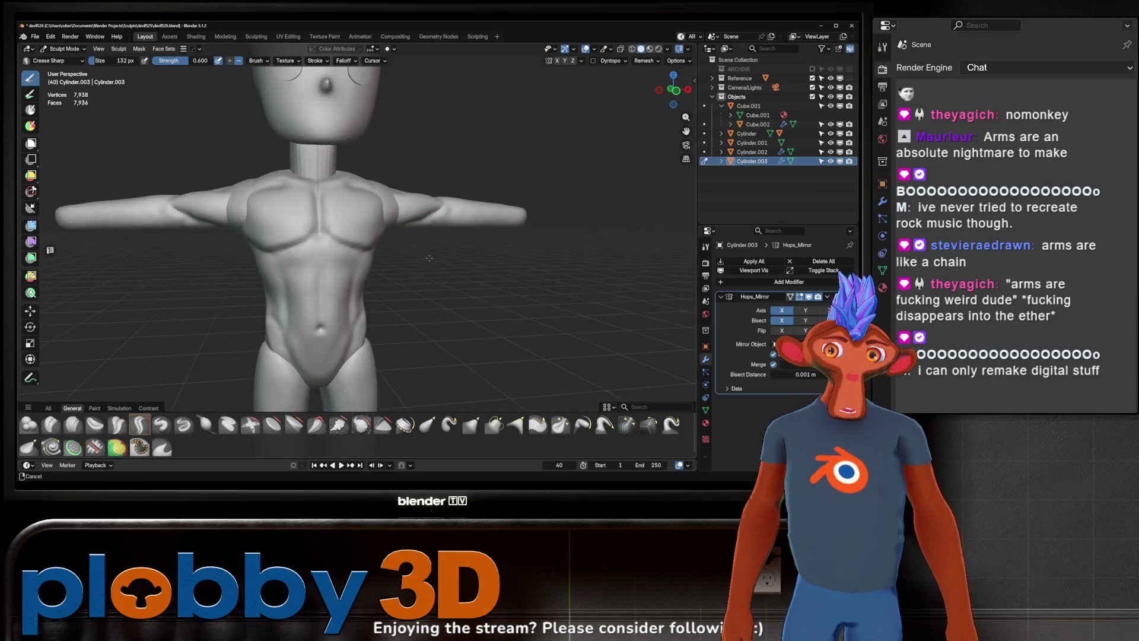
{"action": "middle_click_drag", "start_coordinate": [442, 210], "coordinate": [404, 223]}
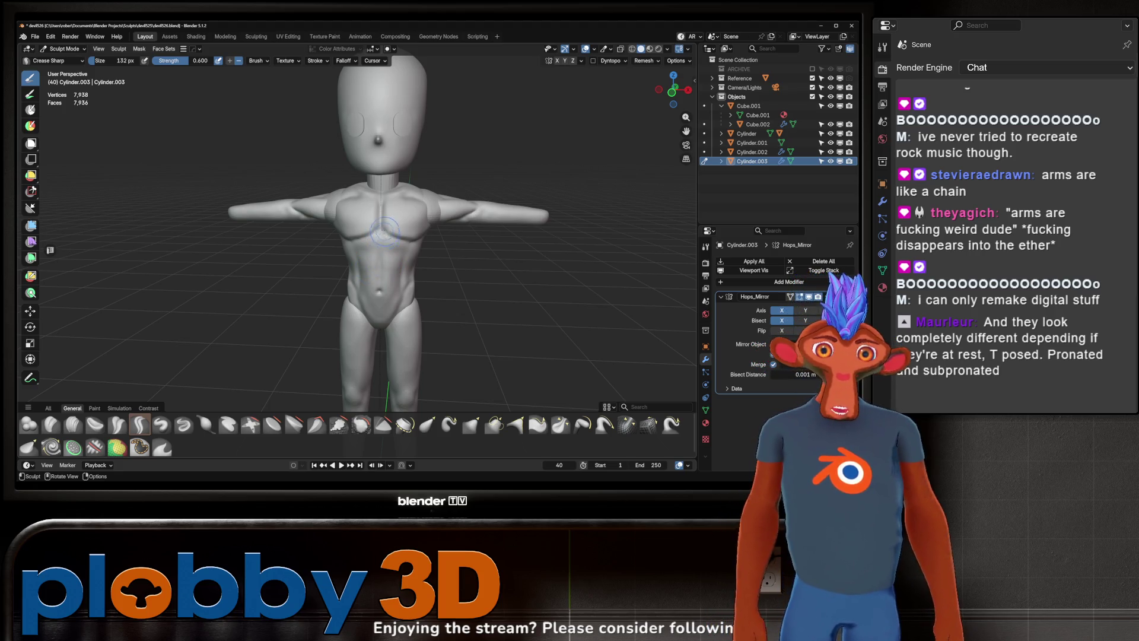
{"action": "middle_click_drag", "start_coordinate": [401, 216], "coordinate": [377, 210]}
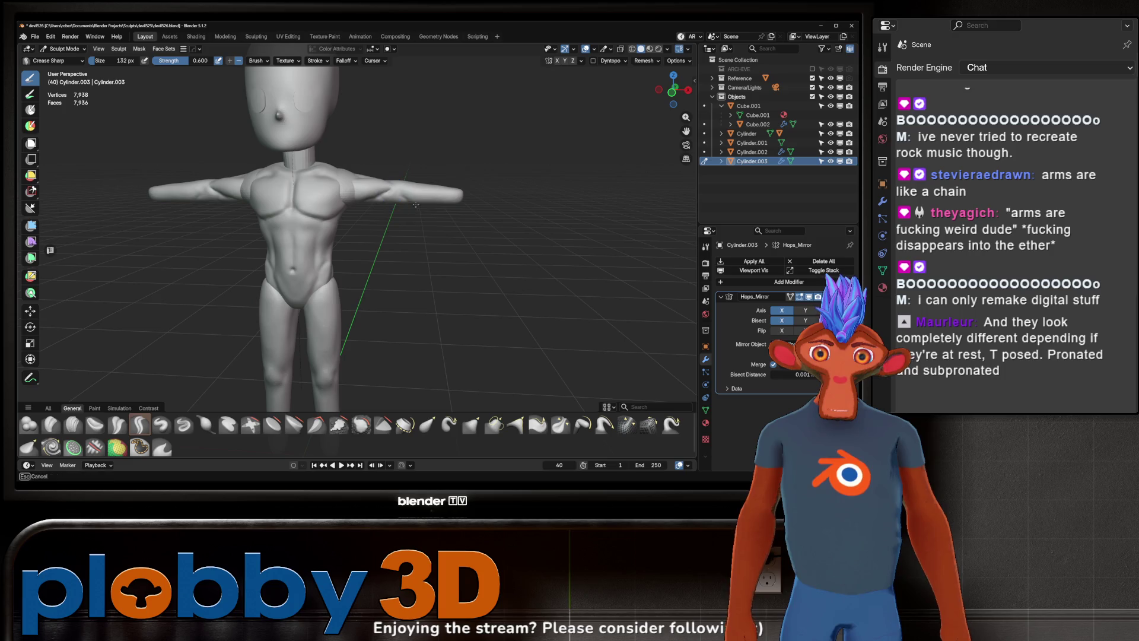
{"action": "middle_click_drag", "start_coordinate": [428, 199], "coordinate": [381, 182]}
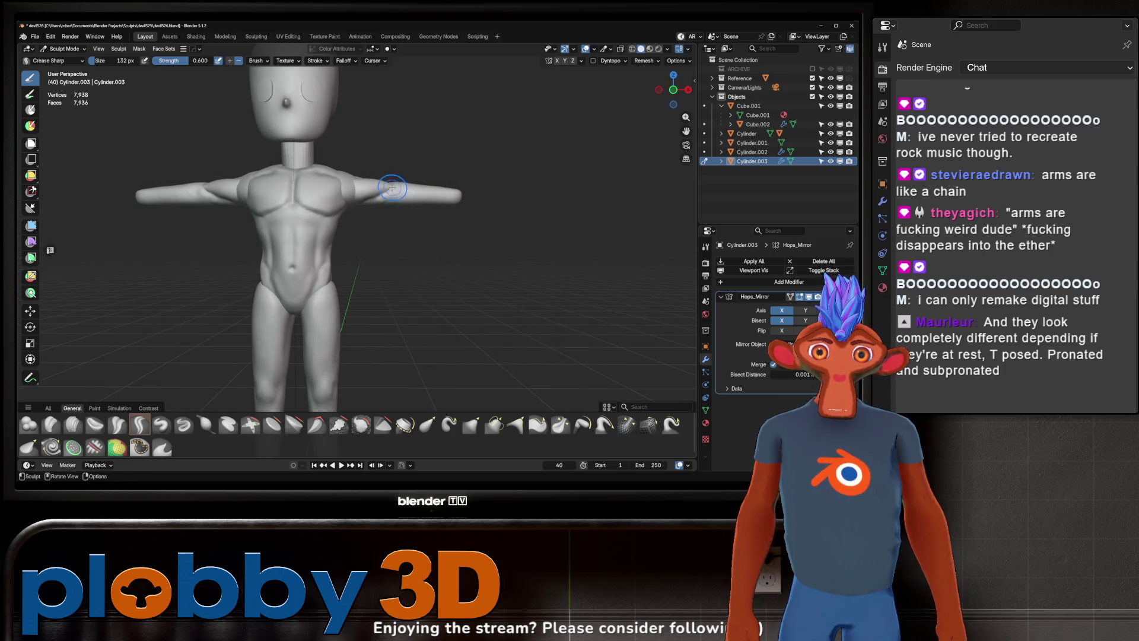
{"action": "mouse_move", "coordinate": [451, 215]}
{"action": "middle_mouse_down"}
{"action": "mouse_move", "coordinate": [400, 189]}
{"action": "mouse_move", "coordinate": [385, 204]}
{"action": "middle_mouse_up"}
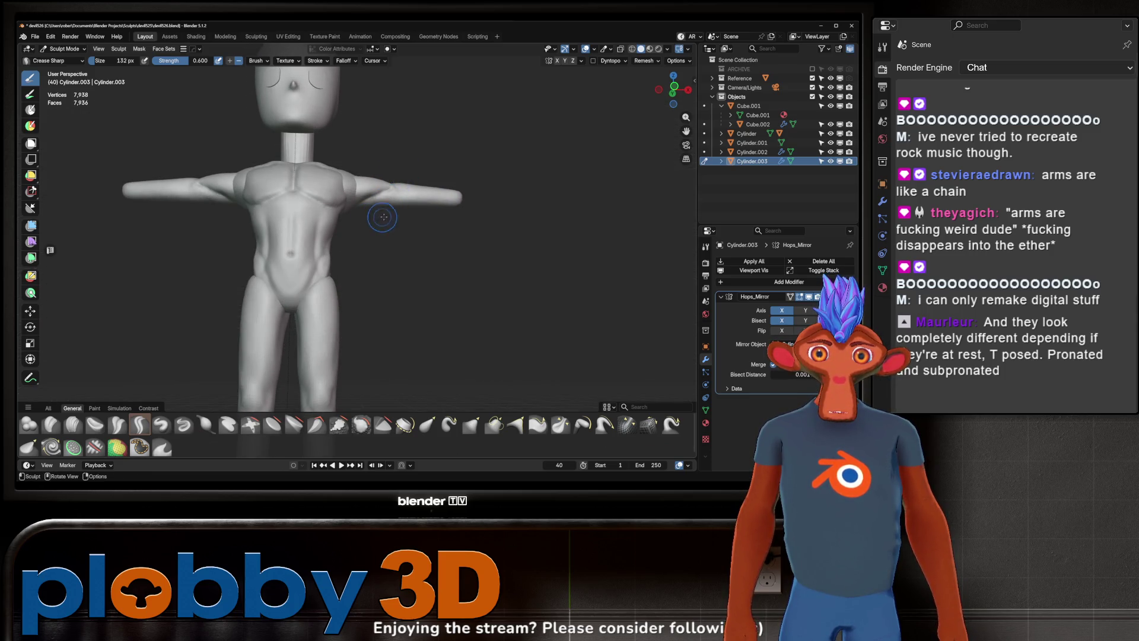
Step: Frame the torso and arm, then shrink the brush asset shelf to a single row
{"action": "middle_click_drag", "start_coordinate": [397, 173], "coordinate": [389, 200]}
{"action": "scroll", "coordinate": [388, 200], "scroll_direction": "up", "scroll_amount": 2}
{"action": "scroll", "coordinate": [391, 202], "scroll_direction": "up", "scroll_amount": 3}
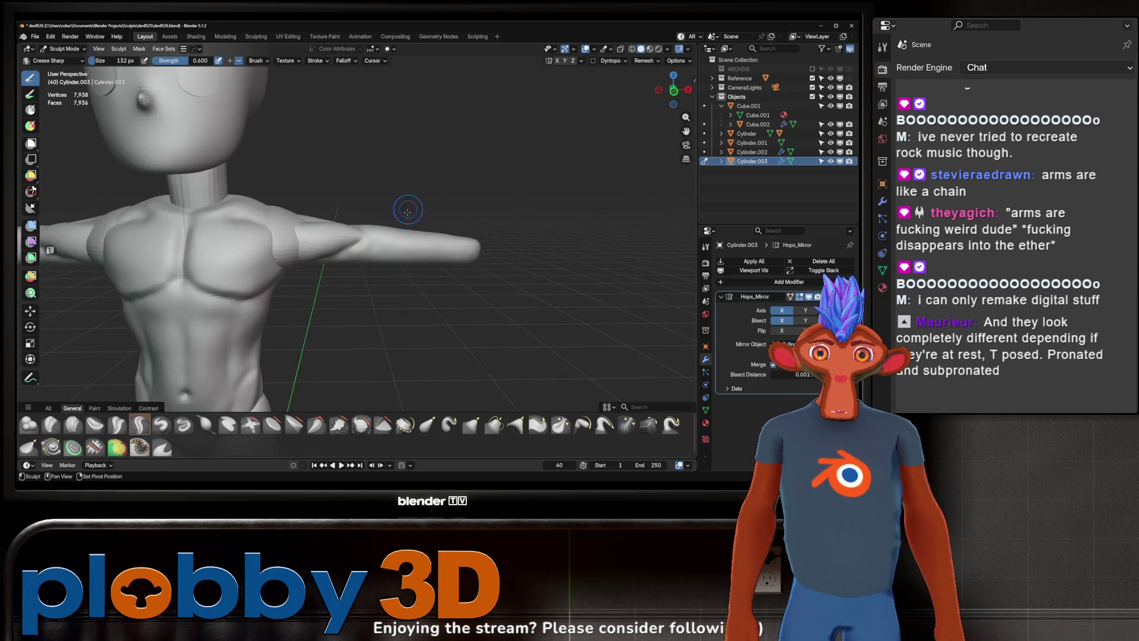
{"action": "scroll", "coordinate": [397, 204], "scroll_direction": "up", "scroll_amount": 1}
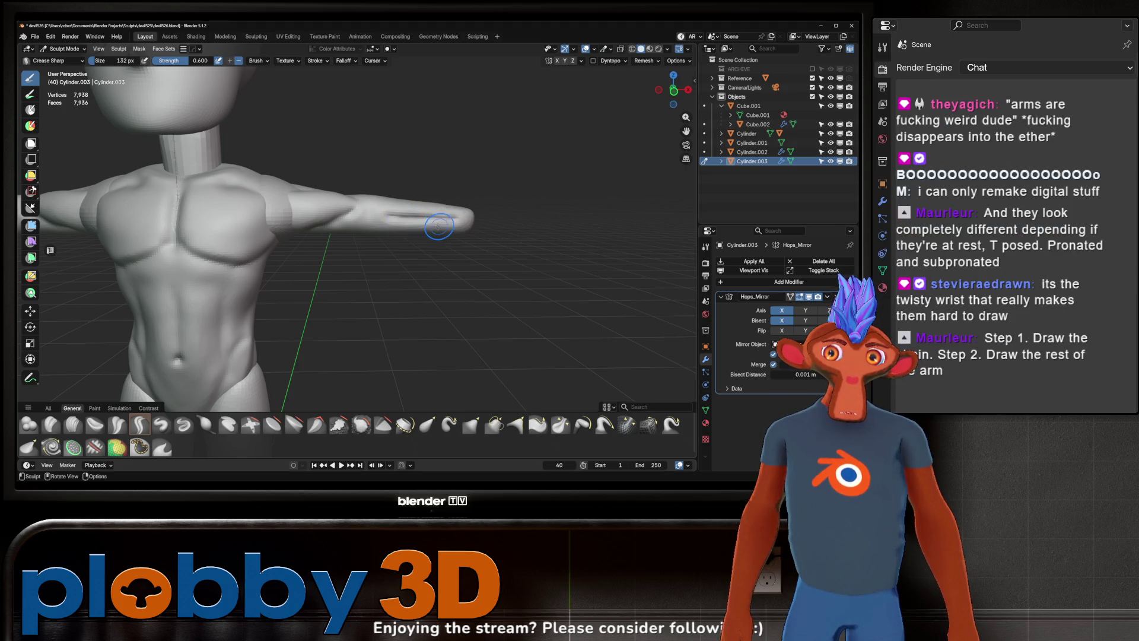
{"action": "middle_click_drag", "start_coordinate": [407, 196], "coordinate": [382, 191]}
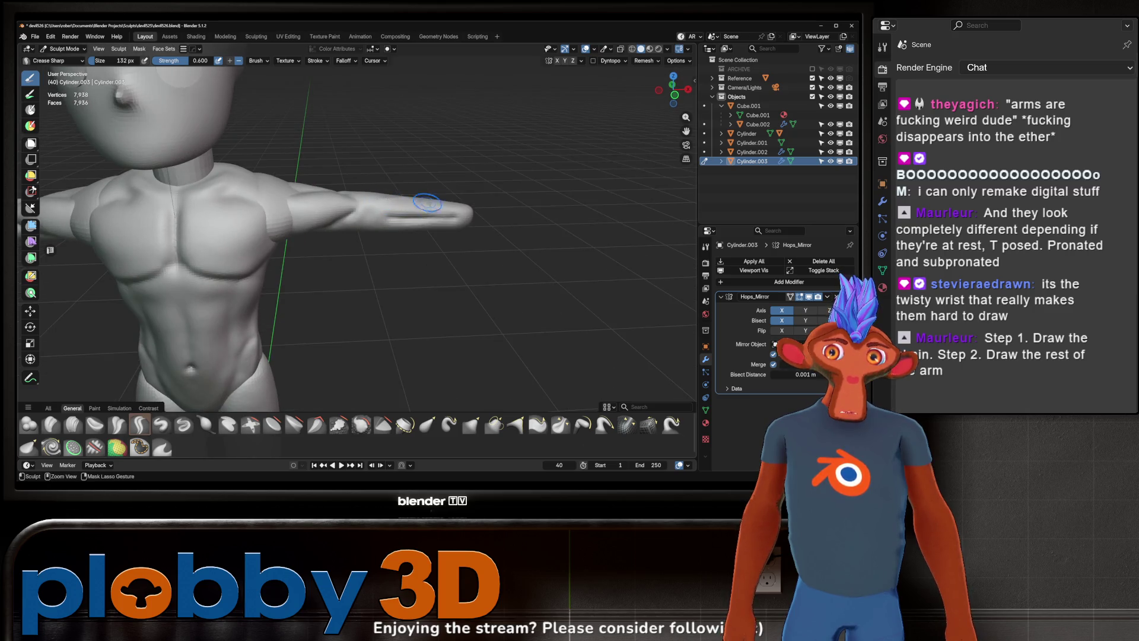
{"action": "mouse_move", "coordinate": [462, 214]}
{"action": "middle_mouse_down"}
{"action": "mouse_move", "coordinate": [398, 226]}
{"action": "mouse_move", "coordinate": [403, 216]}
{"action": "mouse_move", "coordinate": [454, 219]}
{"action": "mouse_move", "coordinate": [422, 236]}
{"action": "mouse_move", "coordinate": [391, 230]}
{"action": "middle_mouse_up"}
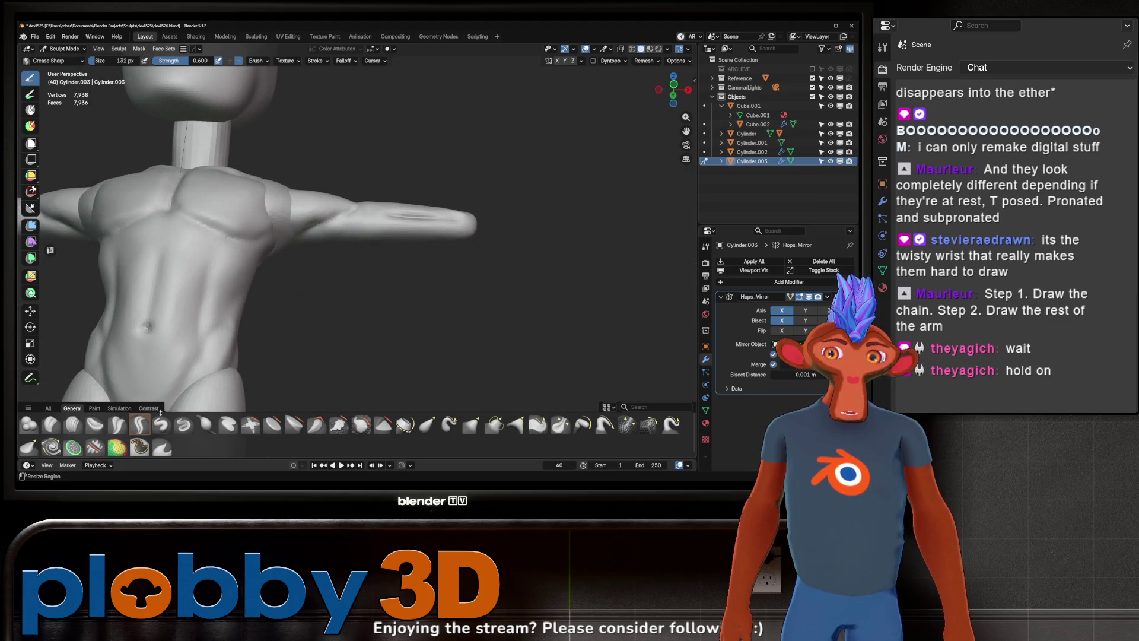
{"action": "left_click_drag", "start_coordinate": [152, 402], "coordinate": [159, 427]}
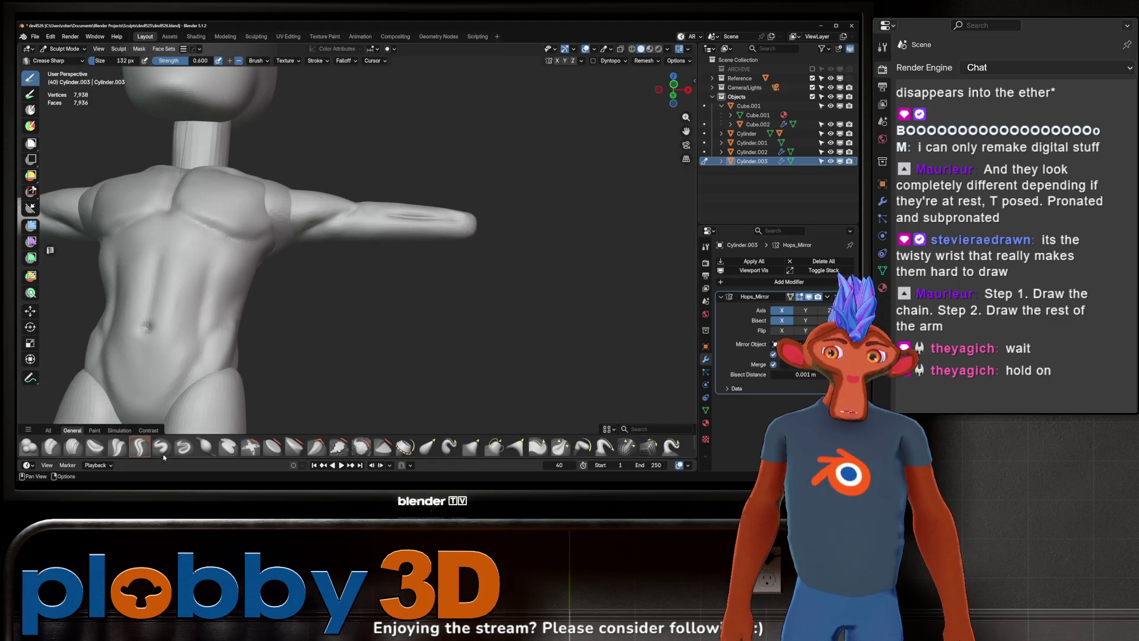
Step: Restore the brush shelf to two rows and switch to the Draw brush
{"action": "left_click_drag", "start_coordinate": [169, 410], "coordinate": [172, 403]}
{"action": "left_click", "coordinate": [161, 424]}
{"action": "middle_click_drag", "start_coordinate": [381, 229], "coordinate": [430, 230]}
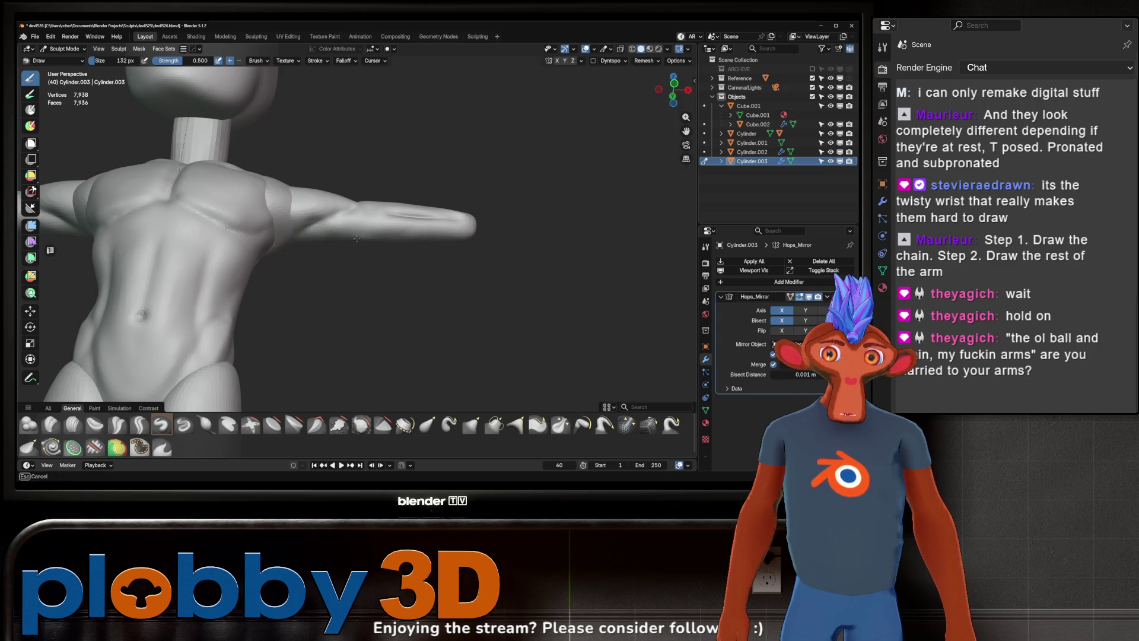
{"action": "mouse_move", "coordinate": [355, 238]}
{"action": "middle_mouse_down"}
{"action": "mouse_move", "coordinate": [445, 229]}
{"action": "mouse_move", "coordinate": [331, 242]}
{"action": "mouse_move", "coordinate": [369, 232]}
{"action": "middle_mouse_up"}
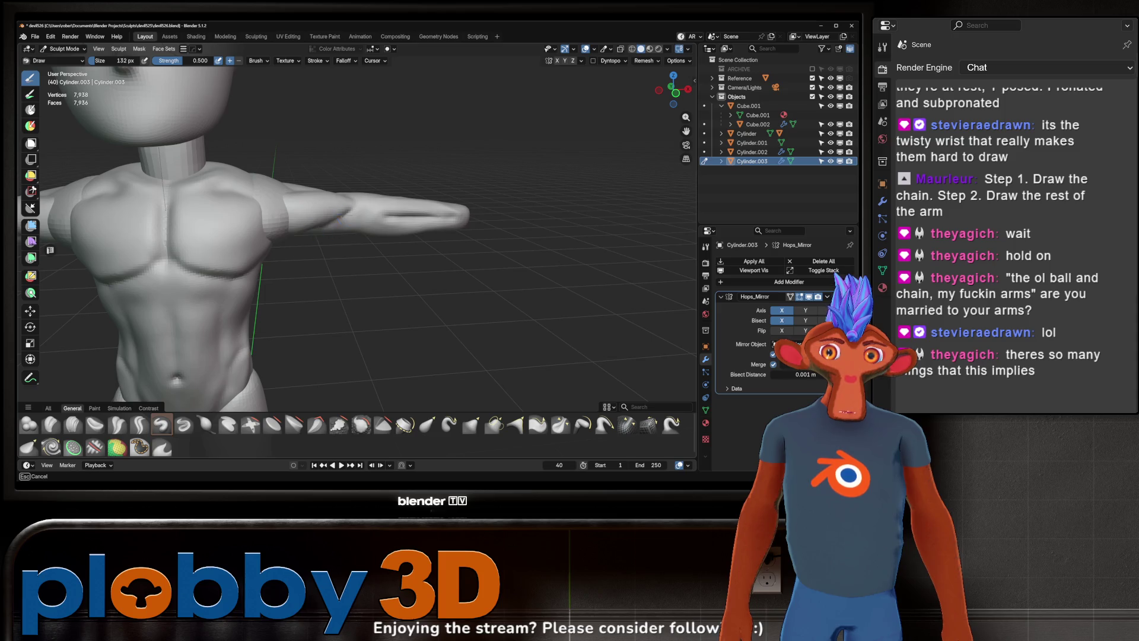
{"action": "middle_click_drag", "start_coordinate": [296, 237], "coordinate": [350, 222], "text": "shift"}
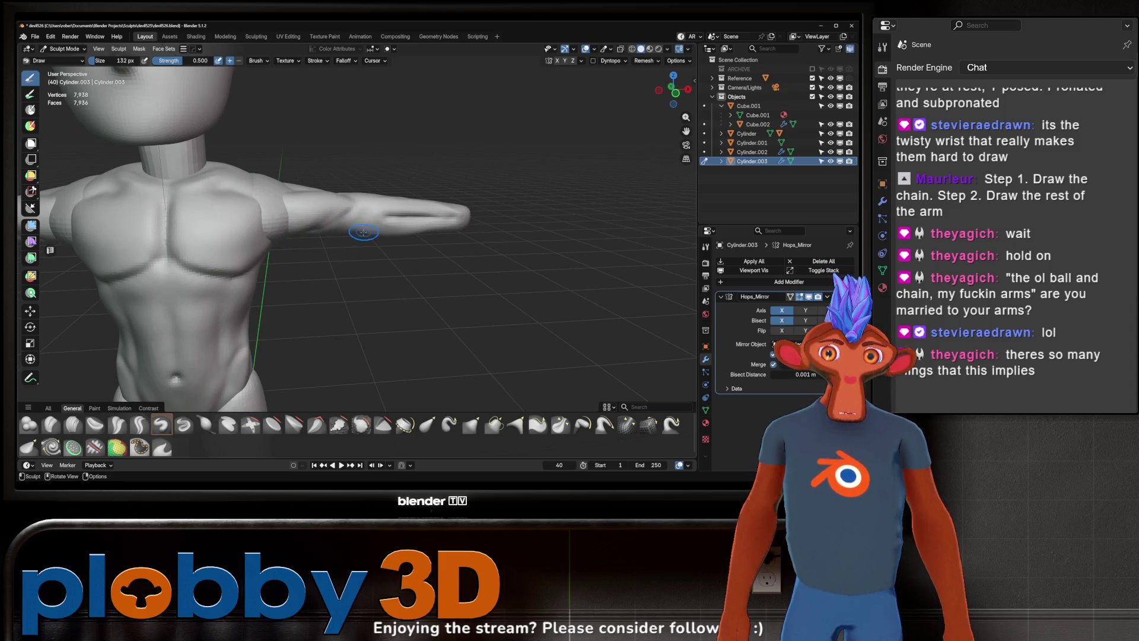
{"action": "mouse_move", "coordinate": [374, 244]}
{"action": "middle_mouse_down"}
{"action": "mouse_move", "coordinate": [341, 259]}
{"action": "mouse_move", "coordinate": [295, 226]}
{"action": "mouse_move", "coordinate": [351, 221]}
{"action": "mouse_move", "coordinate": [387, 260]}
{"action": "mouse_move", "coordinate": [381, 205]}
{"action": "middle_mouse_up"}
Step: Try the Grab brush from a front view, then switch back to Crease Sharp
{"action": "key", "text": "g"}
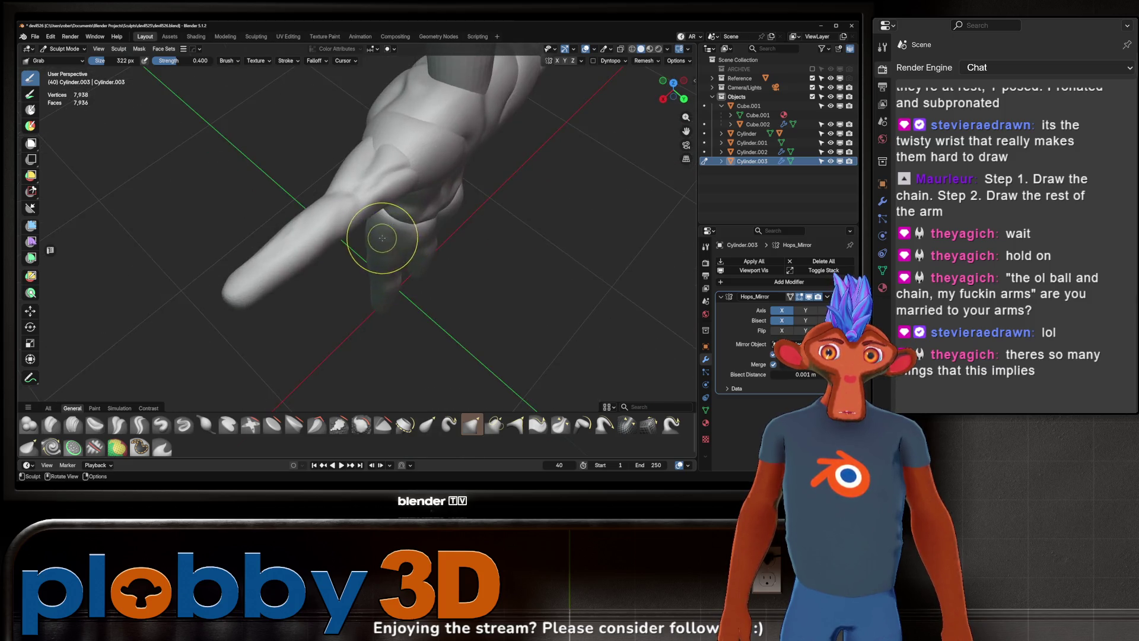
{"action": "mouse_move", "coordinate": [369, 247]}
{"action": "middle_mouse_down"}
{"action": "mouse_move", "coordinate": [376, 224]}
{"action": "mouse_move", "coordinate": [417, 217]}
{"action": "mouse_move", "coordinate": [286, 260]}
{"action": "mouse_move", "coordinate": [387, 220]}
{"action": "mouse_move", "coordinate": [383, 238]}
{"action": "middle_mouse_up"}
{"action": "mouse_move", "coordinate": [454, 196]}
{"action": "middle_mouse_down"}
{"action": "mouse_move", "coordinate": [409, 223]}
{"action": "mouse_move", "coordinate": [417, 236]}
{"action": "mouse_move", "coordinate": [427, 229]}
{"action": "middle_mouse_up"}
{"action": "key", "text": "f"}
{"action": "left_click", "coordinate": [402, 234]}
{"action": "left_click", "coordinate": [138, 424]}
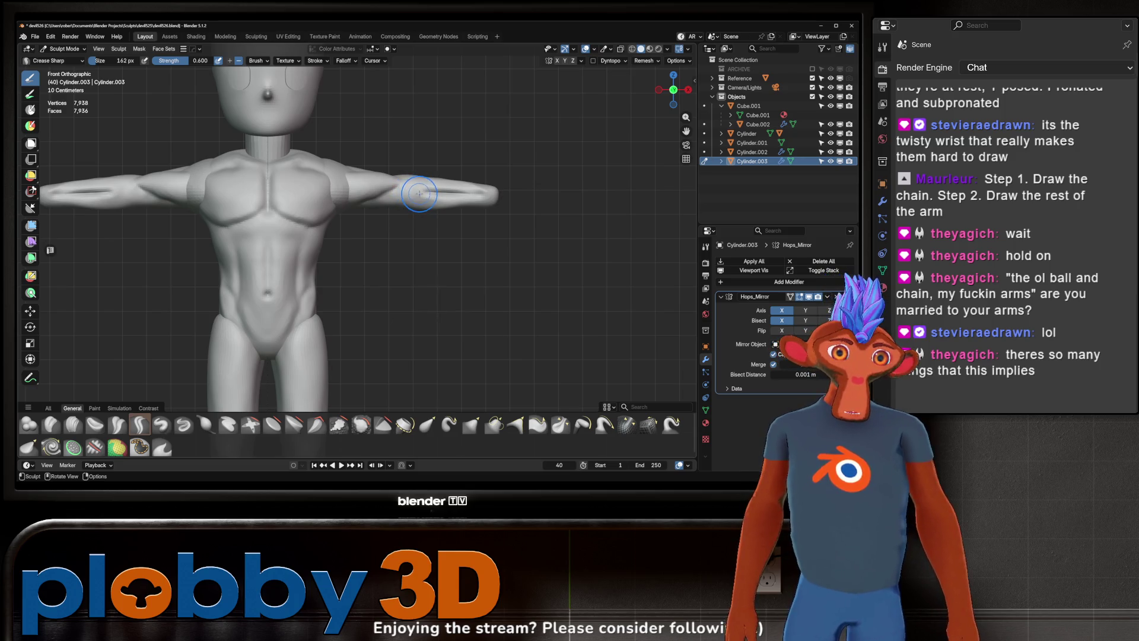
Step: Orbit the figure to inspect the back muscles and outstretched arm from behind and above
{"action": "mouse_move", "coordinate": [413, 191]}
{"action": "middle_mouse_down"}
{"action": "mouse_move", "coordinate": [396, 211]}
{"action": "mouse_move", "coordinate": [415, 184]}
{"action": "middle_mouse_up"}
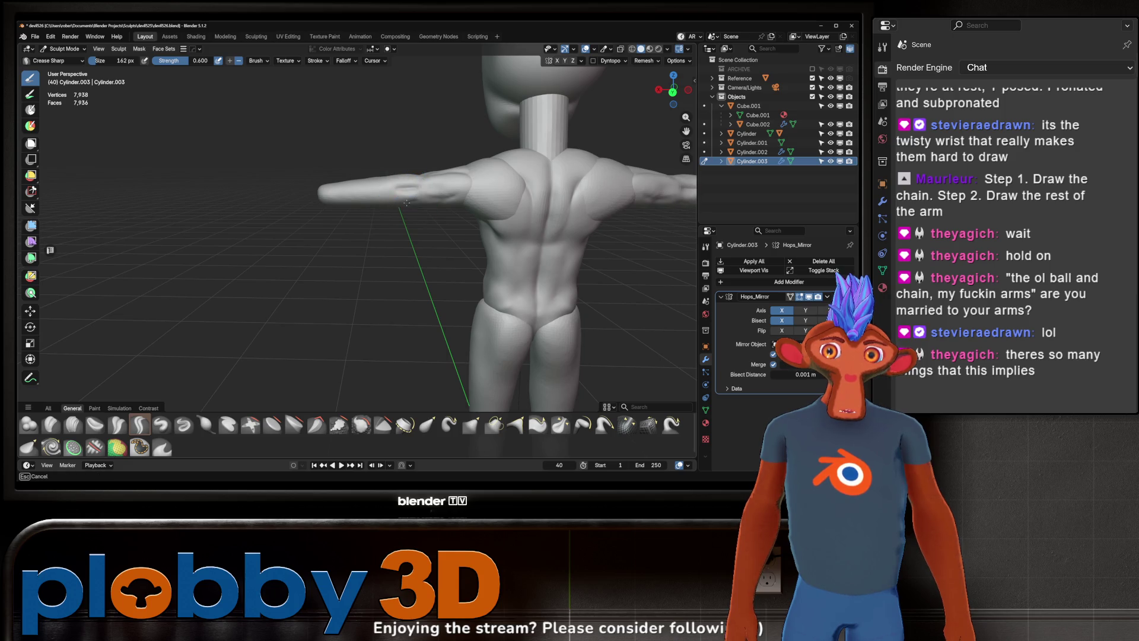
{"action": "middle_click_drag", "start_coordinate": [401, 189], "coordinate": [452, 200]}
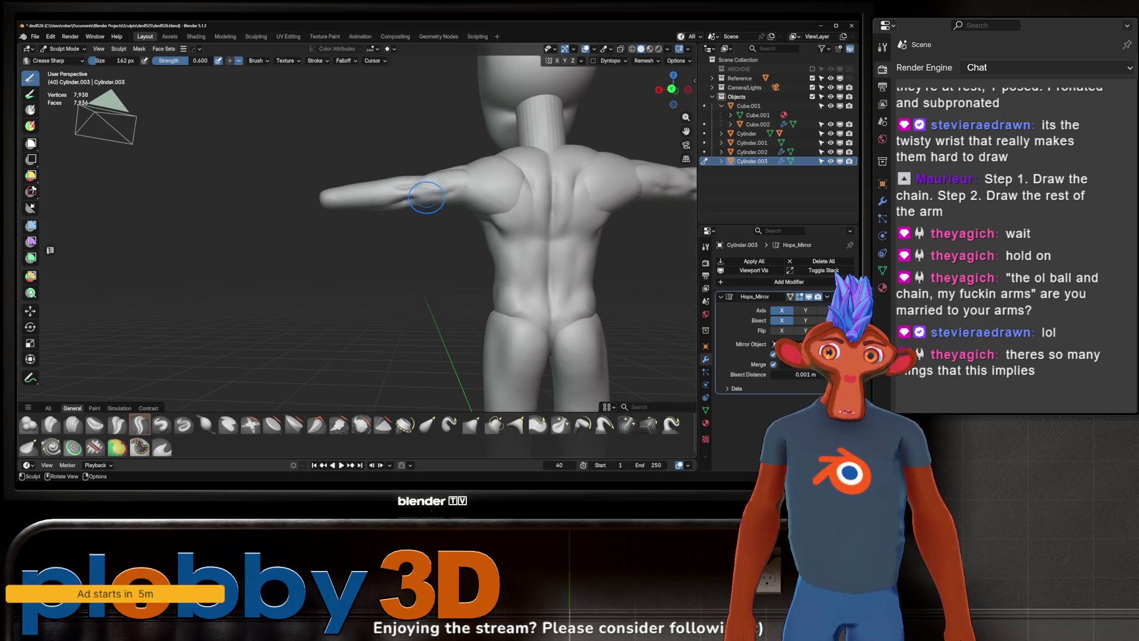
{"action": "mouse_move", "coordinate": [421, 197]}
{"action": "middle_mouse_down"}
{"action": "mouse_move", "coordinate": [387, 207]}
{"action": "mouse_move", "coordinate": [421, 211]}
{"action": "mouse_move", "coordinate": [421, 198]}
{"action": "middle_mouse_up"}
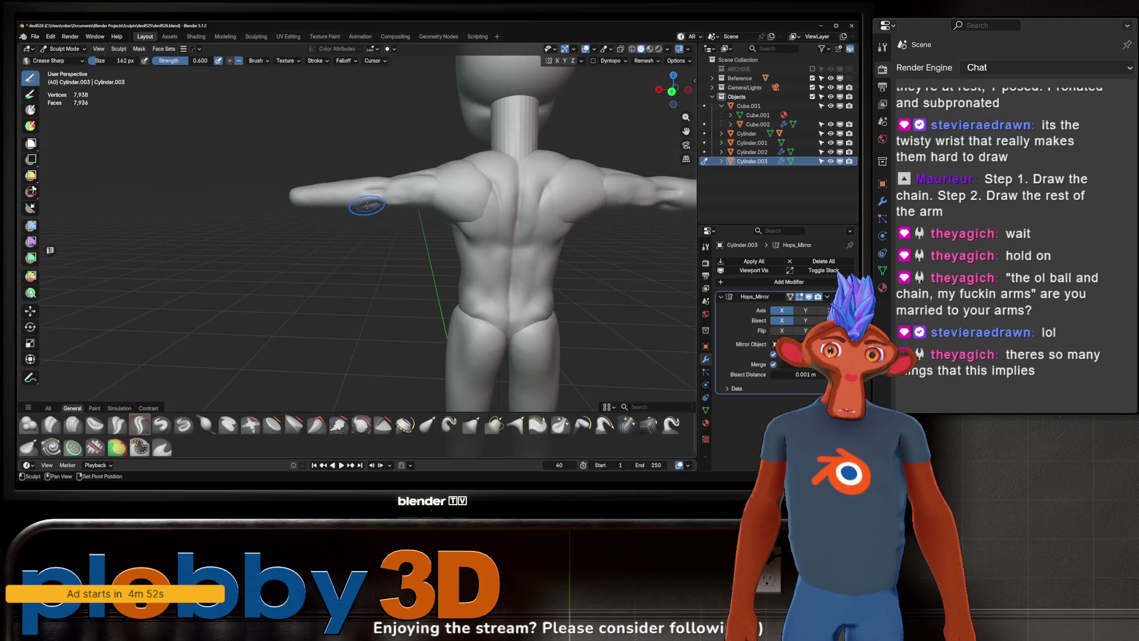
{"action": "mouse_move", "coordinate": [399, 190]}
{"action": "middle_mouse_down"}
{"action": "mouse_move", "coordinate": [414, 227]}
{"action": "mouse_move", "coordinate": [377, 234]}
{"action": "mouse_move", "coordinate": [373, 201]}
{"action": "mouse_move", "coordinate": [386, 205]}
{"action": "mouse_move", "coordinate": [381, 246]}
{"action": "mouse_move", "coordinate": [424, 227]}
{"action": "mouse_move", "coordinate": [324, 221]}
{"action": "middle_mouse_up"}
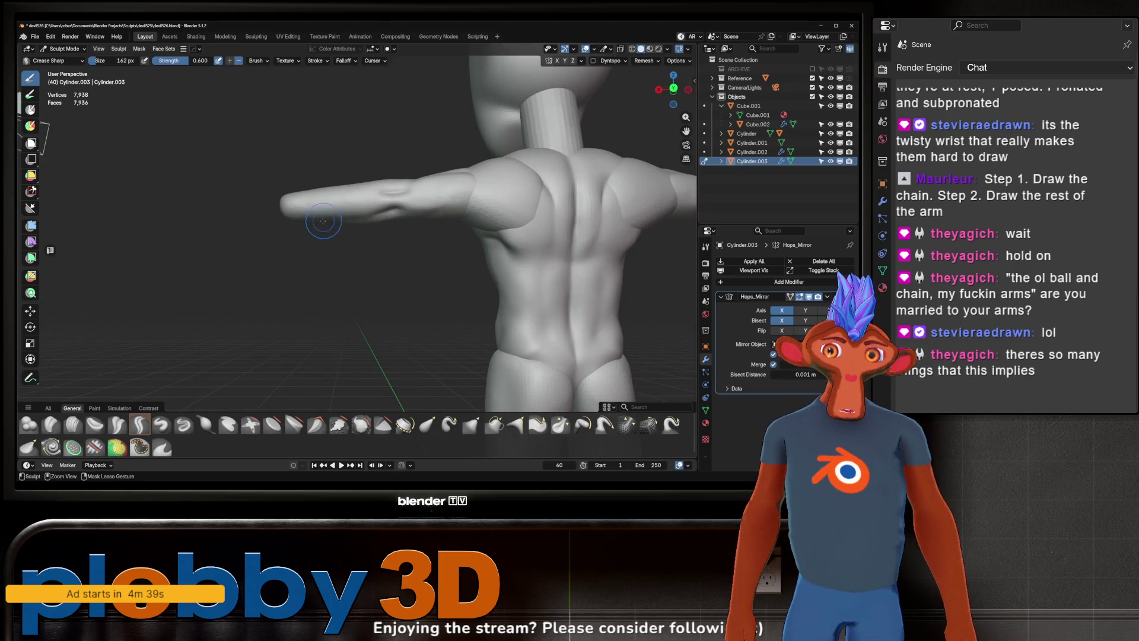
{"action": "mouse_move", "coordinate": [298, 215]}
{"action": "middle_mouse_down"}
{"action": "mouse_move", "coordinate": [369, 241]}
{"action": "mouse_move", "coordinate": [351, 229]}
{"action": "mouse_move", "coordinate": [397, 226]}
{"action": "mouse_move", "coordinate": [377, 223]}
{"action": "mouse_move", "coordinate": [384, 235]}
{"action": "mouse_move", "coordinate": [370, 239]}
{"action": "middle_mouse_up"}
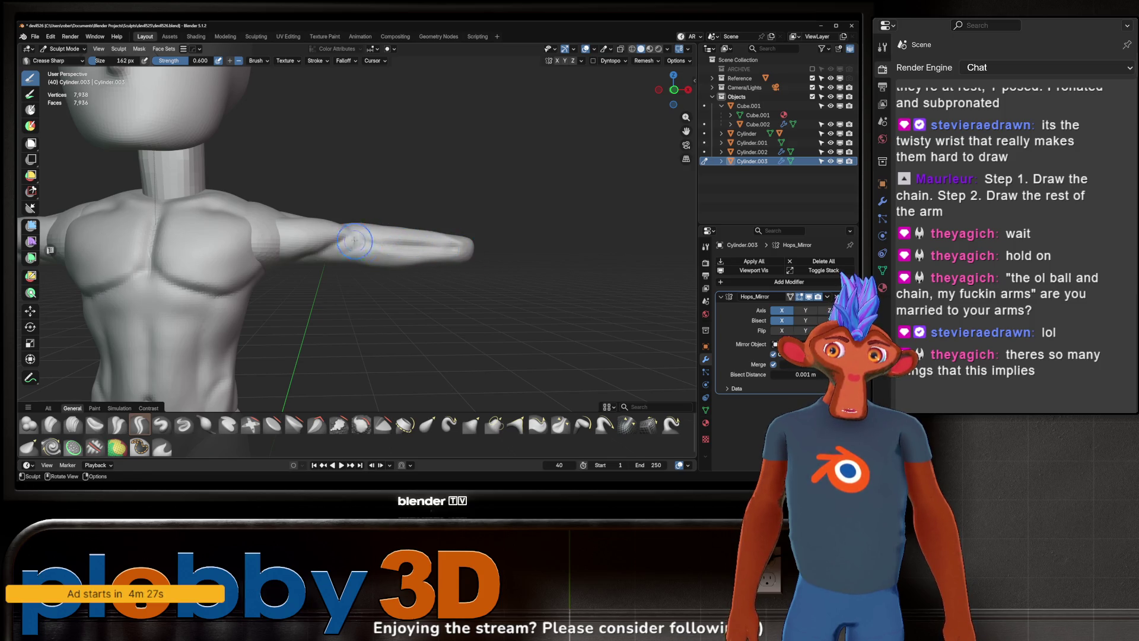
{"action": "mouse_move", "coordinate": [381, 229]}
{"action": "middle_mouse_down"}
{"action": "mouse_move", "coordinate": [361, 267]}
{"action": "mouse_move", "coordinate": [393, 251]}
{"action": "mouse_move", "coordinate": [347, 223]}
{"action": "middle_mouse_up"}
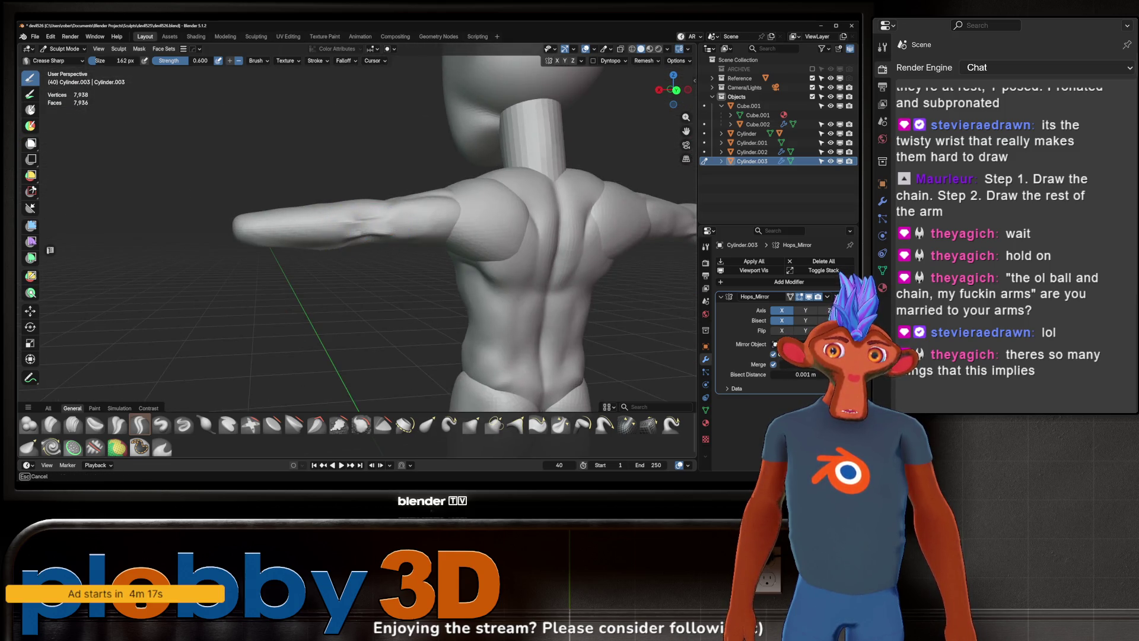
Step: Turn to a front view and carve a sharp crease along the forearm with Crease Sharp
{"action": "middle_click_drag", "start_coordinate": [344, 234], "coordinate": [398, 259]}
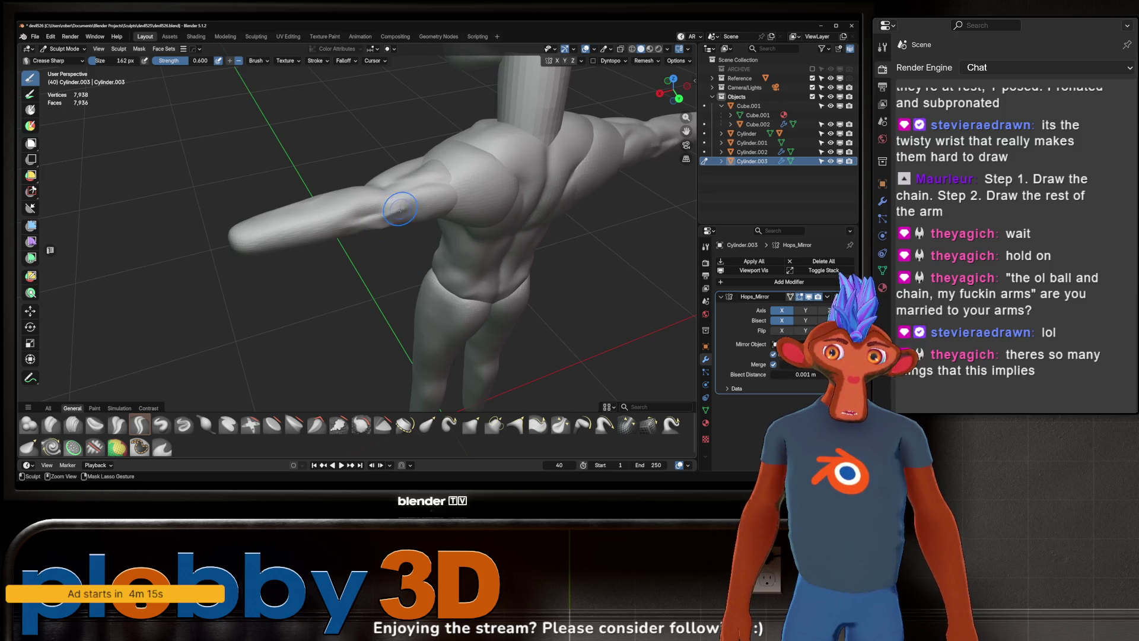
{"action": "middle_click_drag", "start_coordinate": [371, 235], "coordinate": [376, 233]}
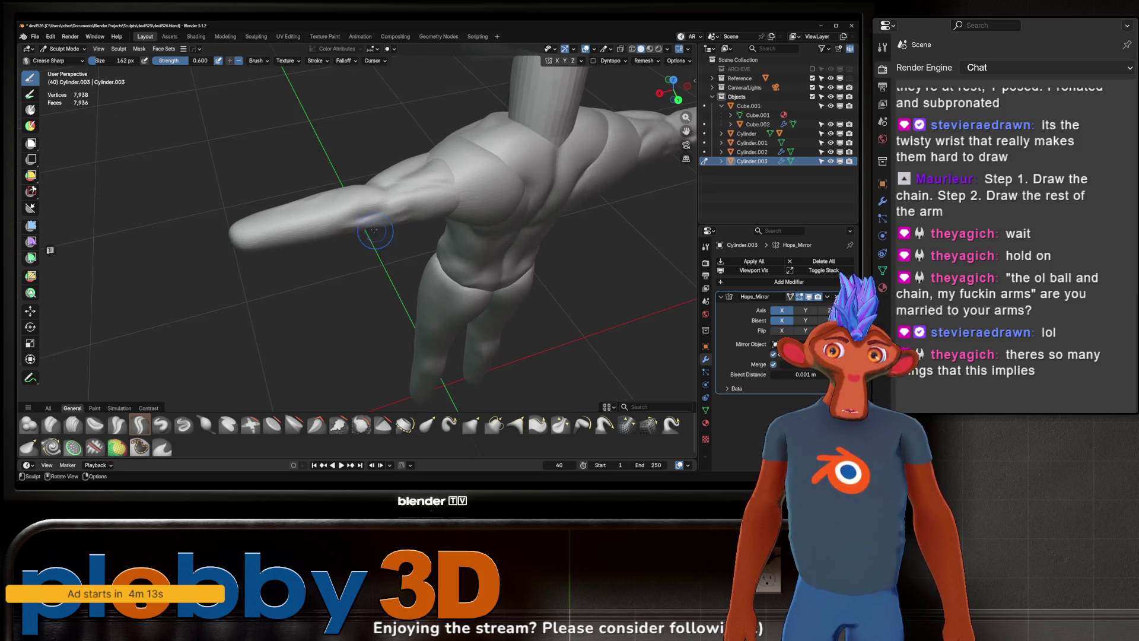
{"action": "middle_click_drag", "start_coordinate": [246, 224], "coordinate": [353, 252]}
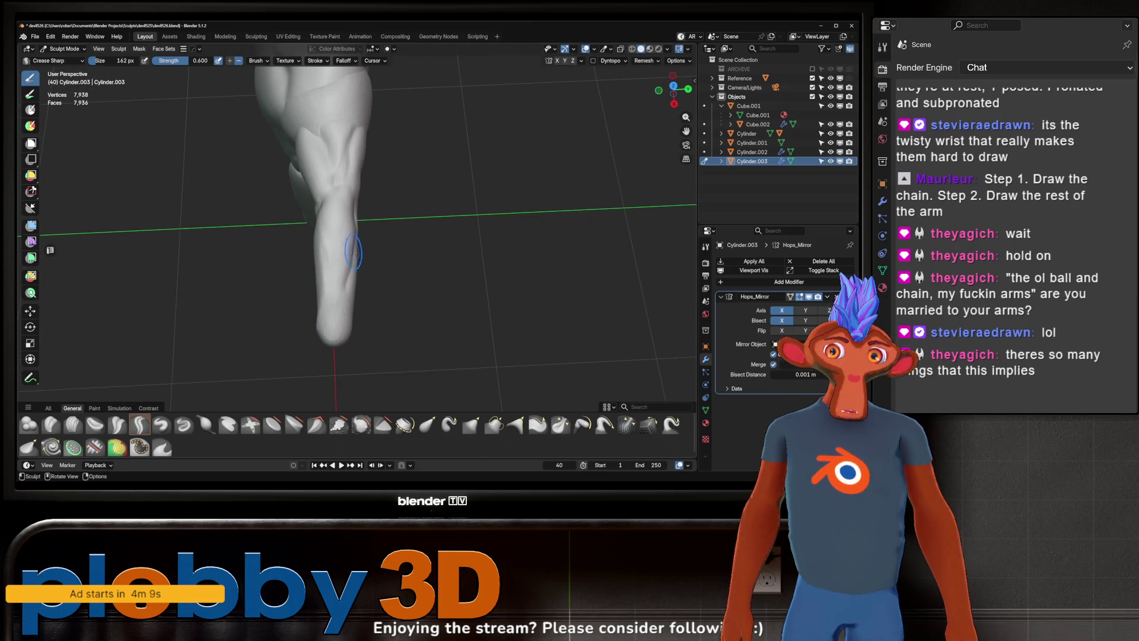
{"action": "mouse_move", "coordinate": [299, 334]}
{"action": "middle_mouse_down"}
{"action": "mouse_move", "coordinate": [370, 244]}
{"action": "mouse_move", "coordinate": [356, 214]}
{"action": "mouse_move", "coordinate": [358, 259]}
{"action": "middle_mouse_up"}
{"action": "left_click_drag", "start_coordinate": [384, 279], "coordinate": [418, 276]}
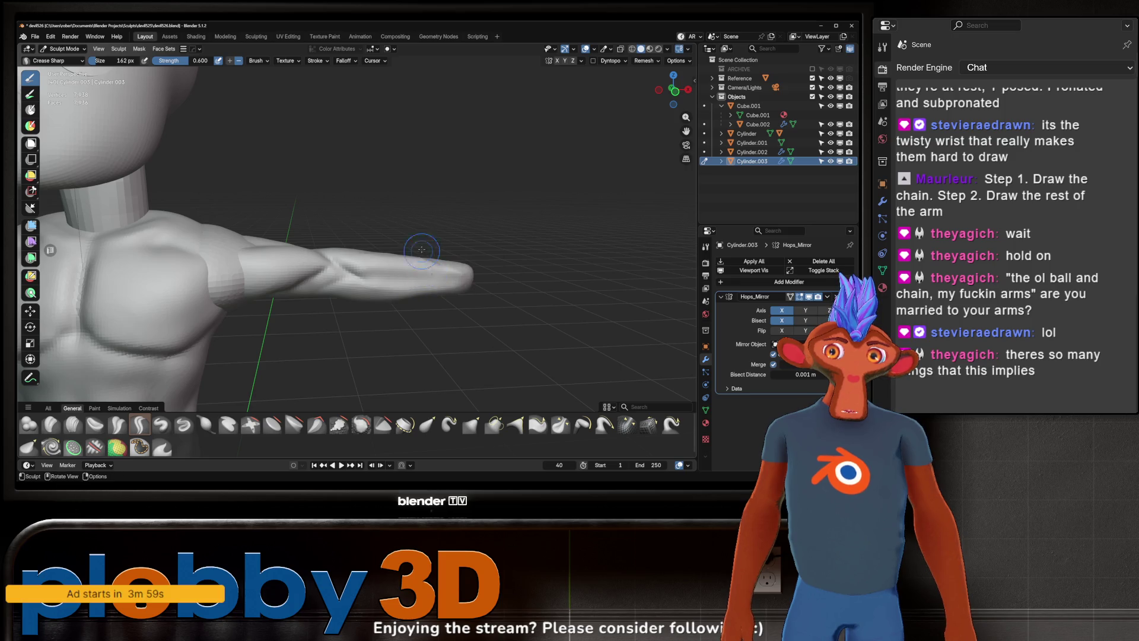
{"action": "middle_click_drag", "start_coordinate": [404, 250], "coordinate": [364, 272]}
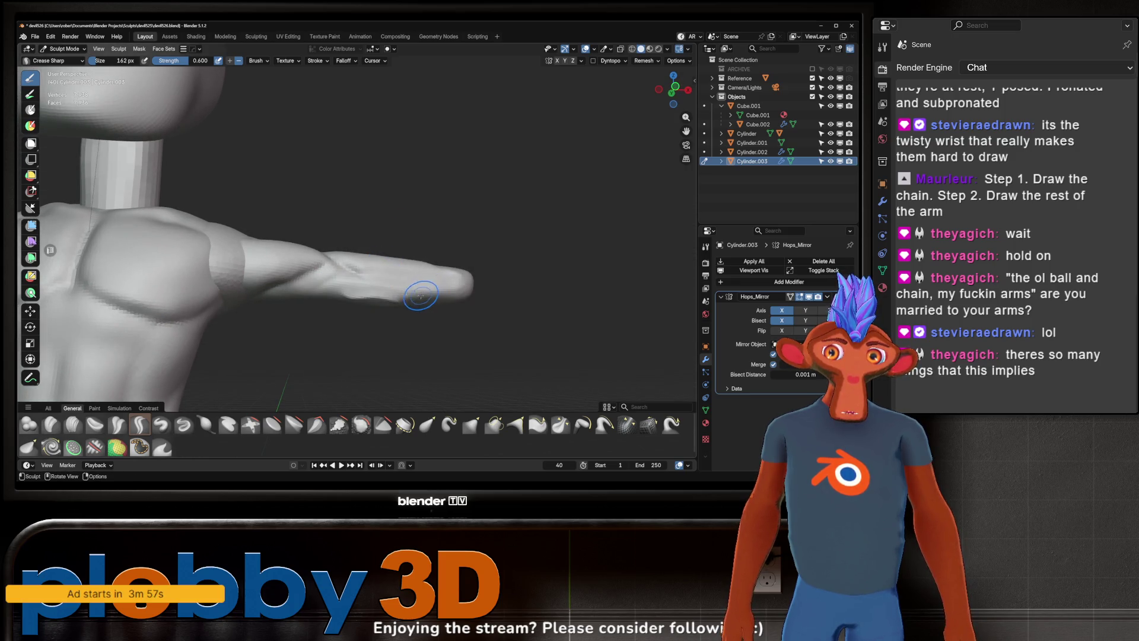
{"action": "mouse_move", "coordinate": [395, 268]}
{"action": "middle_mouse_down"}
{"action": "mouse_move", "coordinate": [316, 289]}
{"action": "mouse_move", "coordinate": [388, 265]}
{"action": "middle_mouse_up"}
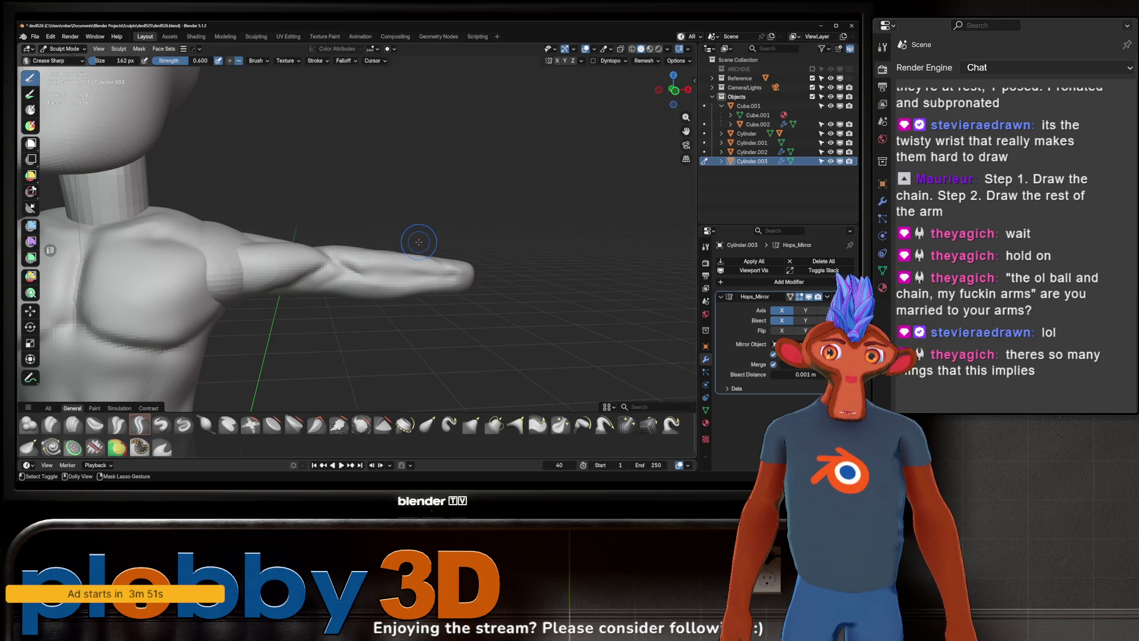
{"action": "mouse_move", "coordinate": [413, 225]}
{"action": "middle_mouse_down"}
{"action": "mouse_move", "coordinate": [395, 229]}
{"action": "mouse_move", "coordinate": [409, 223]}
{"action": "middle_mouse_up"}
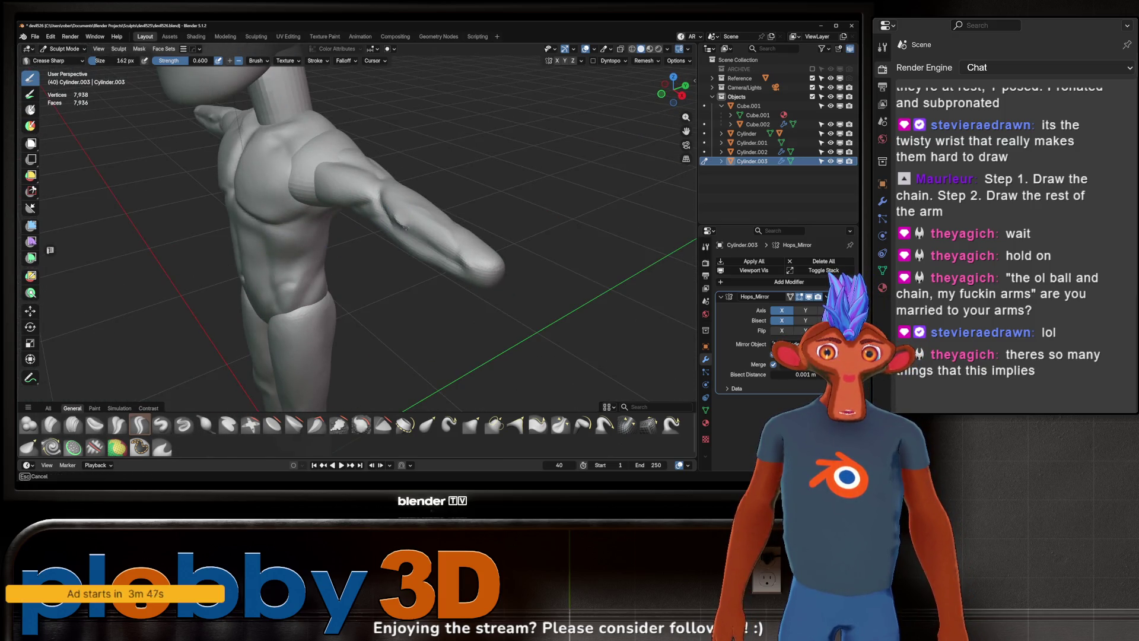
{"action": "mouse_move", "coordinate": [508, 255]}
{"action": "middle_mouse_down"}
{"action": "mouse_move", "coordinate": [381, 267]}
{"action": "mouse_move", "coordinate": [386, 221]}
{"action": "middle_mouse_up"}
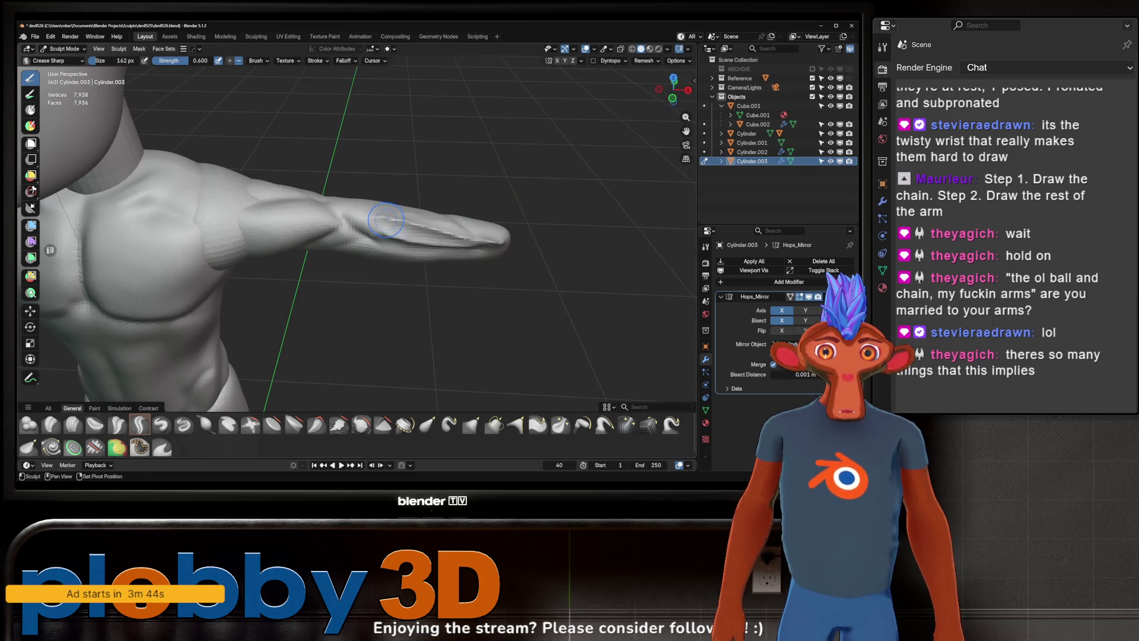
{"action": "mouse_move", "coordinate": [476, 233]}
{"action": "middle_mouse_down"}
{"action": "mouse_move", "coordinate": [443, 223]}
{"action": "mouse_move", "coordinate": [419, 241]}
{"action": "mouse_move", "coordinate": [432, 240]}
{"action": "middle_mouse_up"}
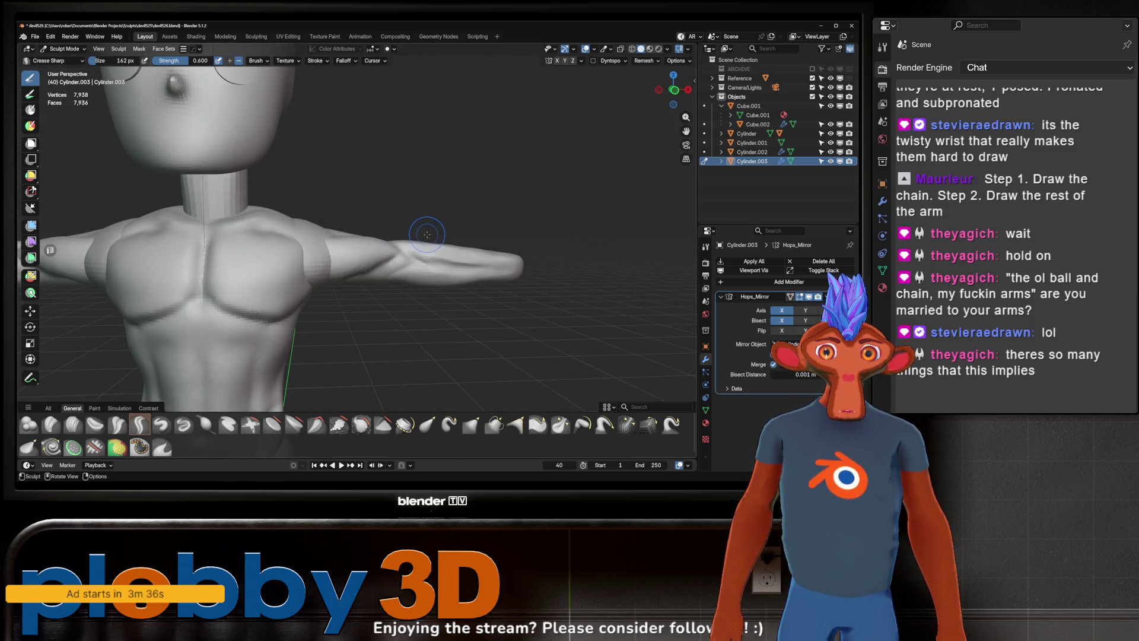
{"action": "key", "text": "KP_1"}
{"action": "scroll", "coordinate": [427, 236], "scroll_direction": "up", "scroll_amount": 2}
{"action": "scroll", "coordinate": [430, 238], "scroll_direction": "up", "scroll_amount": 1}
{"action": "mouse_move", "coordinate": [430, 238]}
{"action": "middle_mouse_down"}
{"action": "mouse_move", "coordinate": [416, 253]}
{"action": "mouse_move", "coordinate": [423, 247]}
{"action": "middle_mouse_up"}
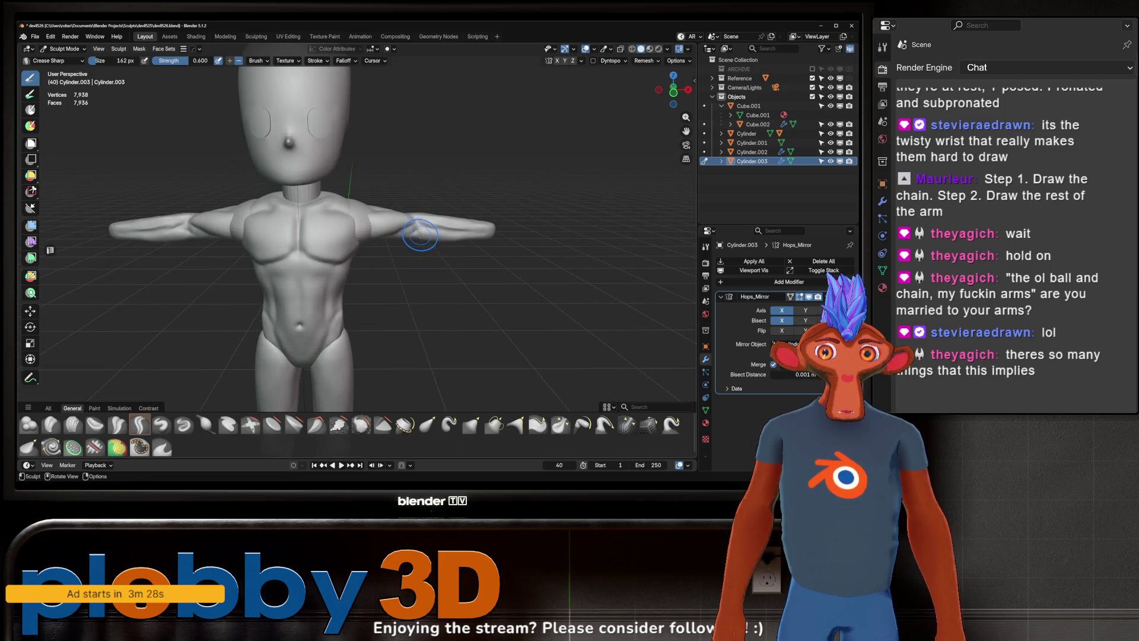
{"action": "mouse_move", "coordinate": [420, 234]}
{"action": "middle_mouse_down"}
{"action": "mouse_move", "coordinate": [423, 252]}
{"action": "mouse_move", "coordinate": [404, 236]}
{"action": "mouse_move", "coordinate": [371, 282]}
{"action": "mouse_move", "coordinate": [440, 222]}
{"action": "middle_mouse_up"}
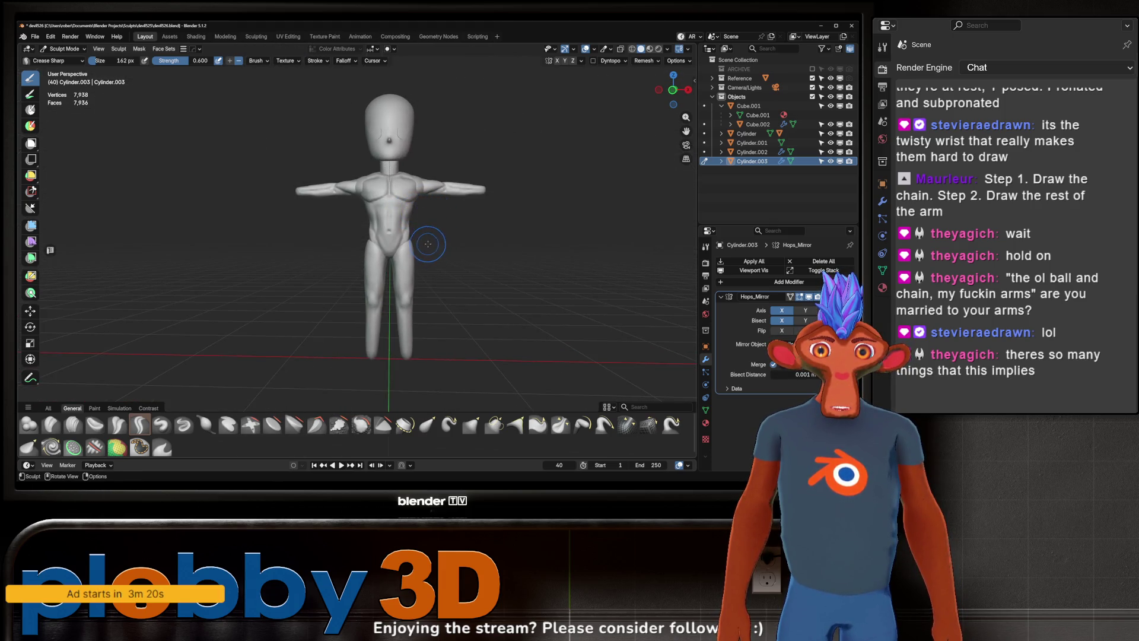
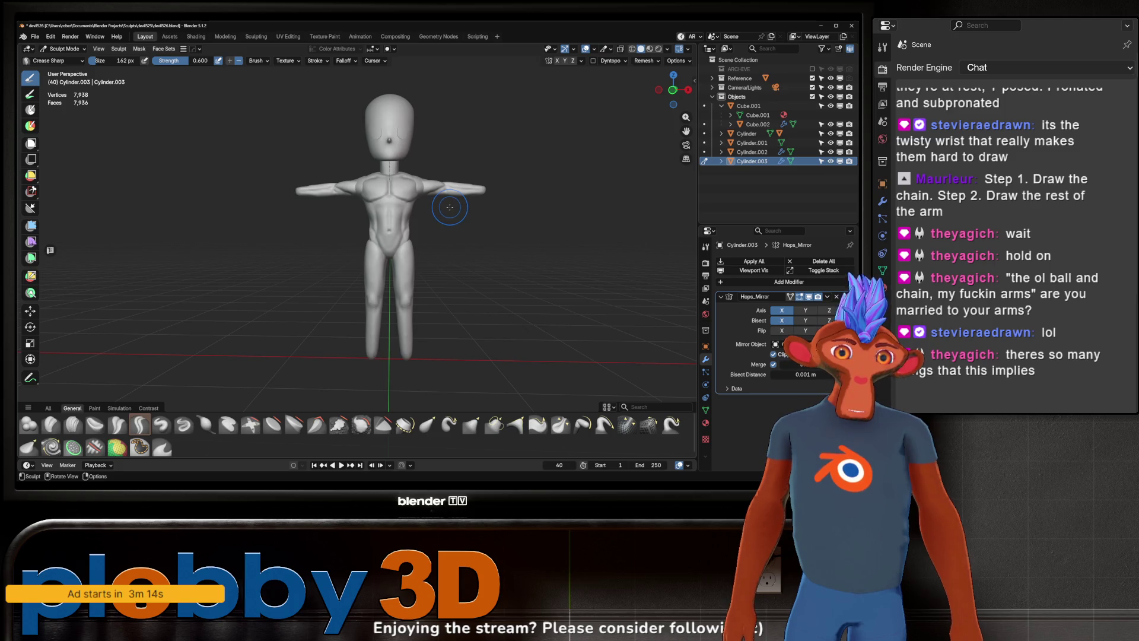
Step: Sharpen a Crease Sharp line along the upper arm and check it from above and the front
{"action": "middle_click_drag", "start_coordinate": [447, 208], "coordinate": [451, 181]}
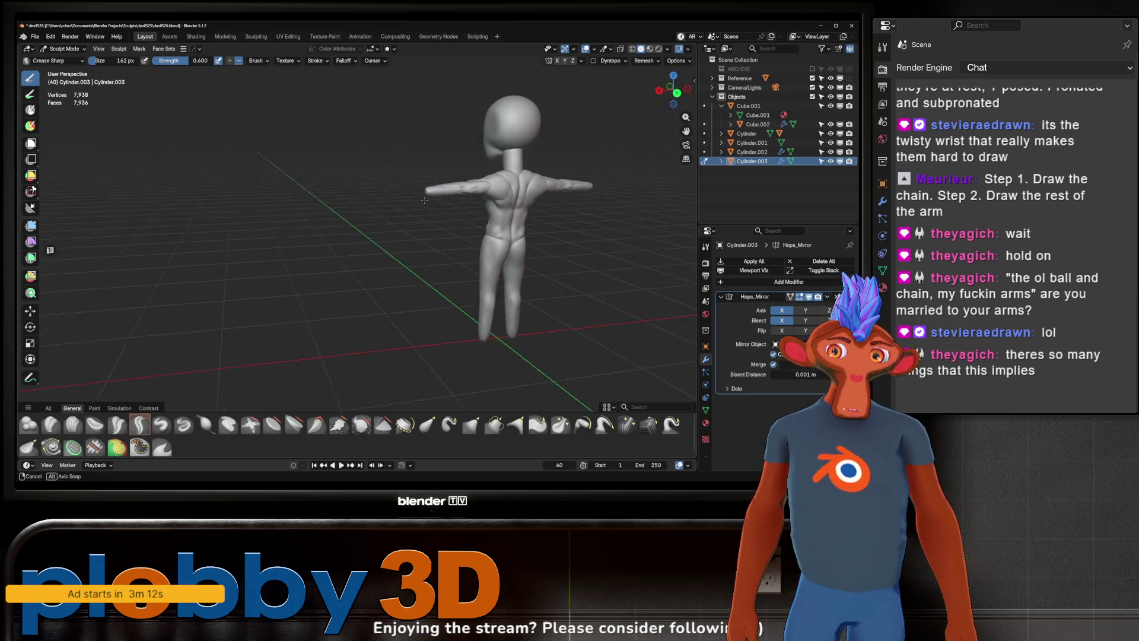
{"action": "left_click_drag", "start_coordinate": [447, 185], "coordinate": [426, 189]}
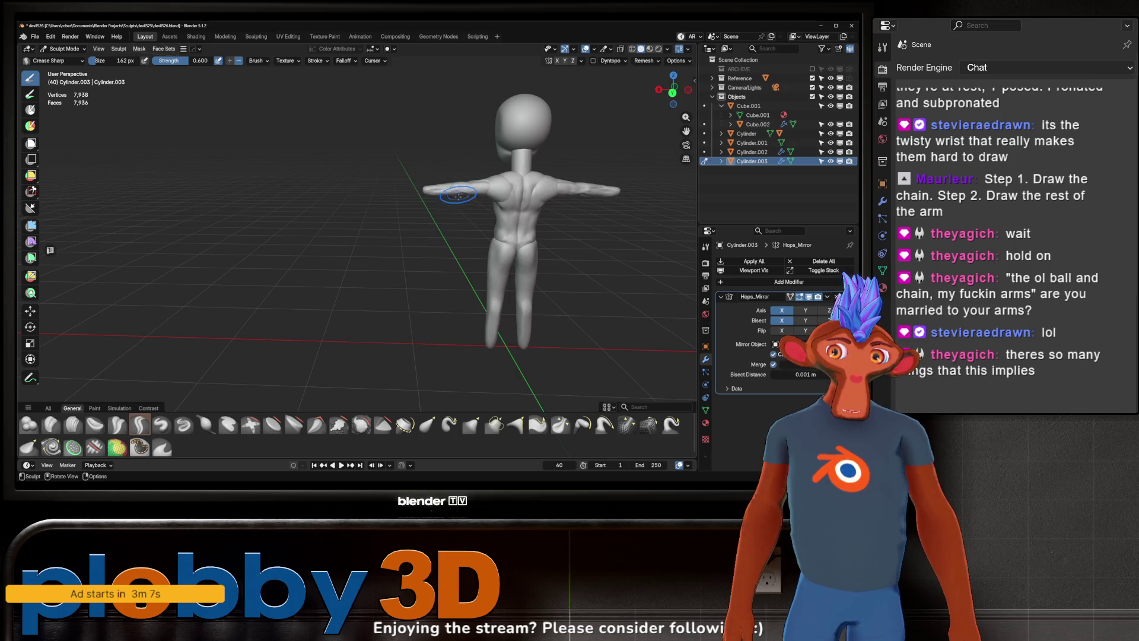
{"action": "scroll", "coordinate": [456, 192], "scroll_direction": "up", "scroll_amount": 3}
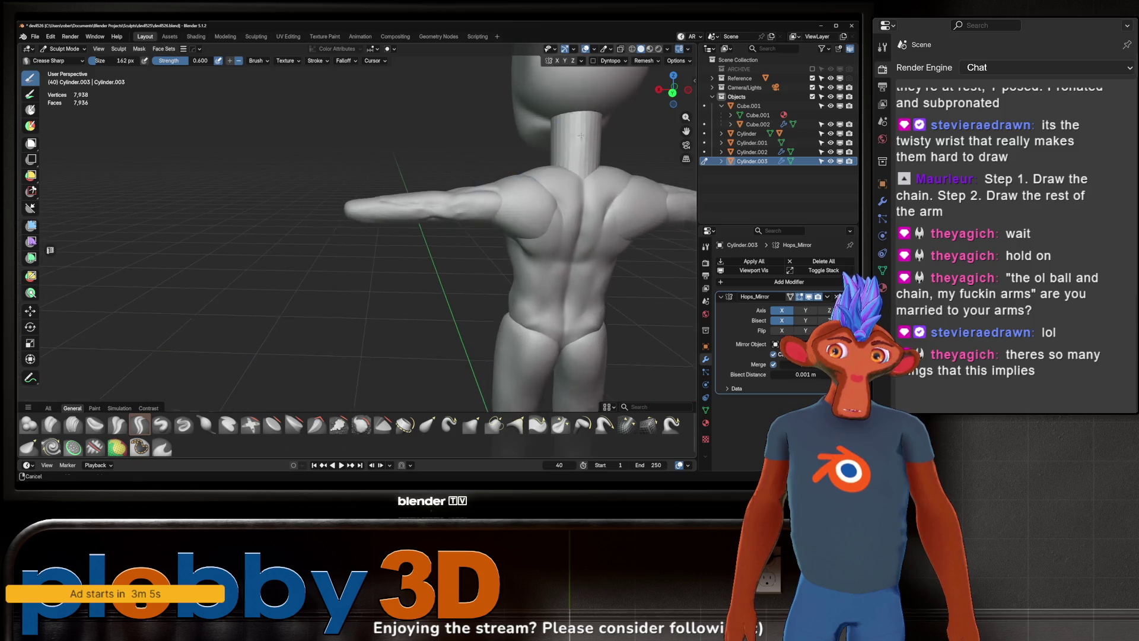
{"action": "scroll", "coordinate": [446, 209], "scroll_direction": "up", "scroll_amount": 2}
{"action": "mouse_move", "coordinate": [433, 216]}
{"action": "middle_mouse_down"}
{"action": "mouse_move", "coordinate": [432, 239]}
{"action": "mouse_move", "coordinate": [484, 199]}
{"action": "mouse_move", "coordinate": [445, 179]}
{"action": "mouse_move", "coordinate": [365, 191]}
{"action": "mouse_move", "coordinate": [447, 177]}
{"action": "middle_mouse_up"}
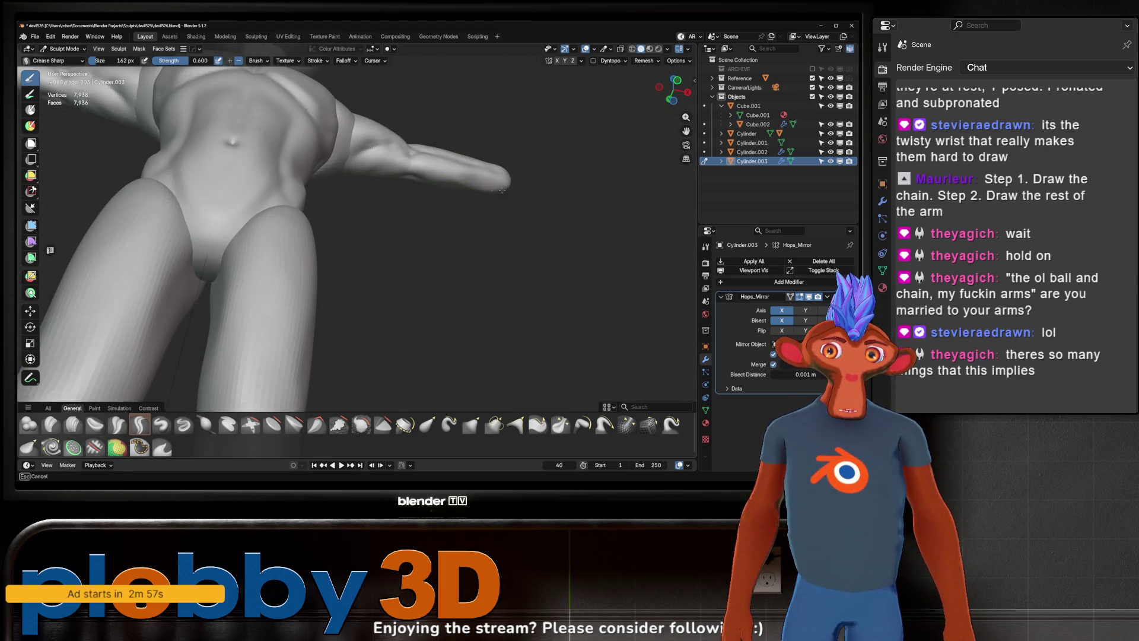
{"action": "mouse_move", "coordinate": [445, 178]}
{"action": "middle_mouse_down"}
{"action": "mouse_move", "coordinate": [438, 198]}
{"action": "mouse_move", "coordinate": [480, 242]}
{"action": "mouse_move", "coordinate": [475, 198]}
{"action": "mouse_move", "coordinate": [485, 205]}
{"action": "mouse_move", "coordinate": [495, 183]}
{"action": "mouse_move", "coordinate": [426, 224]}
{"action": "mouse_move", "coordinate": [462, 184]}
{"action": "mouse_move", "coordinate": [436, 231]}
{"action": "middle_mouse_up"}
{"action": "scroll", "coordinate": [476, 198], "scroll_direction": "down", "scroll_amount": 2}
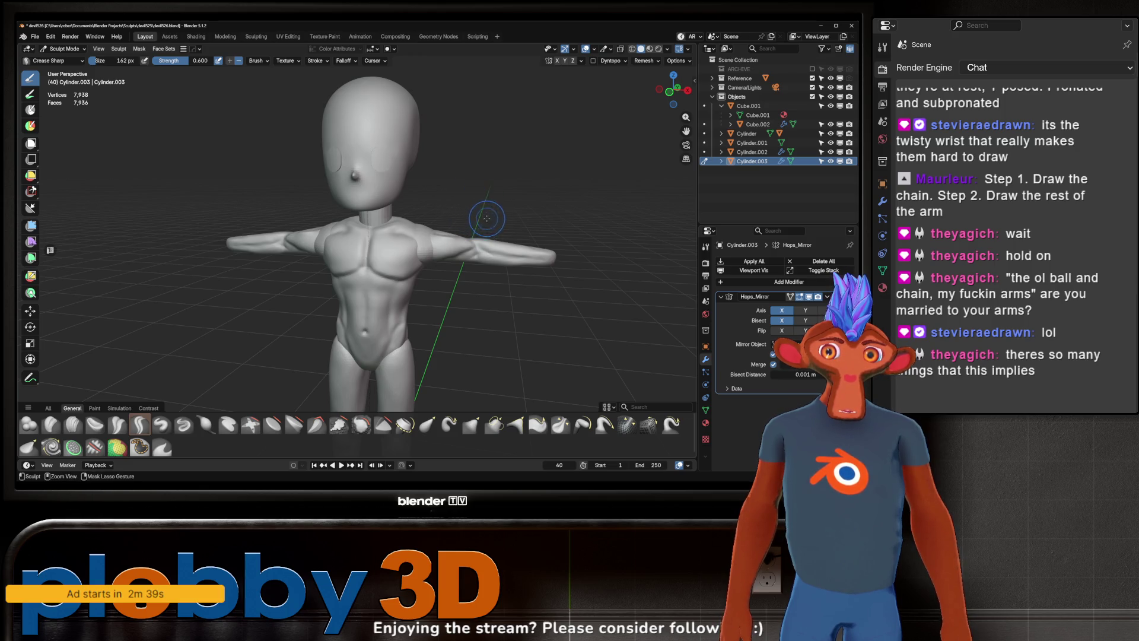
Step: Review the shoulder, back and arm from high side, rear and low front angles
{"action": "middle_click_drag", "start_coordinate": [476, 186], "coordinate": [473, 231]}
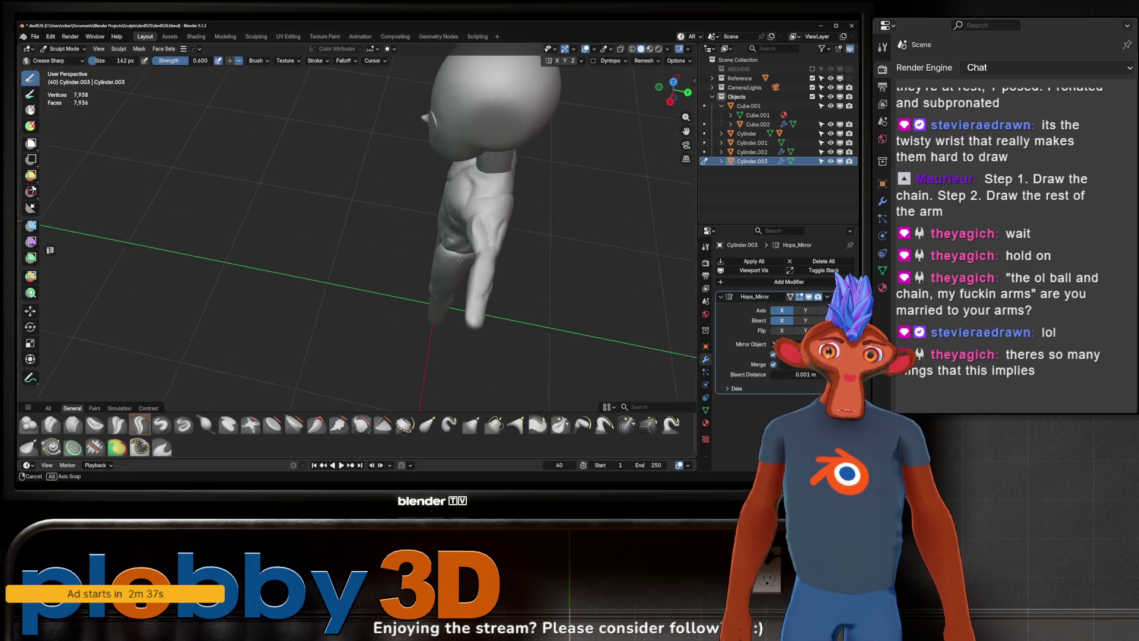
{"action": "mouse_move", "coordinate": [496, 208]}
{"action": "middle_mouse_down"}
{"action": "mouse_move", "coordinate": [453, 198]}
{"action": "mouse_move", "coordinate": [477, 244]}
{"action": "mouse_move", "coordinate": [487, 240]}
{"action": "mouse_move", "coordinate": [464, 216]}
{"action": "middle_mouse_up"}
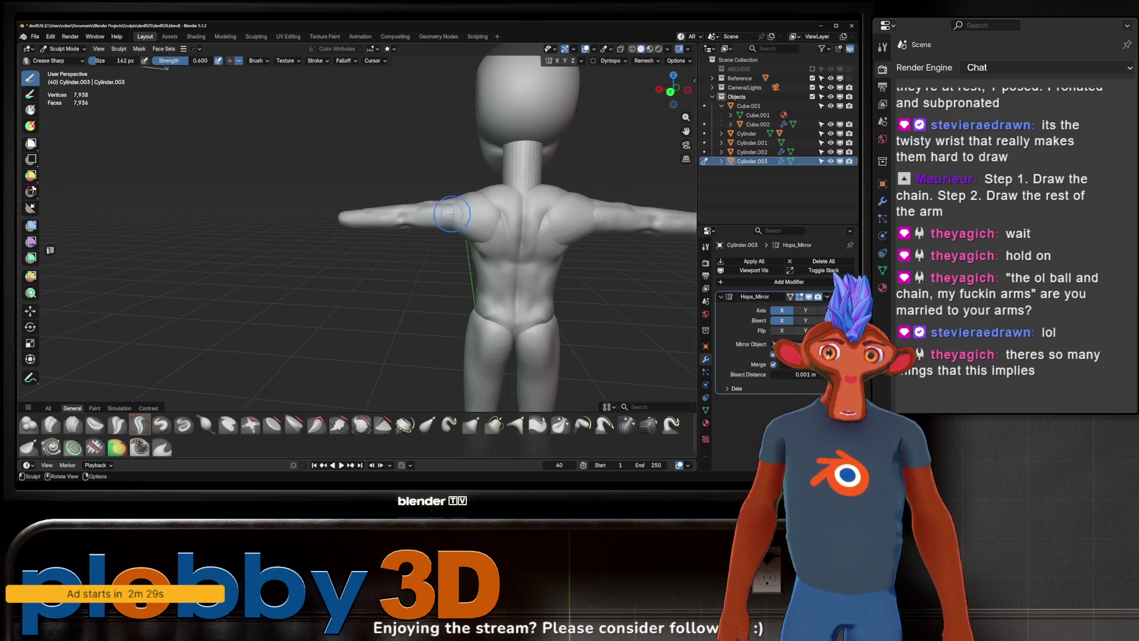
{"action": "middle_click_drag", "start_coordinate": [403, 198], "coordinate": [548, 176]}
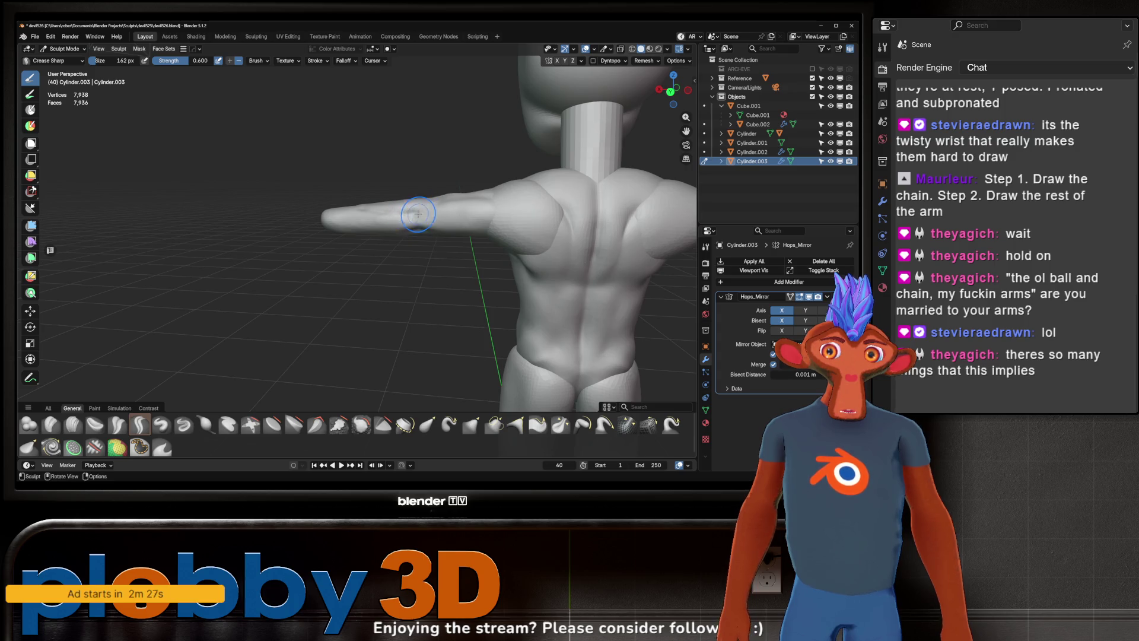
{"action": "mouse_move", "coordinate": [437, 211]}
{"action": "middle_mouse_down"}
{"action": "mouse_move", "coordinate": [442, 258]}
{"action": "mouse_move", "coordinate": [356, 272]}
{"action": "mouse_move", "coordinate": [307, 294]}
{"action": "middle_mouse_up"}
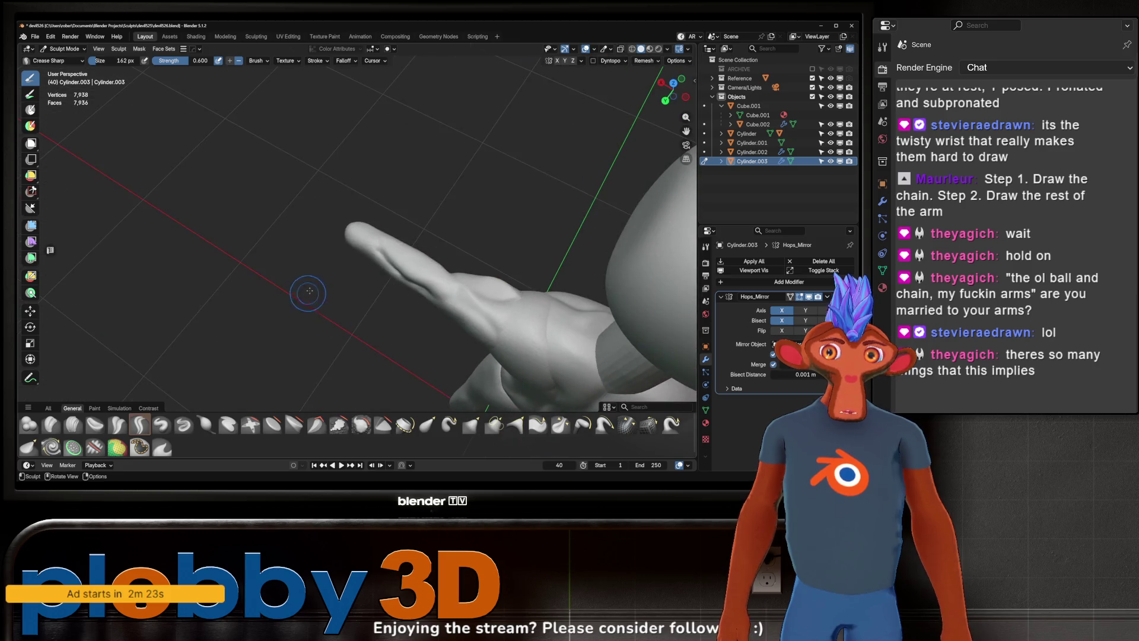
{"action": "mouse_move", "coordinate": [371, 239]}
{"action": "middle_mouse_down"}
{"action": "mouse_move", "coordinate": [386, 191]}
{"action": "mouse_move", "coordinate": [403, 234]}
{"action": "mouse_move", "coordinate": [386, 232]}
{"action": "middle_mouse_up"}
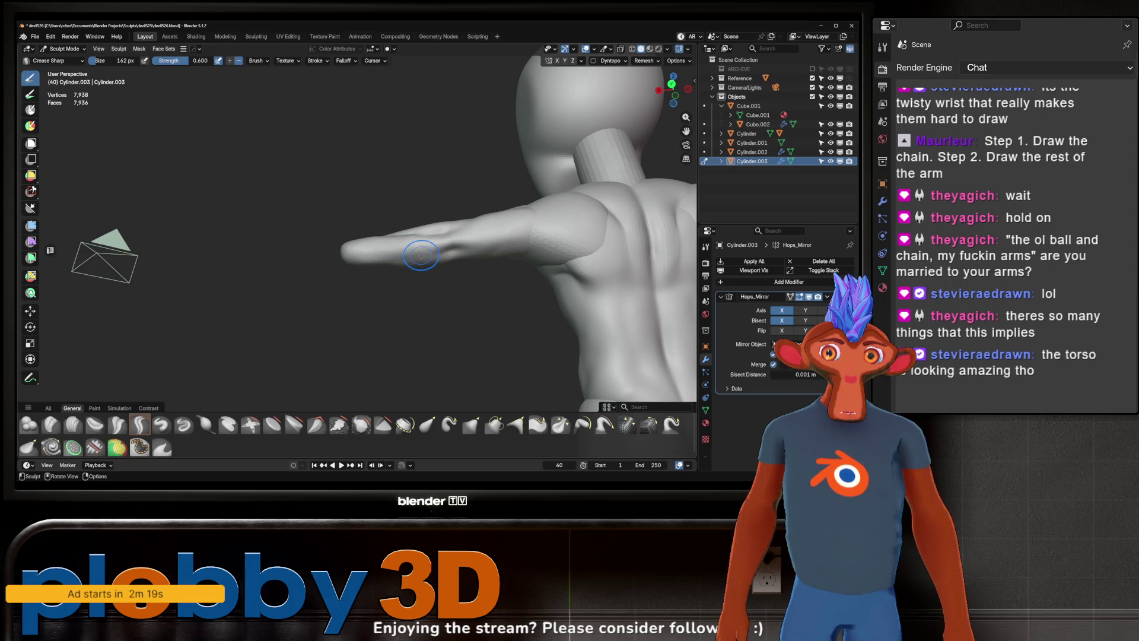
{"action": "mouse_move", "coordinate": [352, 270]}
{"action": "middle_mouse_down"}
{"action": "mouse_move", "coordinate": [402, 247]}
{"action": "mouse_move", "coordinate": [415, 256]}
{"action": "mouse_move", "coordinate": [453, 204]}
{"action": "mouse_move", "coordinate": [412, 281]}
{"action": "middle_mouse_up"}
{"action": "scroll", "coordinate": [419, 237], "scroll_direction": "down", "scroll_amount": 2}
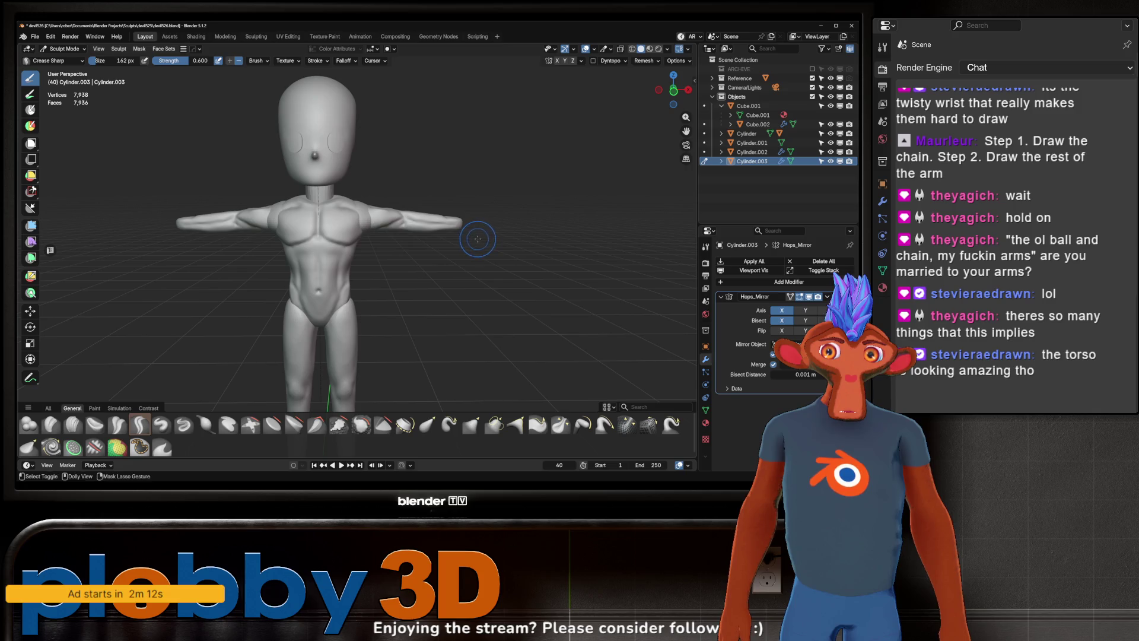
{"action": "mouse_move", "coordinate": [477, 238]}
{"action": "middle_mouse_down"}
{"action": "mouse_move", "coordinate": [466, 217]}
{"action": "mouse_move", "coordinate": [451, 232]}
{"action": "mouse_move", "coordinate": [462, 219]}
{"action": "mouse_move", "coordinate": [453, 208]}
{"action": "mouse_move", "coordinate": [483, 230]}
{"action": "mouse_move", "coordinate": [267, 237]}
{"action": "mouse_move", "coordinate": [459, 227]}
{"action": "mouse_move", "coordinate": [460, 212]}
{"action": "mouse_move", "coordinate": [521, 206]}
{"action": "middle_mouse_up"}
{"action": "scroll", "coordinate": [474, 211], "scroll_direction": "down", "scroll_amount": 3}
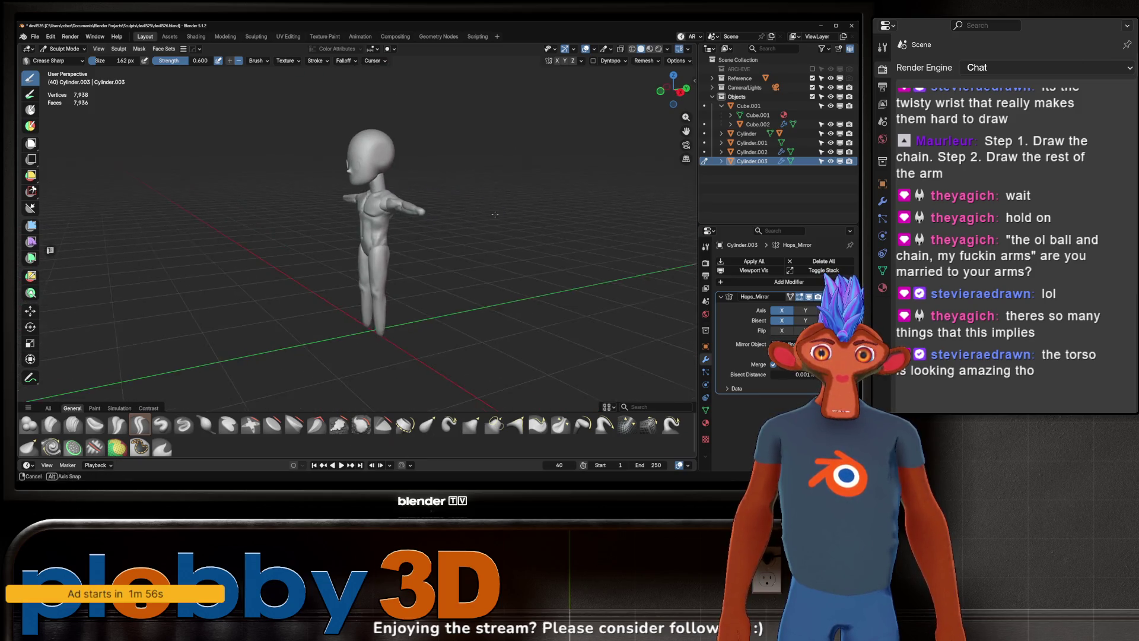
{"action": "scroll", "coordinate": [444, 202], "scroll_direction": "up", "scroll_amount": 2}
{"action": "scroll", "coordinate": [443, 191], "scroll_direction": "up", "scroll_amount": 2}
Step: Enlarge the Grab brush to 284 px and pull the arm's shape near the elbow
{"action": "key", "text": "f"}
{"action": "left_click", "coordinate": [436, 182]}
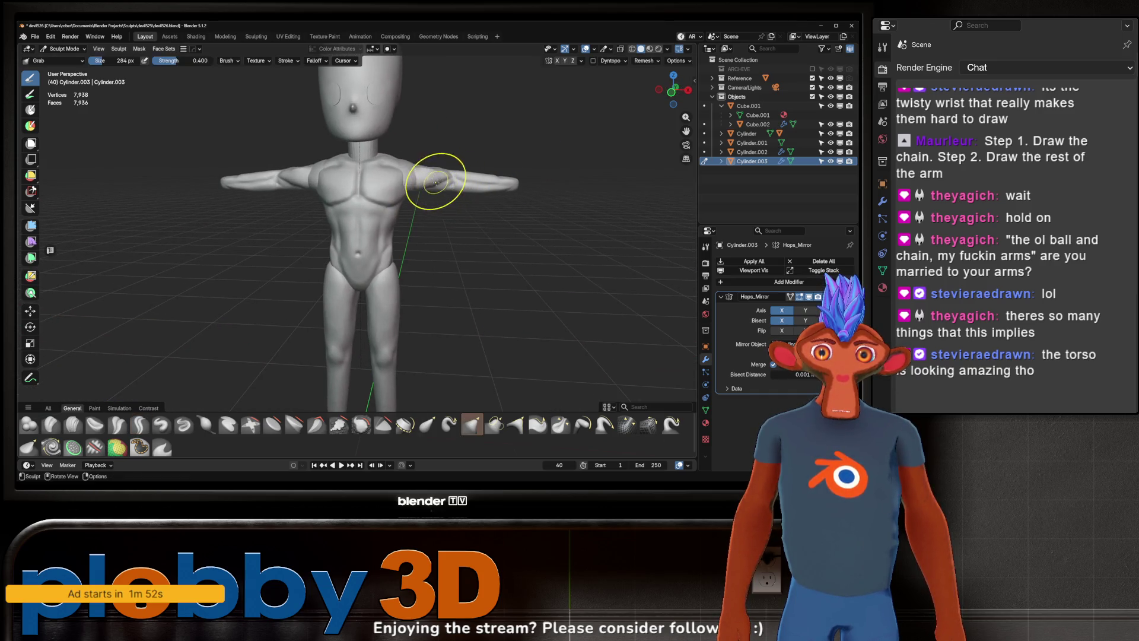
{"action": "left_click_drag", "start_coordinate": [444, 187], "coordinate": [475, 195]}
{"action": "mouse_move", "coordinate": [452, 213]}
{"action": "middle_mouse_down"}
{"action": "mouse_move", "coordinate": [525, 144]}
{"action": "mouse_move", "coordinate": [500, 188]}
{"action": "mouse_move", "coordinate": [491, 255]}
{"action": "mouse_move", "coordinate": [469, 214]}
{"action": "middle_mouse_up"}
{"action": "scroll", "coordinate": [499, 225], "scroll_direction": "down", "scroll_amount": 4}
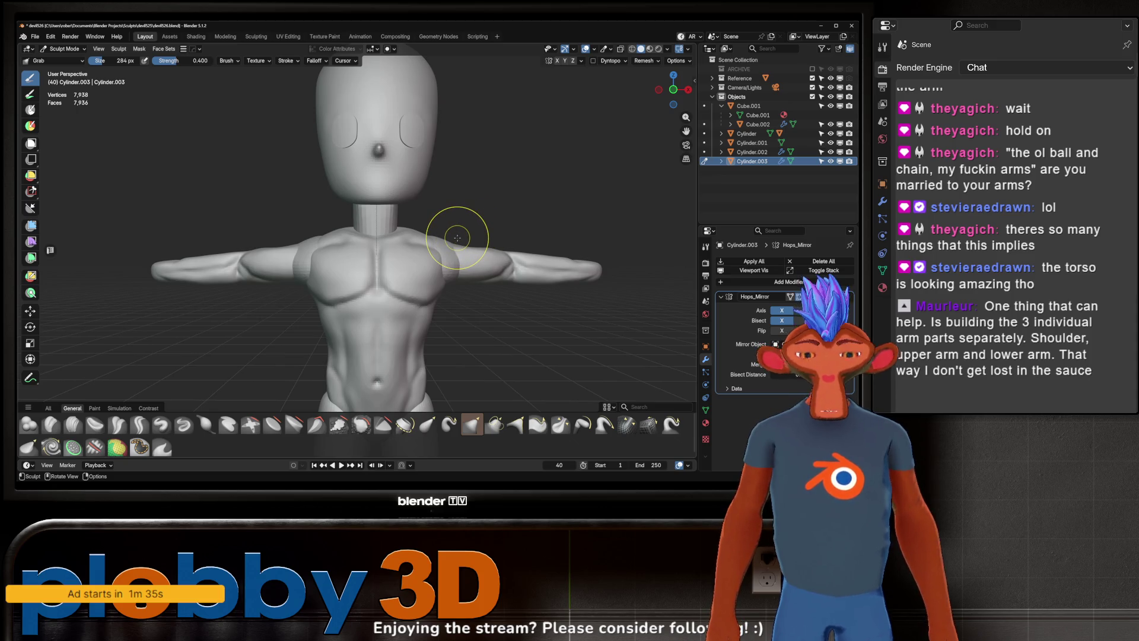
Step: Check the arm from a straight front view and switch back to the Crease Sharp brush
{"action": "key", "text": "KP_1"}
{"action": "middle_click_drag", "start_coordinate": [480, 225], "coordinate": [502, 255]}
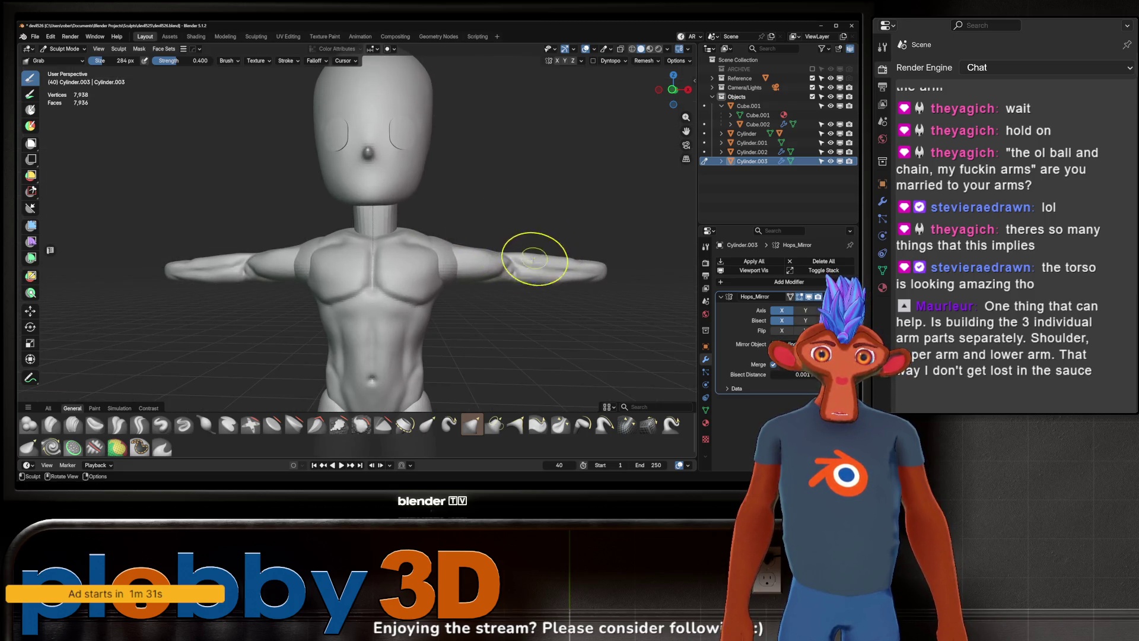
{"action": "scroll", "coordinate": [517, 205], "scroll_direction": "down", "scroll_amount": 4}
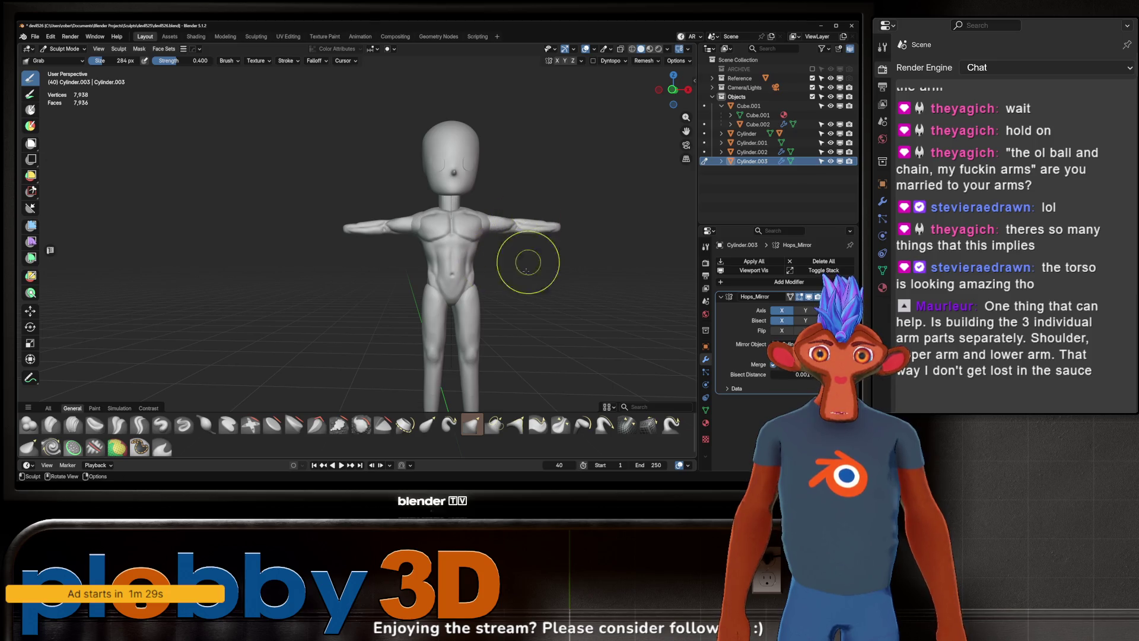
{"action": "middle_click_drag", "start_coordinate": [524, 255], "coordinate": [521, 216]}
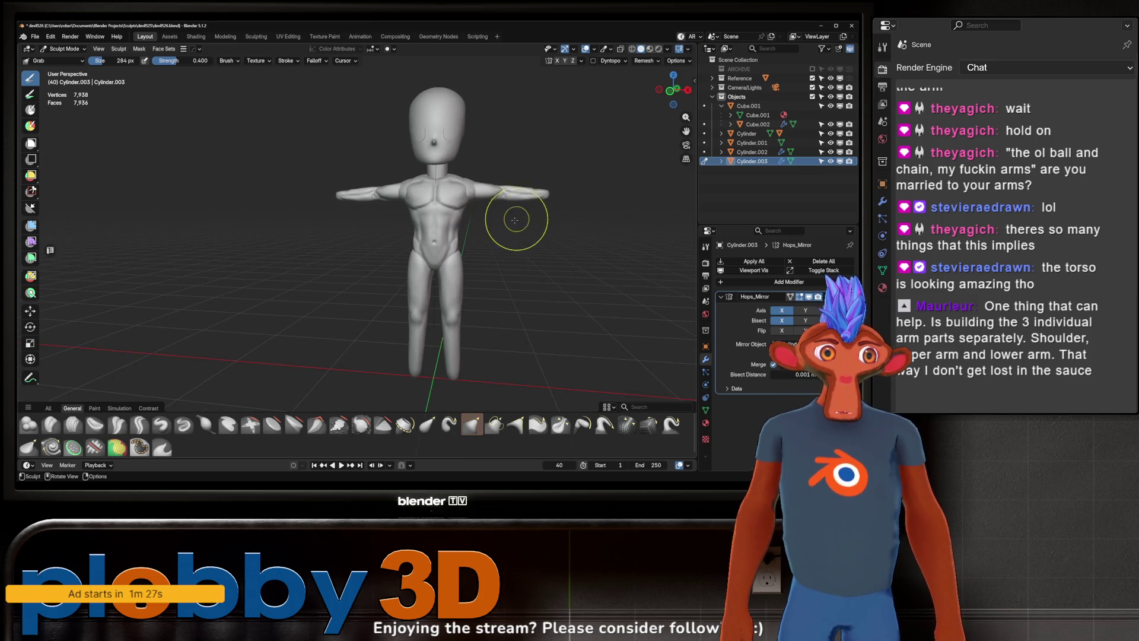
{"action": "mouse_move", "coordinate": [508, 229]}
{"action": "middle_mouse_down"}
{"action": "mouse_move", "coordinate": [487, 184]}
{"action": "mouse_move", "coordinate": [490, 237]}
{"action": "mouse_move", "coordinate": [452, 208]}
{"action": "mouse_move", "coordinate": [473, 196]}
{"action": "mouse_move", "coordinate": [471, 222]}
{"action": "middle_mouse_up"}
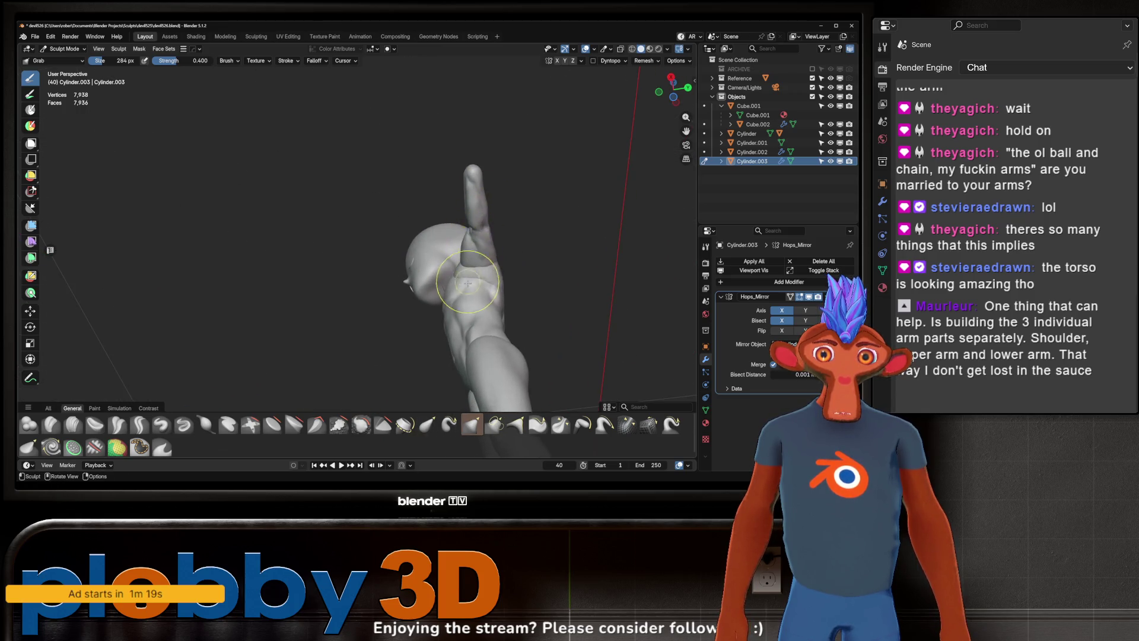
{"action": "key", "text": "w"}
{"action": "left_click", "coordinate": [549, 269]}
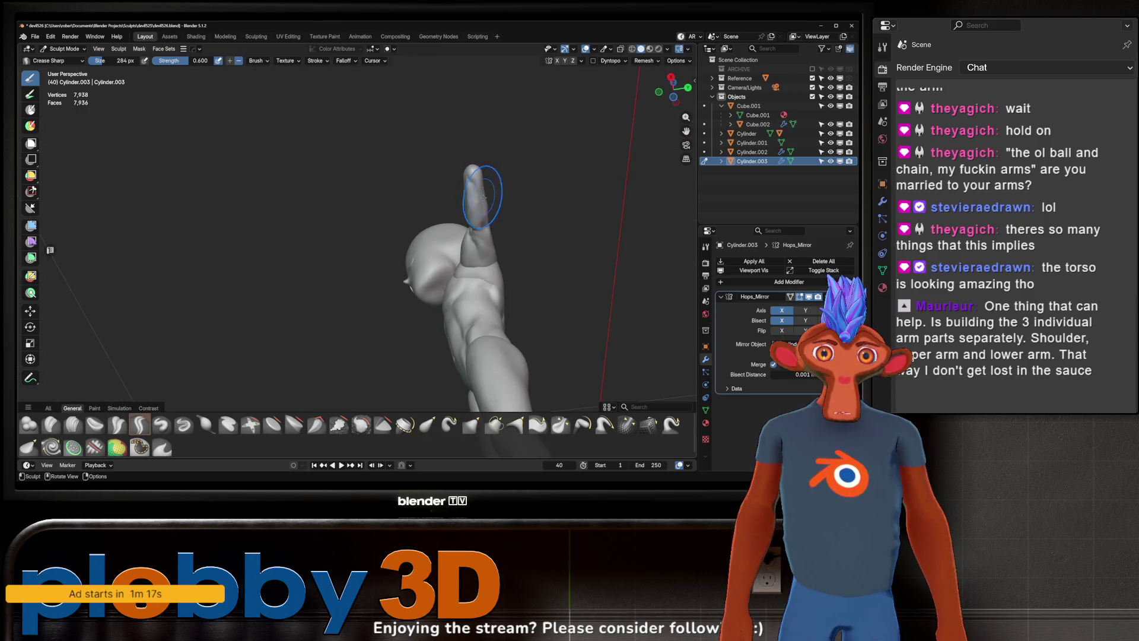
Step: Shrink the Crease Sharp brush and frame the model's front and back up close
{"action": "key", "text": "f"}
{"action": "left_click", "coordinate": [474, 186]}
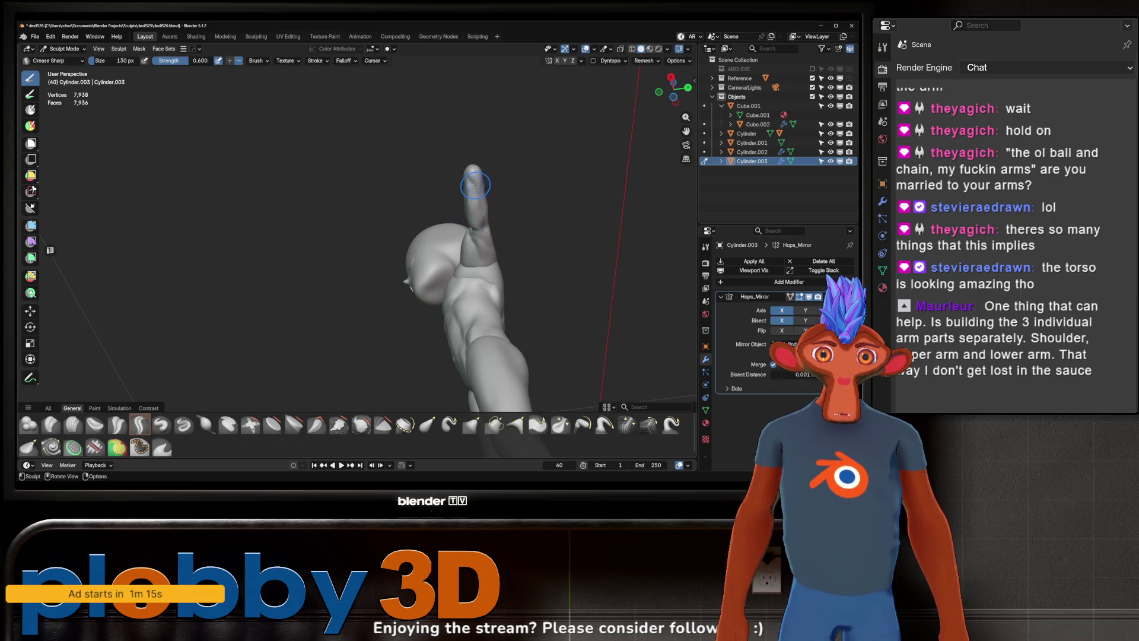
{"action": "mouse_move", "coordinate": [482, 223]}
{"action": "middle_mouse_down"}
{"action": "mouse_move", "coordinate": [514, 205]}
{"action": "mouse_move", "coordinate": [520, 298]}
{"action": "mouse_move", "coordinate": [510, 284]}
{"action": "middle_mouse_up"}
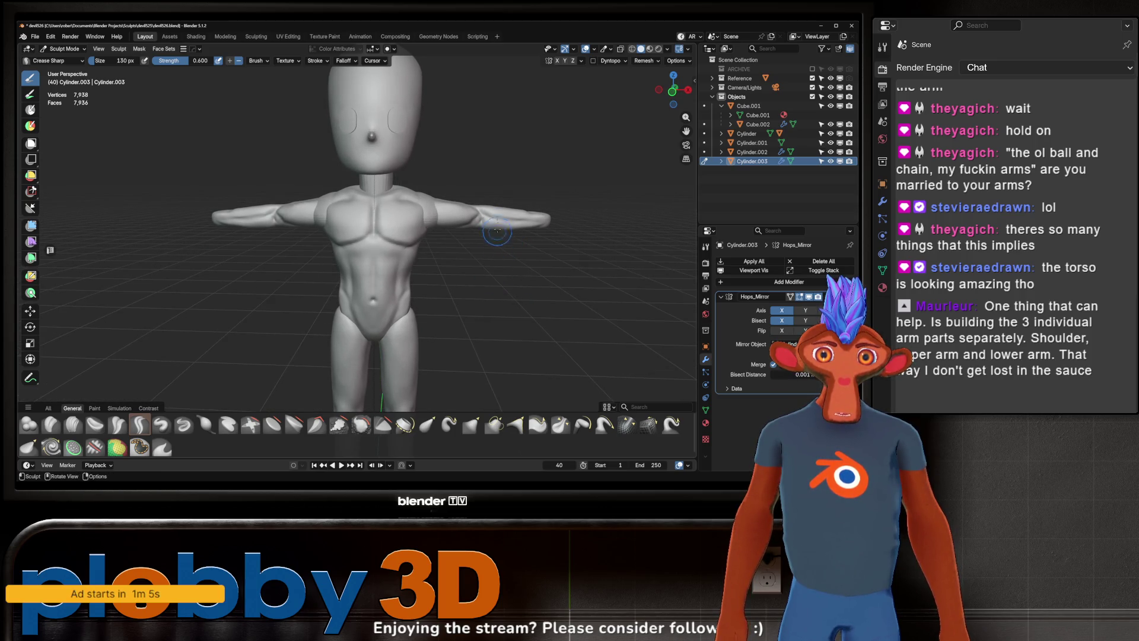
{"action": "mouse_move", "coordinate": [466, 226]}
{"action": "middle_mouse_down", "text": "ctrl"}
{"action": "mouse_move", "coordinate": [481, 303]}
{"action": "mouse_move", "coordinate": [479, 228]}
{"action": "mouse_move", "coordinate": [521, 161]}
{"action": "mouse_move", "coordinate": [514, 199]}
{"action": "mouse_move", "coordinate": [444, 207]}
{"action": "middle_mouse_up", "text": "ctrl"}
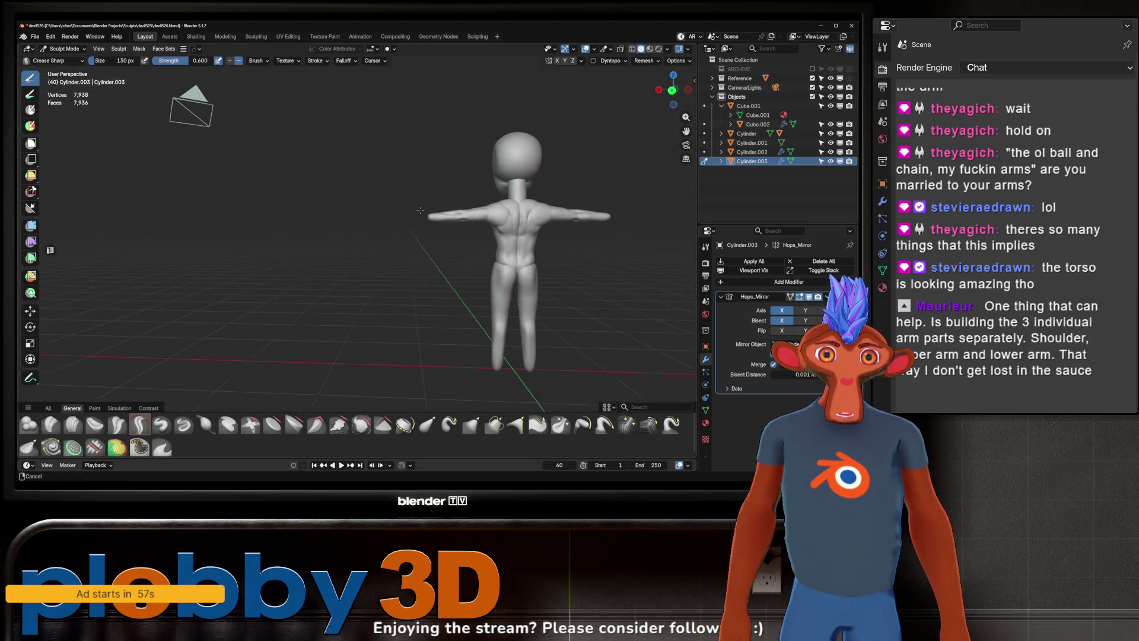
{"action": "scroll", "coordinate": [444, 207], "scroll_direction": "up", "scroll_amount": 4}
{"action": "mouse_move", "coordinate": [444, 206]}
{"action": "middle_mouse_down"}
{"action": "mouse_move", "coordinate": [473, 270]}
{"action": "mouse_move", "coordinate": [441, 233]}
{"action": "middle_mouse_up"}
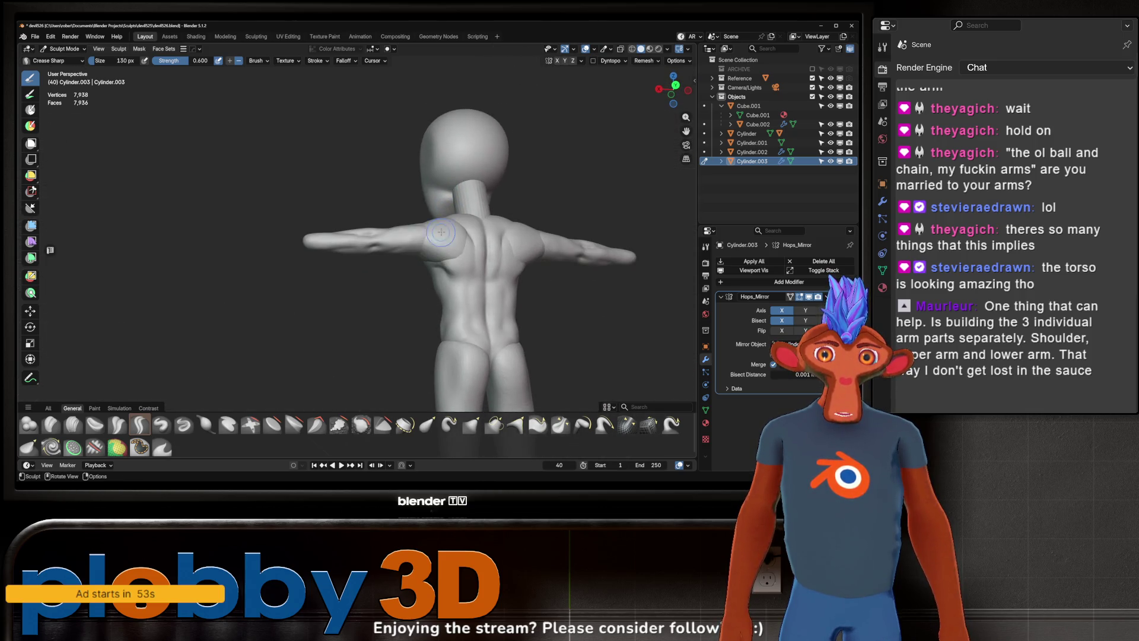
{"action": "middle_click_drag", "start_coordinate": [368, 234], "coordinate": [388, 258], "text": "ctrl"}
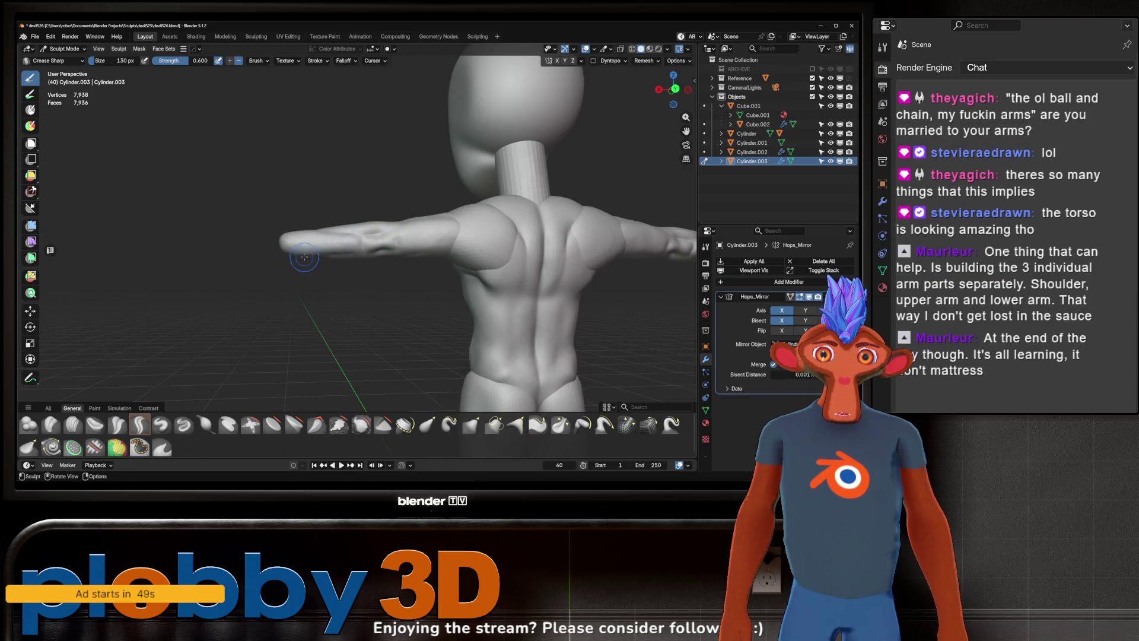
{"action": "middle_click_drag", "start_coordinate": [304, 258], "coordinate": [330, 206]}
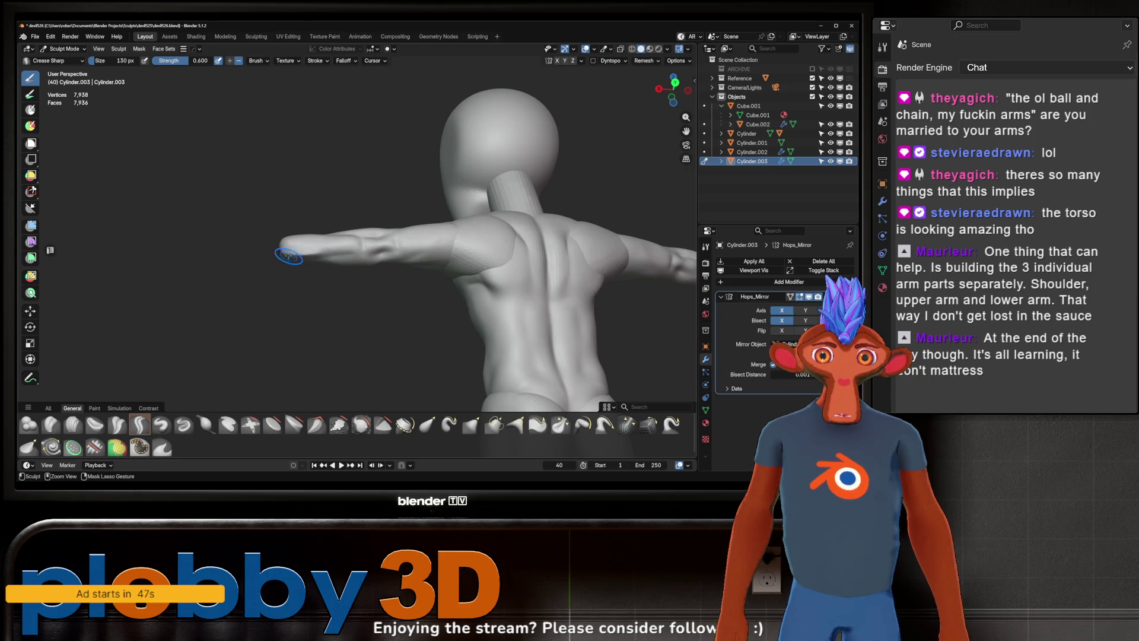
{"action": "mouse_move", "coordinate": [339, 238]}
{"action": "middle_mouse_down"}
{"action": "mouse_move", "coordinate": [340, 265]}
{"action": "mouse_move", "coordinate": [285, 263]}
{"action": "mouse_move", "coordinate": [392, 258]}
{"action": "middle_mouse_up"}
{"action": "scroll", "coordinate": [294, 258], "scroll_direction": "up", "scroll_amount": 4}
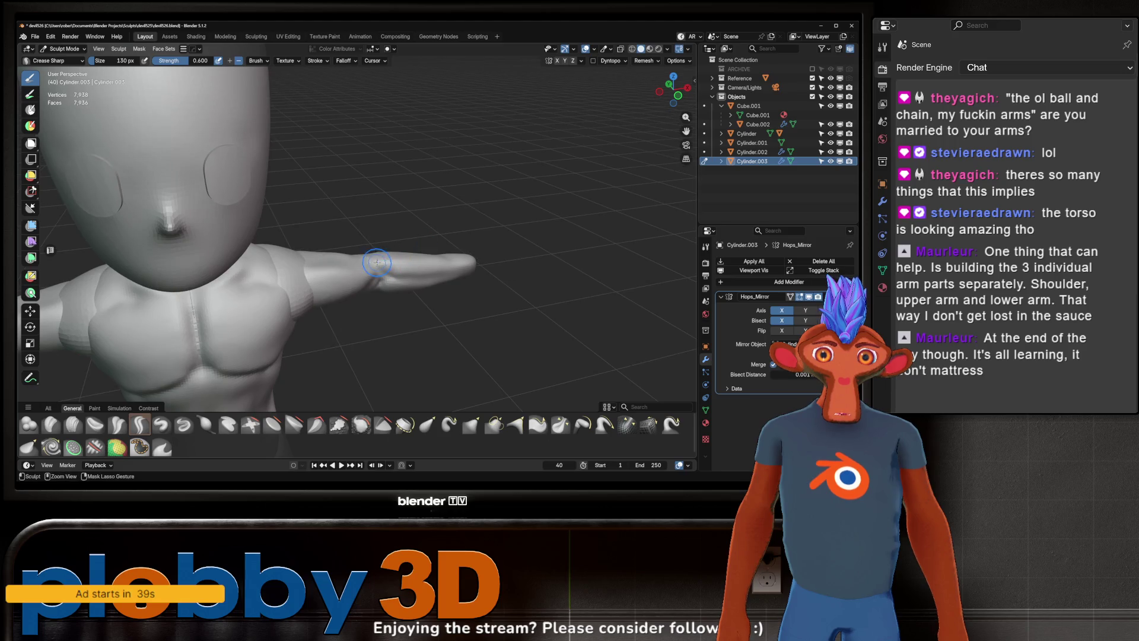
Step: Carve a mirrored crease along the forearm from a level front view
{"action": "mouse_move", "coordinate": [454, 276]}
{"action": "middle_mouse_down"}
{"action": "mouse_move", "coordinate": [411, 276]}
{"action": "mouse_move", "coordinate": [432, 186]}
{"action": "middle_mouse_up"}
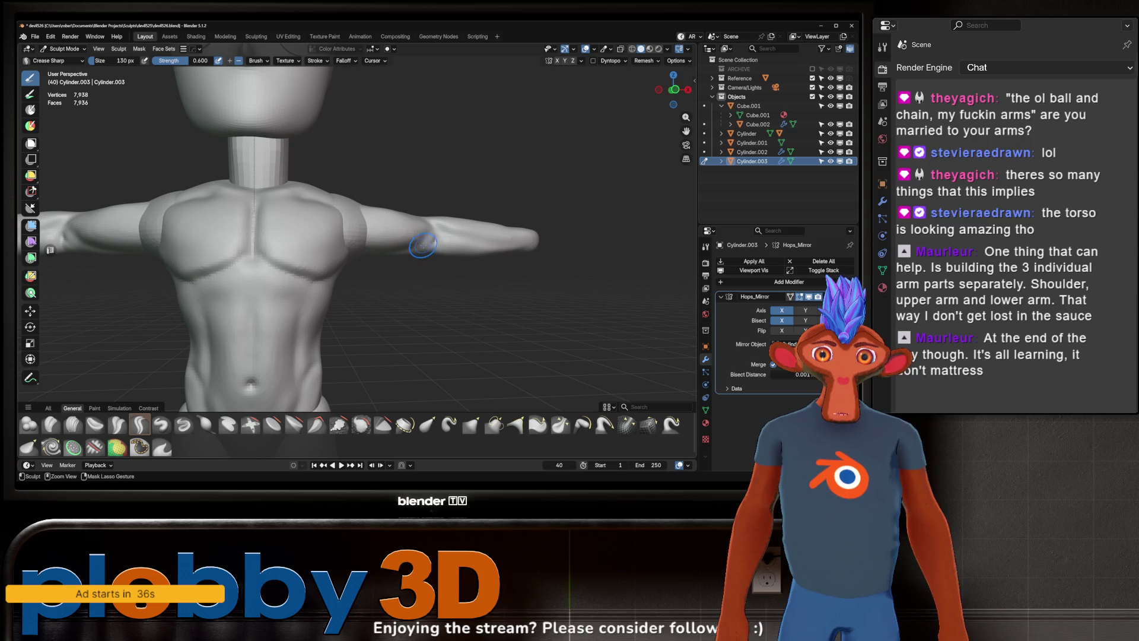
{"action": "mouse_move", "coordinate": [428, 227]}
{"action": "middle_mouse_down"}
{"action": "mouse_move", "coordinate": [424, 210]}
{"action": "mouse_move", "coordinate": [421, 223]}
{"action": "mouse_move", "coordinate": [530, 182]}
{"action": "middle_mouse_up"}
{"action": "scroll", "coordinate": [421, 230], "scroll_direction": "down", "scroll_amount": 2}
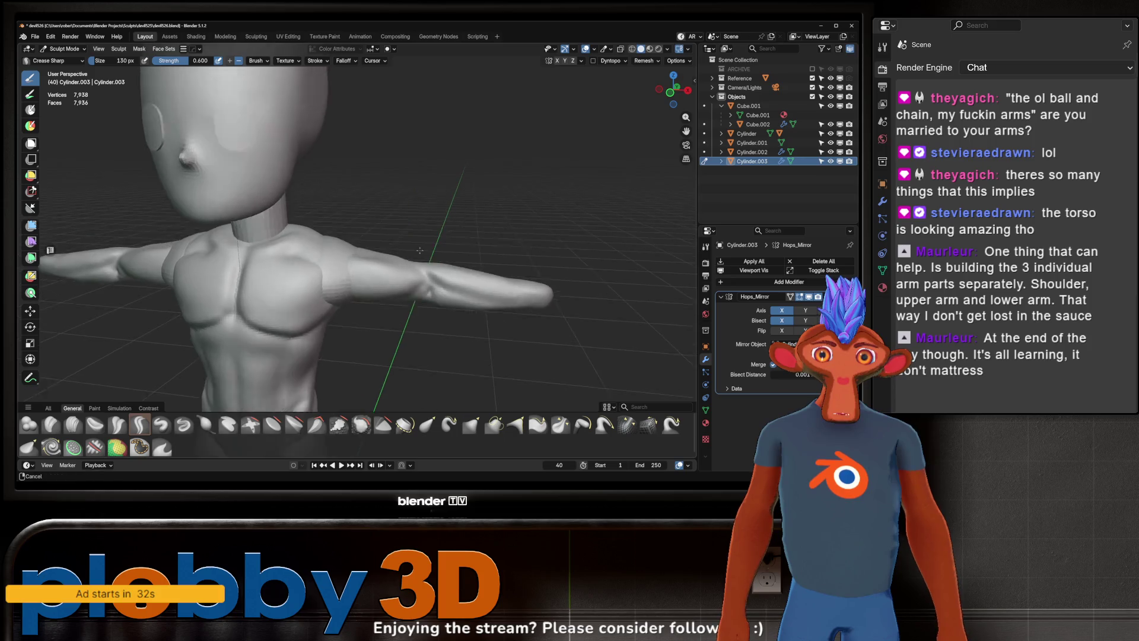
{"action": "scroll", "coordinate": [530, 182], "scroll_direction": "down", "scroll_amount": 3}
{"action": "scroll", "coordinate": [499, 191], "scroll_direction": "down", "scroll_amount": 2}
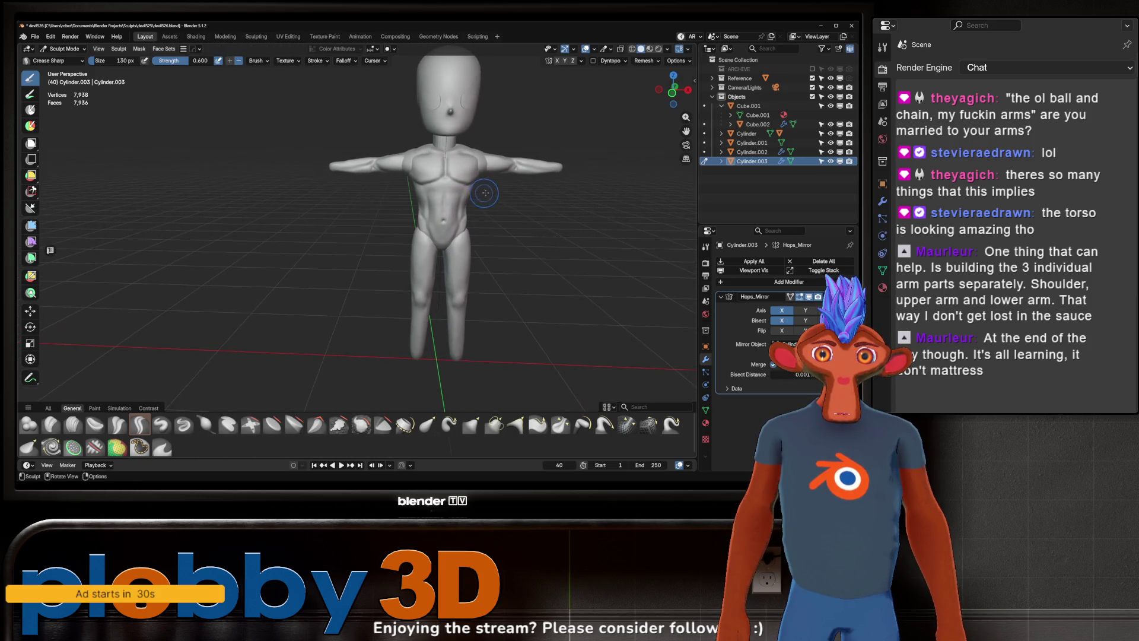
{"action": "middle_click_drag", "start_coordinate": [503, 196], "coordinate": [509, 185]}
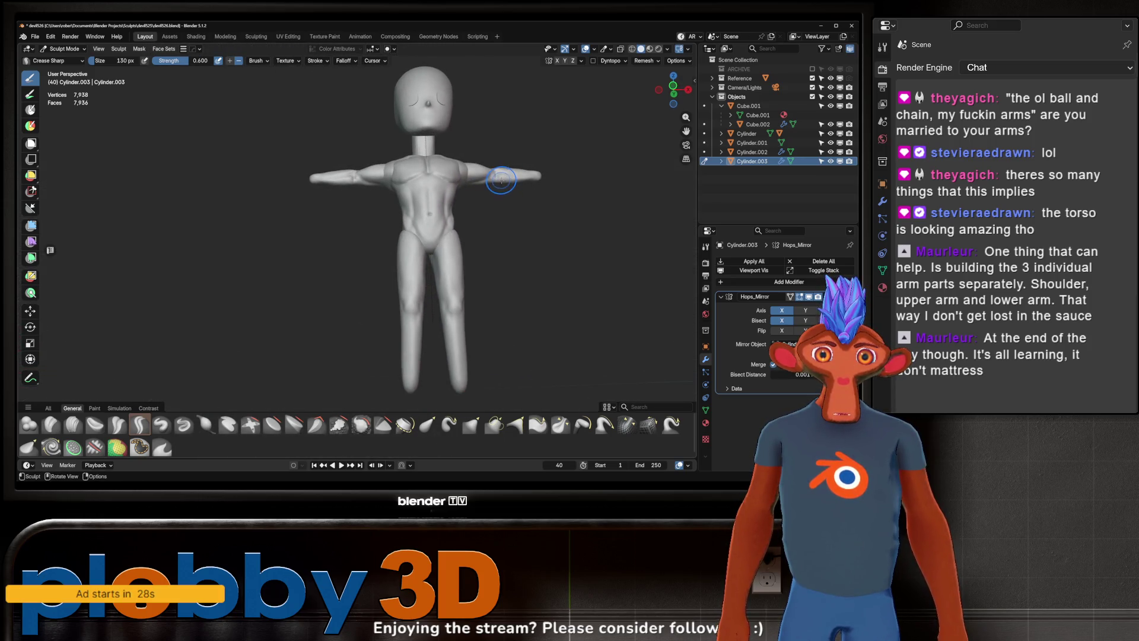
{"action": "scroll", "coordinate": [539, 182], "scroll_direction": "up", "scroll_amount": 4}
{"action": "mouse_move", "coordinate": [470, 174]}
{"action": "left_mouse_down"}
{"action": "mouse_move", "coordinate": [530, 165]}
{"action": "mouse_move", "coordinate": [478, 173]}
{"action": "left_mouse_up"}
{"action": "middle_click_drag", "start_coordinate": [434, 178], "coordinate": [445, 176]}
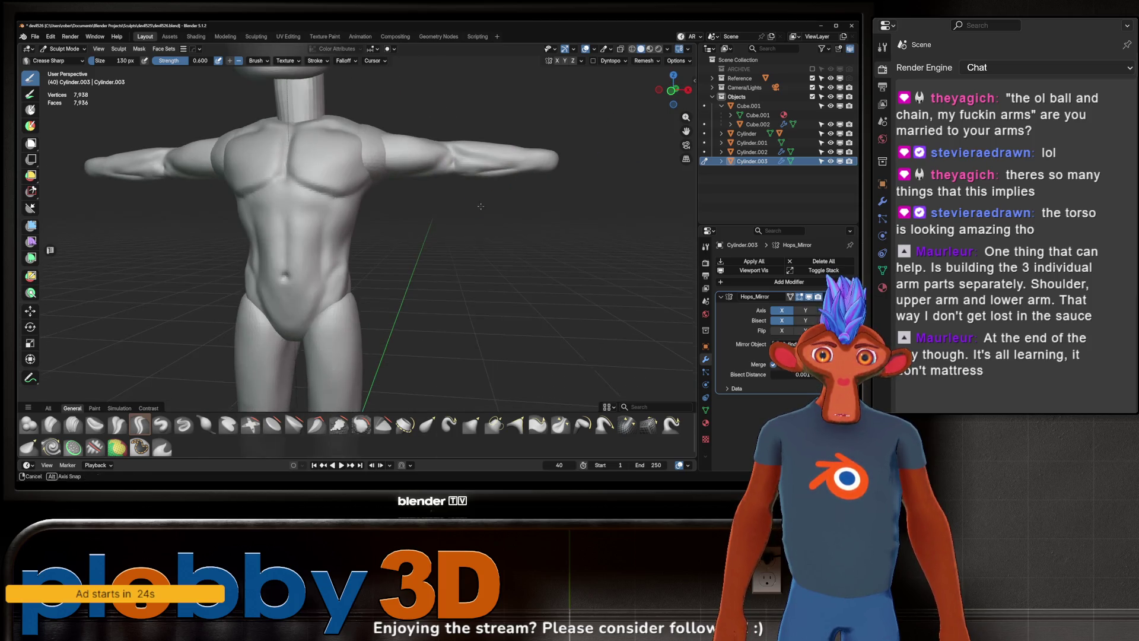
{"action": "scroll", "coordinate": [493, 166], "scroll_direction": "up", "scroll_amount": 3}
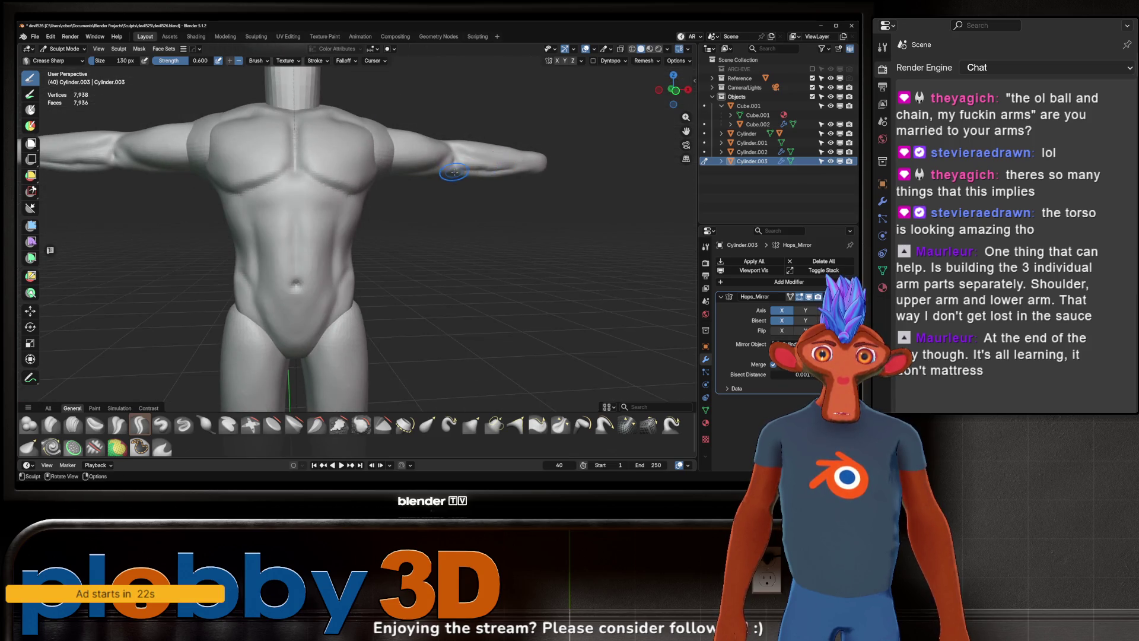
{"action": "mouse_move", "coordinate": [493, 166]}
{"action": "middle_mouse_down"}
{"action": "mouse_move", "coordinate": [463, 199]}
{"action": "mouse_move", "coordinate": [476, 164]}
{"action": "mouse_move", "coordinate": [471, 216]}
{"action": "mouse_move", "coordinate": [485, 220]}
{"action": "mouse_move", "coordinate": [511, 184]}
{"action": "middle_mouse_up"}
{"action": "scroll", "coordinate": [476, 165], "scroll_direction": "down", "scroll_amount": 5}
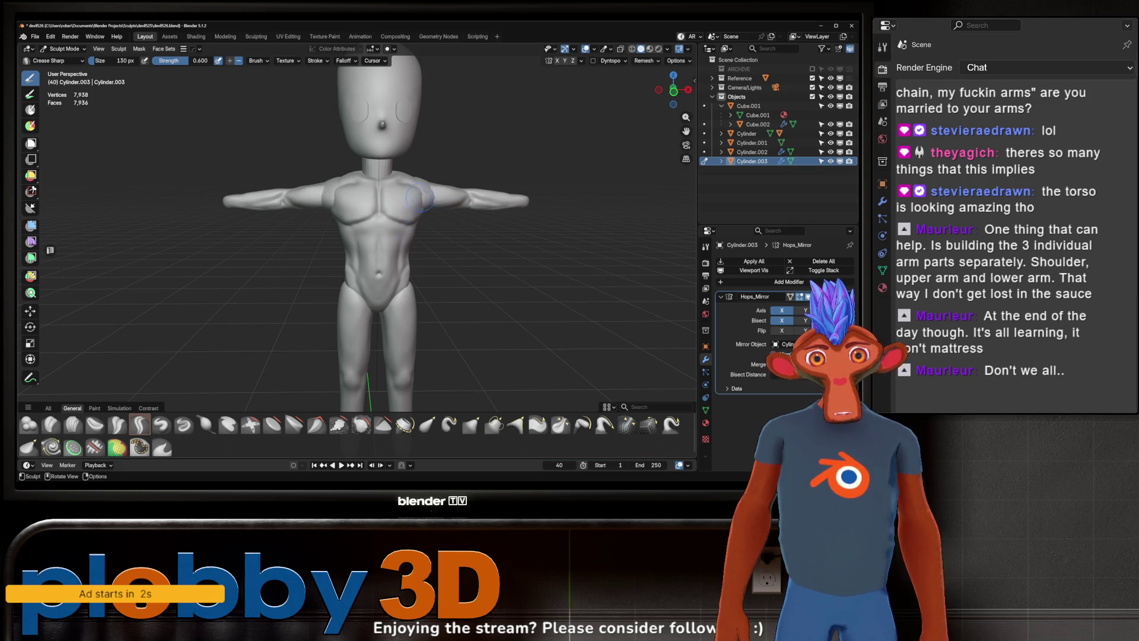
Step: Orbit from the figure's back round to a straight front view
{"action": "middle_click_drag", "start_coordinate": [396, 254], "coordinate": [494, 209]}
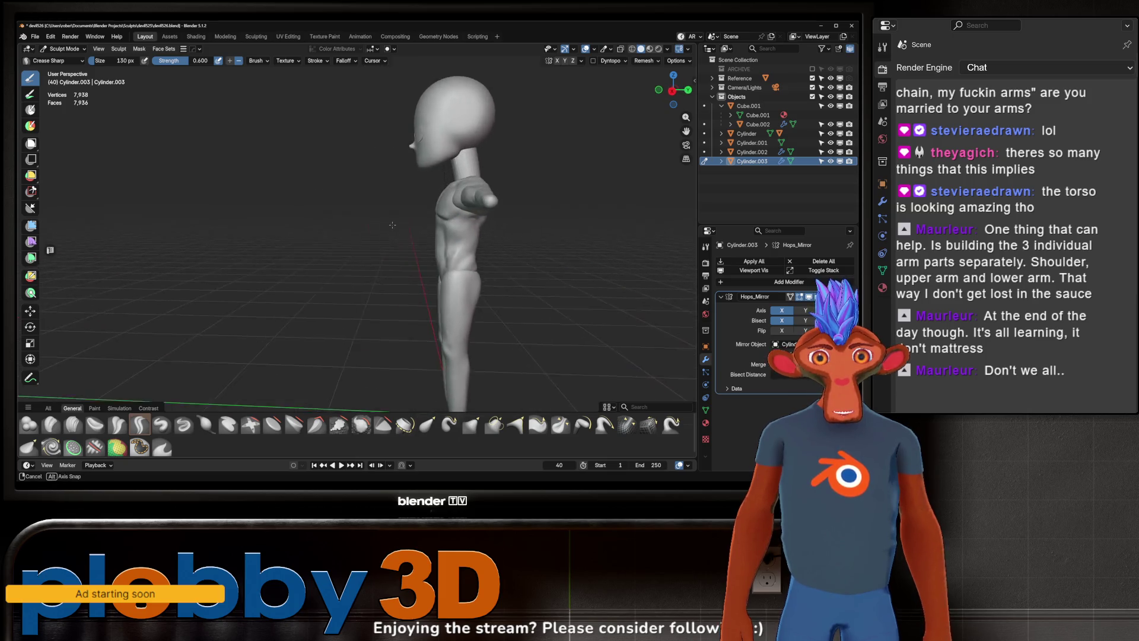
{"action": "mouse_move", "coordinate": [506, 227]}
{"action": "middle_mouse_down"}
{"action": "mouse_move", "coordinate": [477, 230]}
{"action": "mouse_move", "coordinate": [482, 219]}
{"action": "mouse_move", "coordinate": [482, 228]}
{"action": "middle_mouse_up"}
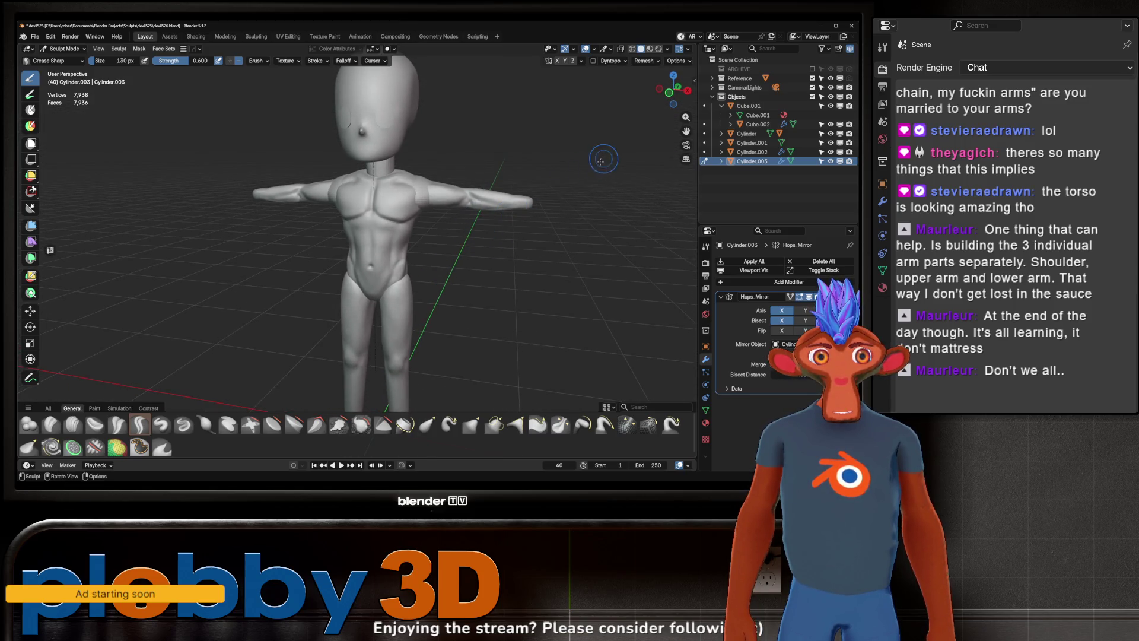
{"action": "middle_click_drag", "start_coordinate": [495, 217], "coordinate": [543, 208]}
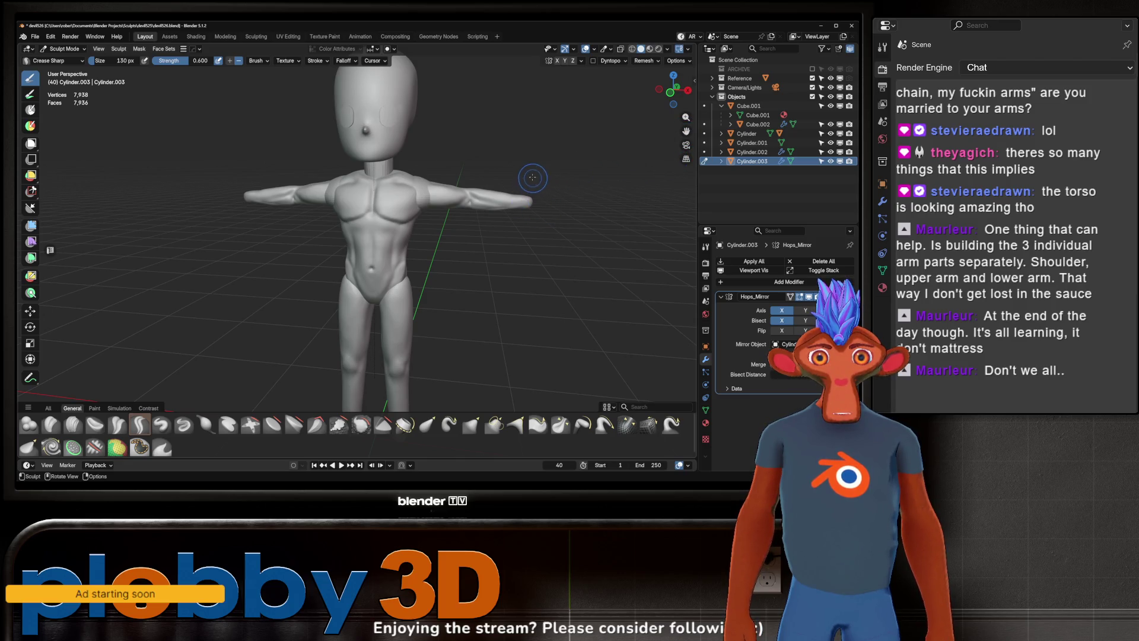
{"action": "middle_click_drag", "start_coordinate": [520, 166], "coordinate": [472, 183]}
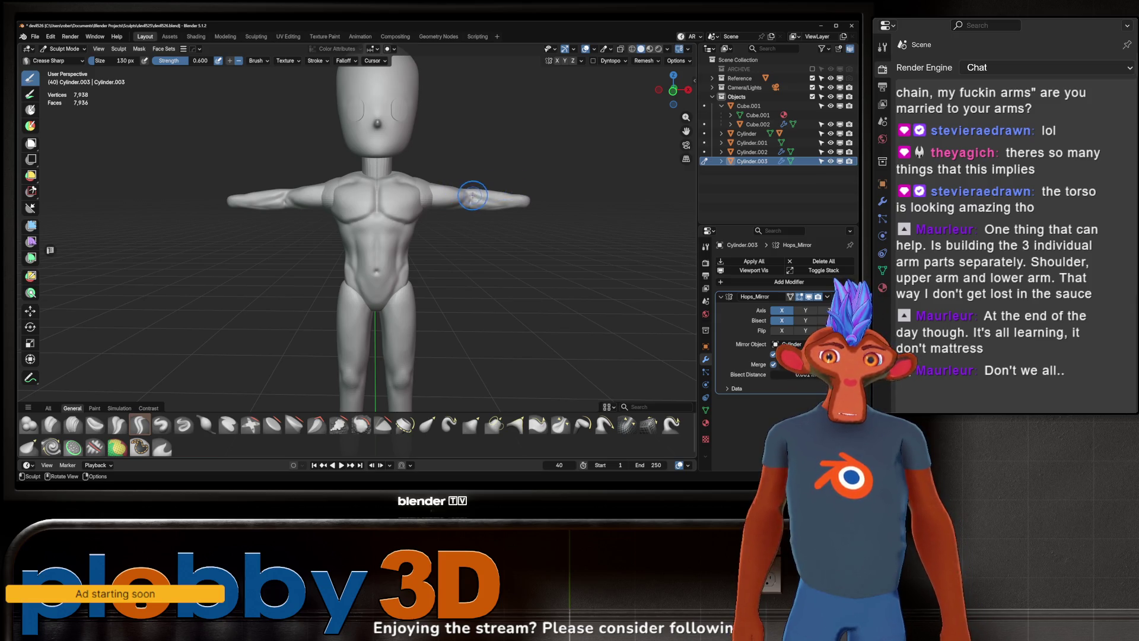
Step: Deepen an inverted Crease Sharp stroke on the right arm, mirrored to the left
{"action": "key", "text": "ctrl"}
{"action": "left_click_drag", "start_coordinate": [508, 204], "coordinate": [516, 209], "text": "ctrl"}
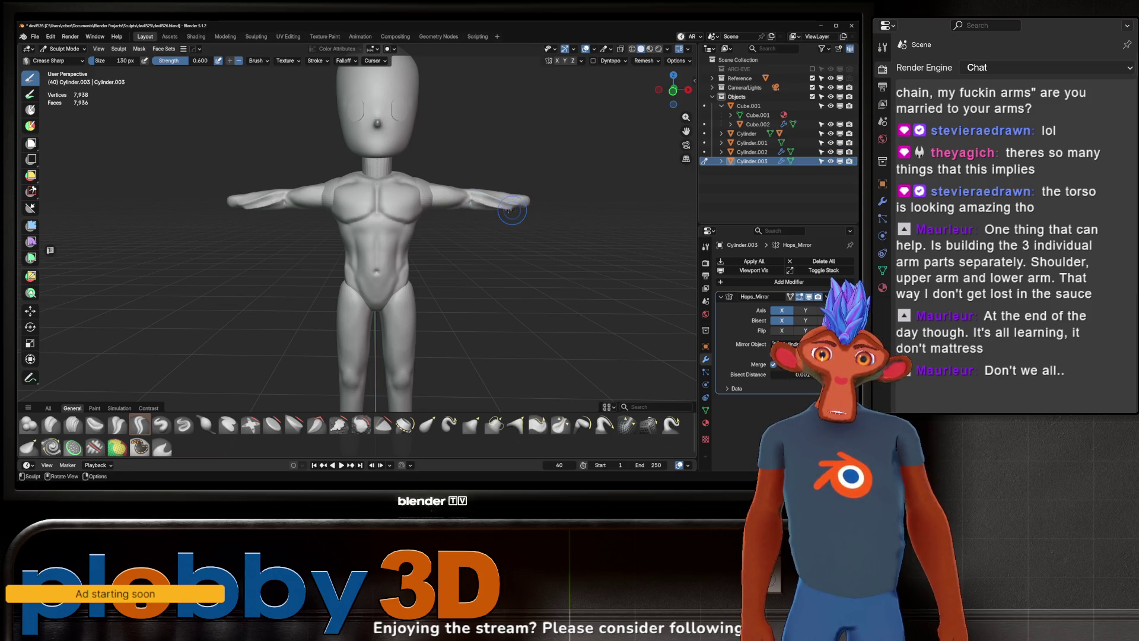
{"action": "mouse_move", "coordinate": [515, 207]}
{"action": "middle_mouse_down"}
{"action": "mouse_move", "coordinate": [495, 211]}
{"action": "mouse_move", "coordinate": [524, 217]}
{"action": "mouse_move", "coordinate": [508, 198]}
{"action": "middle_mouse_up"}
{"action": "left_click_drag", "start_coordinate": [509, 200], "coordinate": [478, 202], "text": "ctrl"}
{"action": "middle_click_drag", "start_coordinate": [492, 231], "coordinate": [496, 220]}
{"action": "scroll", "coordinate": [497, 220], "scroll_direction": "up", "scroll_amount": 4}
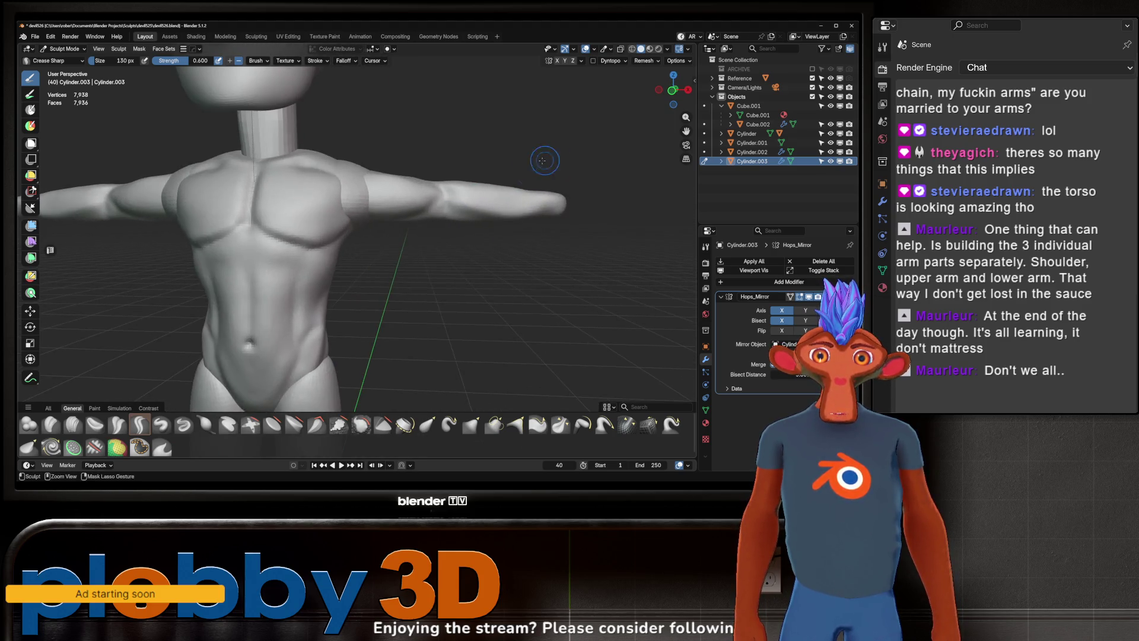
{"action": "scroll", "coordinate": [514, 169], "scroll_direction": "down", "scroll_amount": 1}
{"action": "key", "text": "w"}
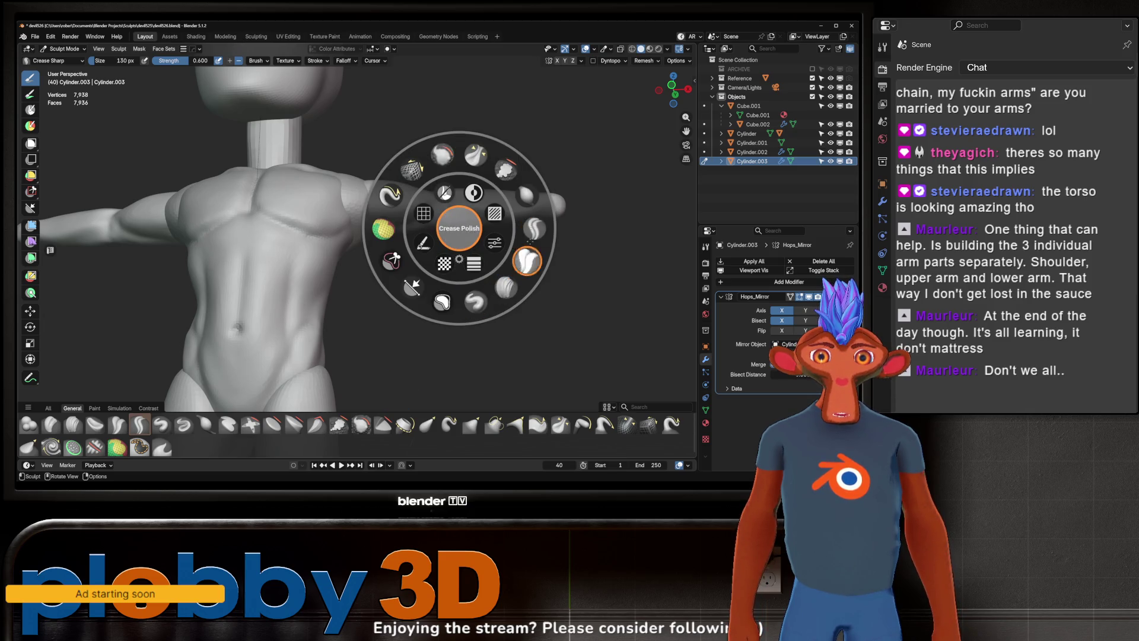
Step: Switch to Scrape/Fill at 0.700 strength and inspect the torso from below, side and back
{"action": "left_click", "coordinate": [516, 187]}
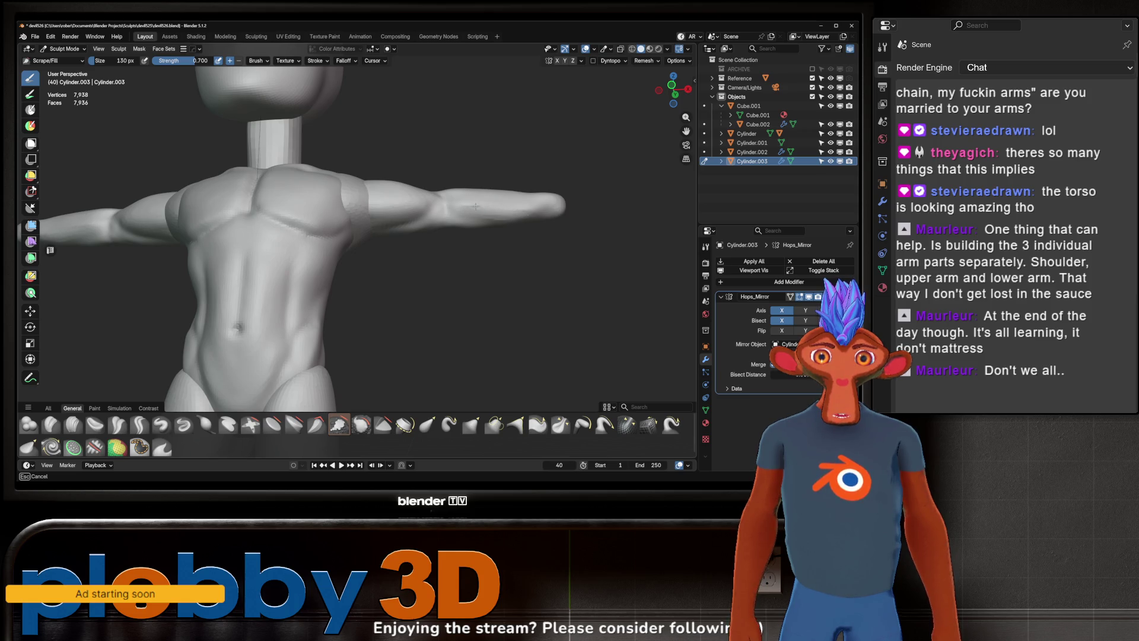
{"action": "mouse_move", "coordinate": [497, 221]}
{"action": "middle_mouse_down"}
{"action": "mouse_move", "coordinate": [486, 182]}
{"action": "mouse_move", "coordinate": [429, 232]}
{"action": "mouse_move", "coordinate": [400, 210]}
{"action": "middle_mouse_up"}
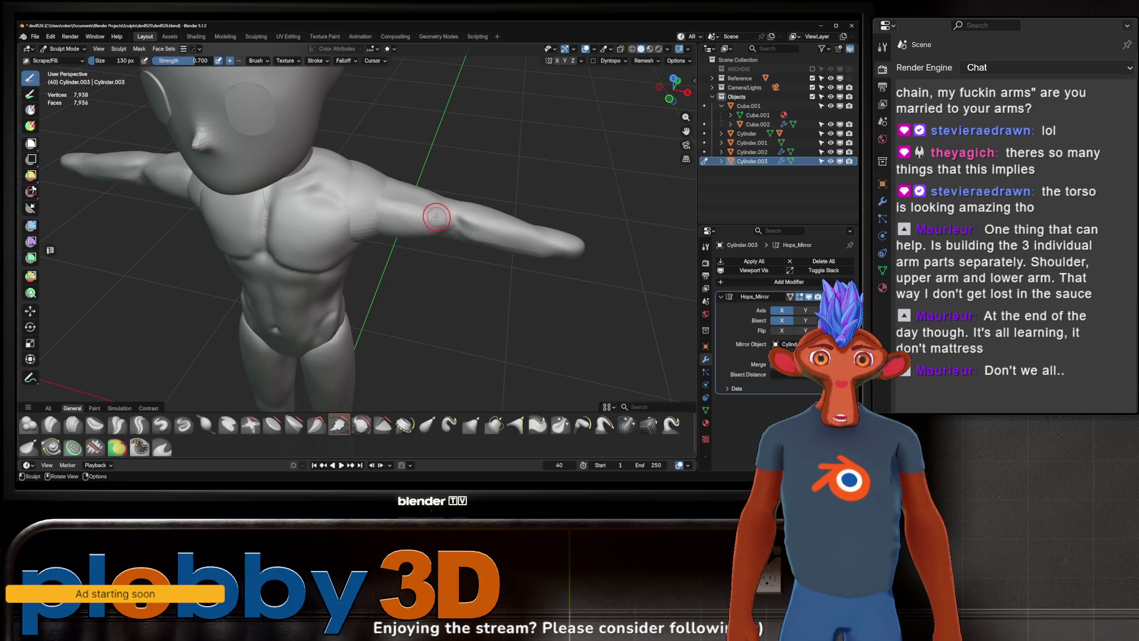
{"action": "middle_click_drag", "start_coordinate": [399, 205], "coordinate": [406, 195]}
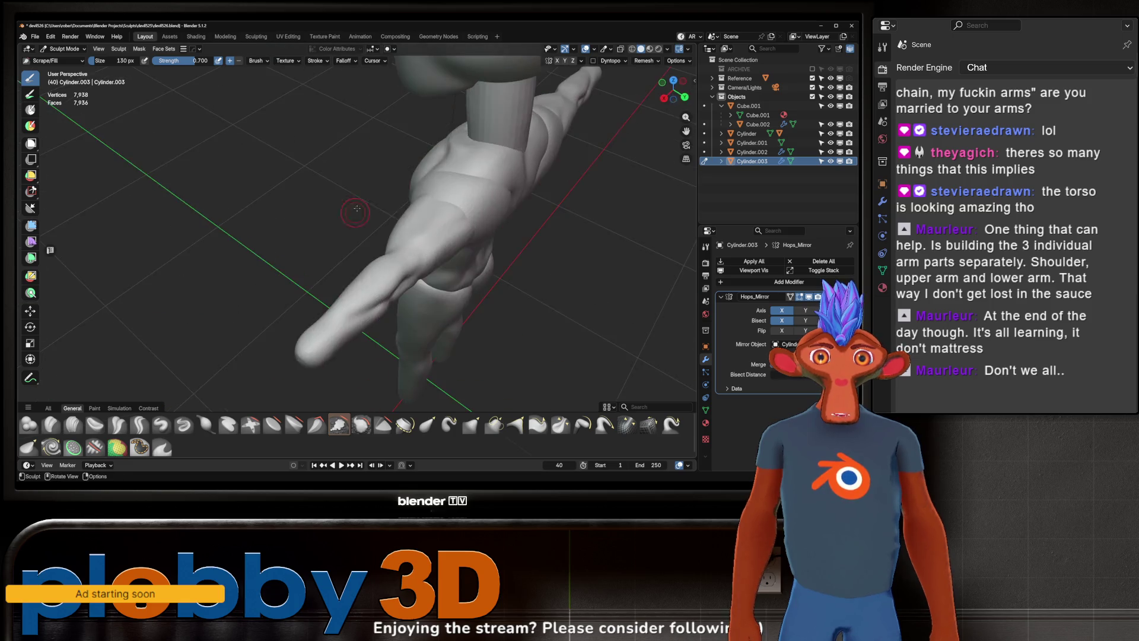
{"action": "middle_click_drag", "start_coordinate": [405, 196], "coordinate": [376, 198]}
{"action": "scroll", "coordinate": [412, 212], "scroll_direction": "up", "scroll_amount": 1}
{"action": "scroll", "coordinate": [412, 212], "scroll_direction": "down", "scroll_amount": 2}
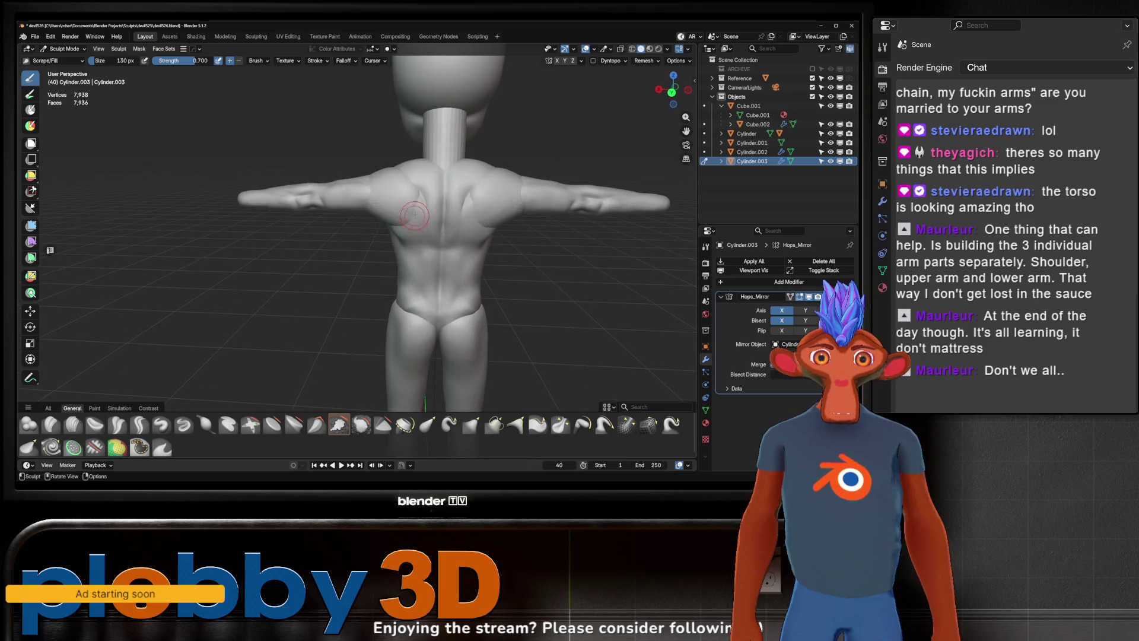
{"action": "scroll", "coordinate": [409, 207], "scroll_direction": "down", "scroll_amount": 2}
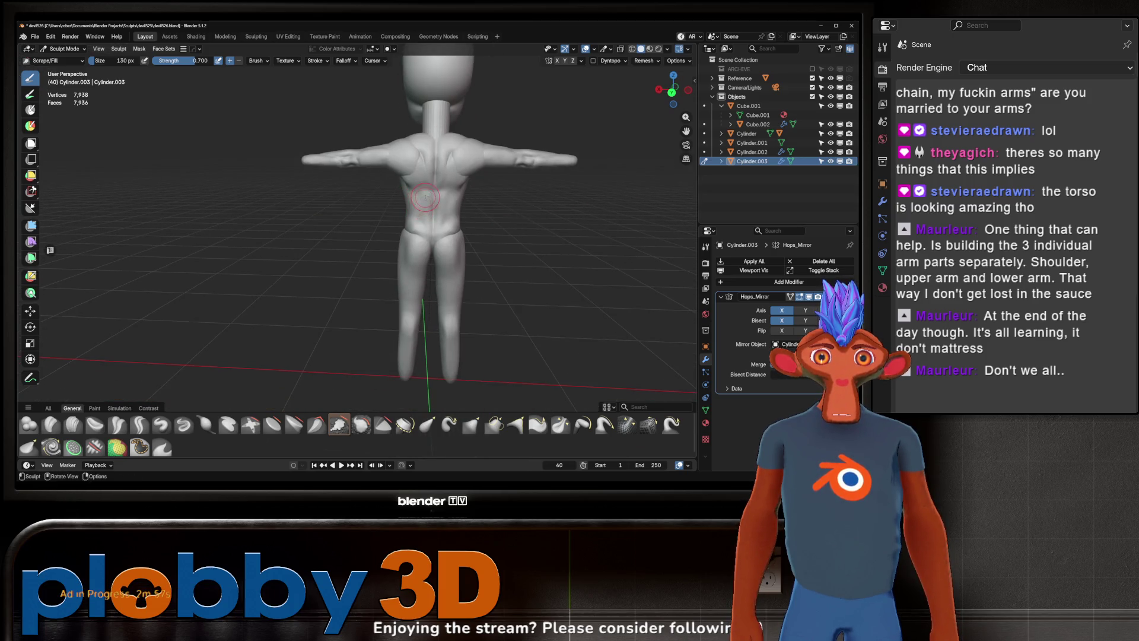
{"action": "mouse_move", "coordinate": [408, 159]}
{"action": "middle_mouse_down"}
{"action": "mouse_move", "coordinate": [423, 204]}
{"action": "mouse_move", "coordinate": [466, 204]}
{"action": "mouse_move", "coordinate": [433, 220]}
{"action": "middle_mouse_up"}
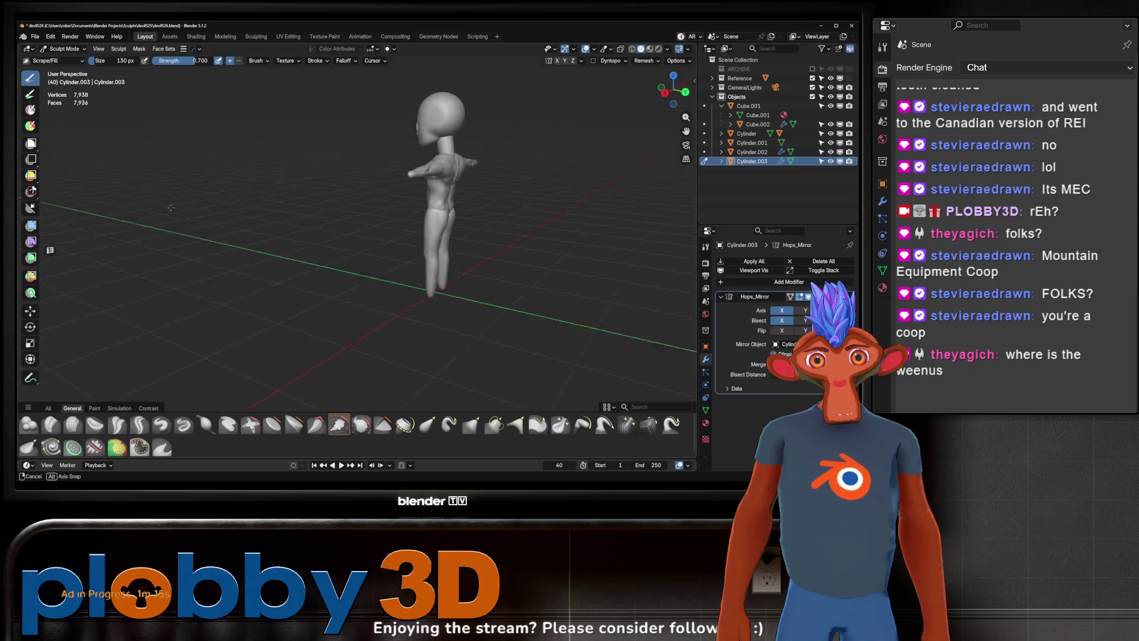
Step: Inspect the shoulder up close, show red material shading, then pick Inflate/Deflate
{"action": "middle_click_drag", "start_coordinate": [122, 355], "coordinate": [390, 161]}
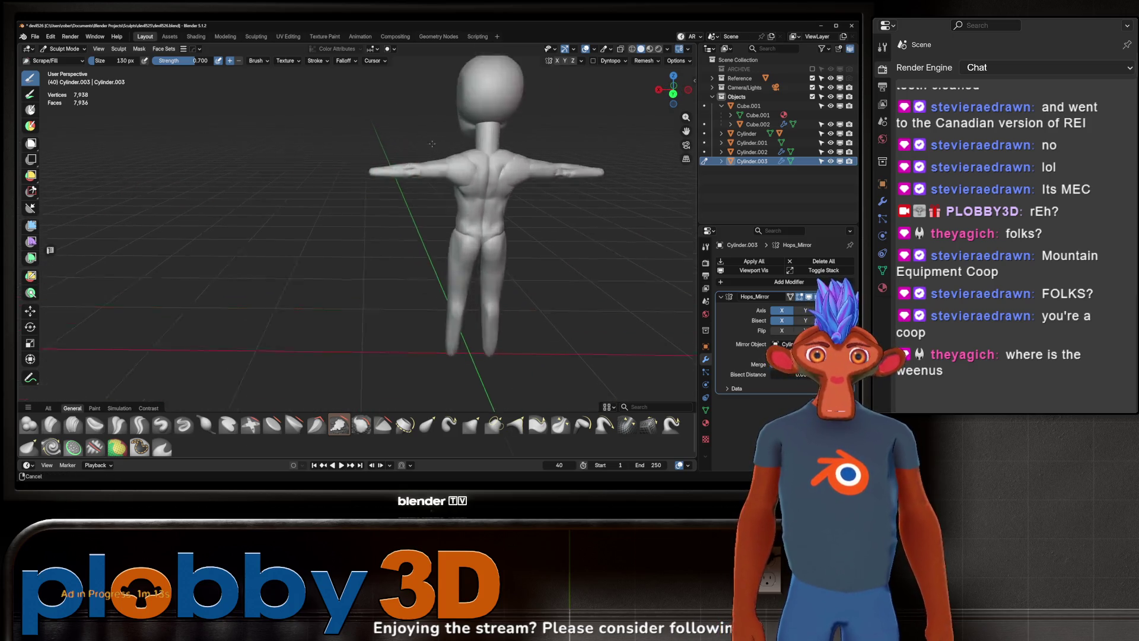
{"action": "scroll", "coordinate": [389, 160], "scroll_direction": "up", "scroll_amount": 10}
{"action": "scroll", "coordinate": [477, 164], "scroll_direction": "up", "scroll_amount": 3}
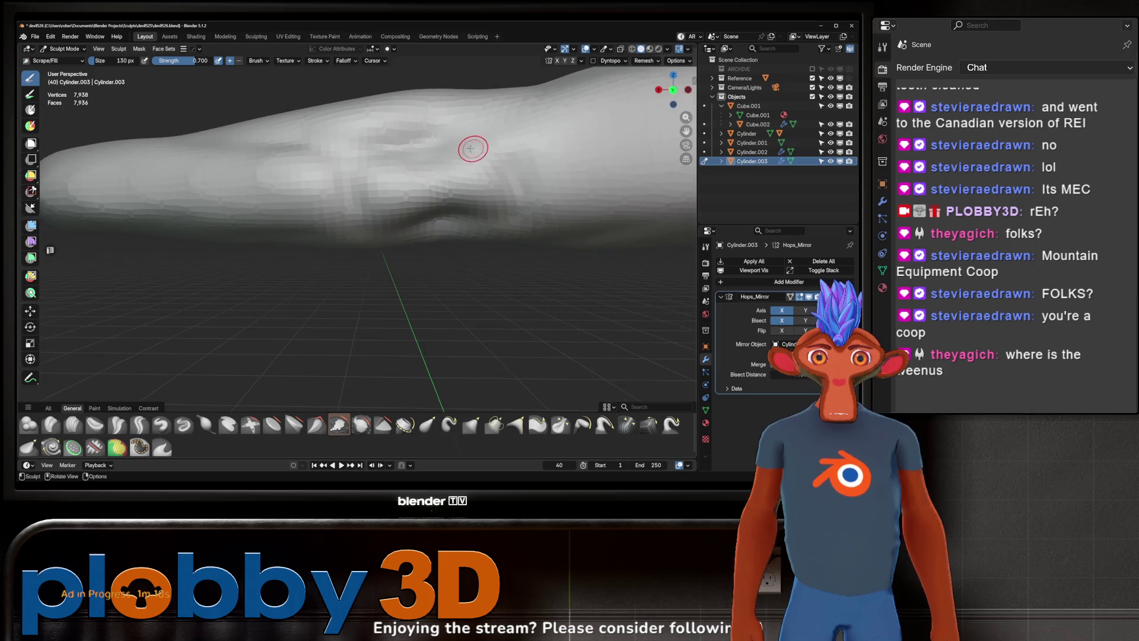
{"action": "scroll", "coordinate": [498, 147], "scroll_direction": "up", "scroll_amount": 3}
{"action": "scroll", "coordinate": [527, 133], "scroll_direction": "up", "scroll_amount": 2}
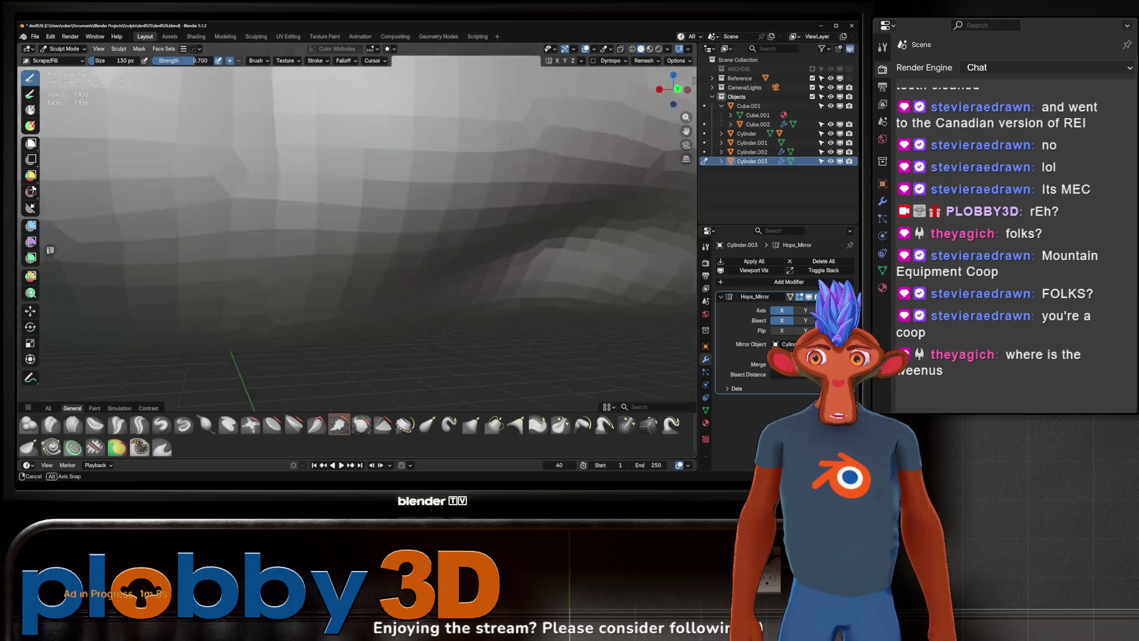
{"action": "scroll", "coordinate": [516, 140], "scroll_direction": "down", "scroll_amount": 4}
{"action": "mouse_move", "coordinate": [516, 140]}
{"action": "middle_mouse_down"}
{"action": "mouse_move", "coordinate": [439, 196]}
{"action": "mouse_move", "coordinate": [395, 209]}
{"action": "middle_mouse_up"}
{"action": "scroll", "coordinate": [471, 173], "scroll_direction": "down", "scroll_amount": 4}
{"action": "scroll", "coordinate": [472, 173], "scroll_direction": "down", "scroll_amount": 3}
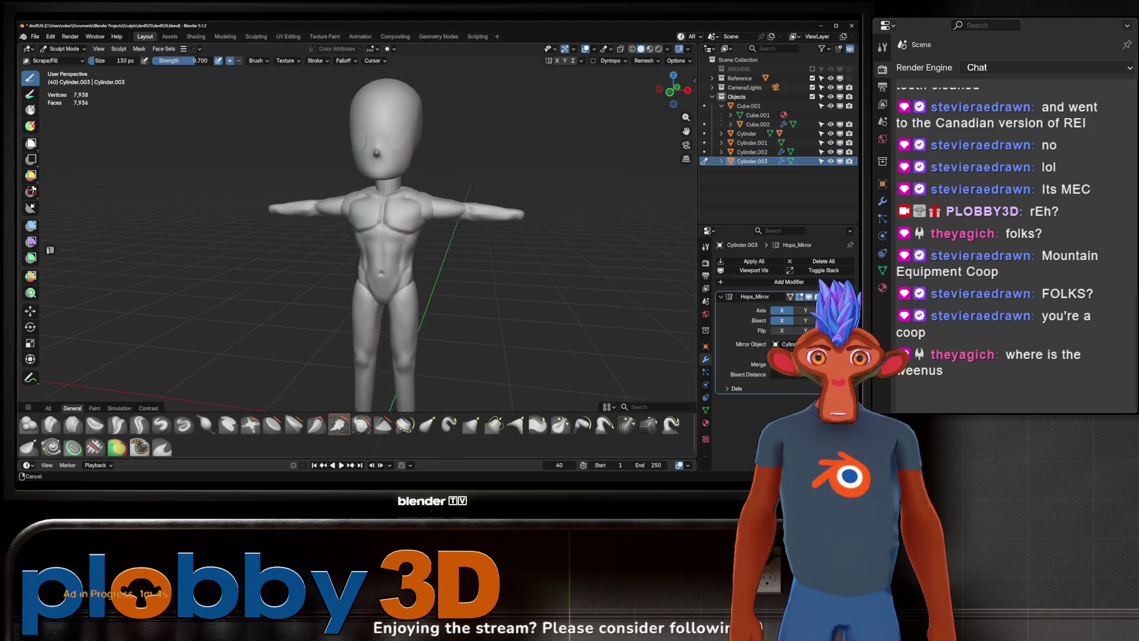
{"action": "key", "text": "z"}
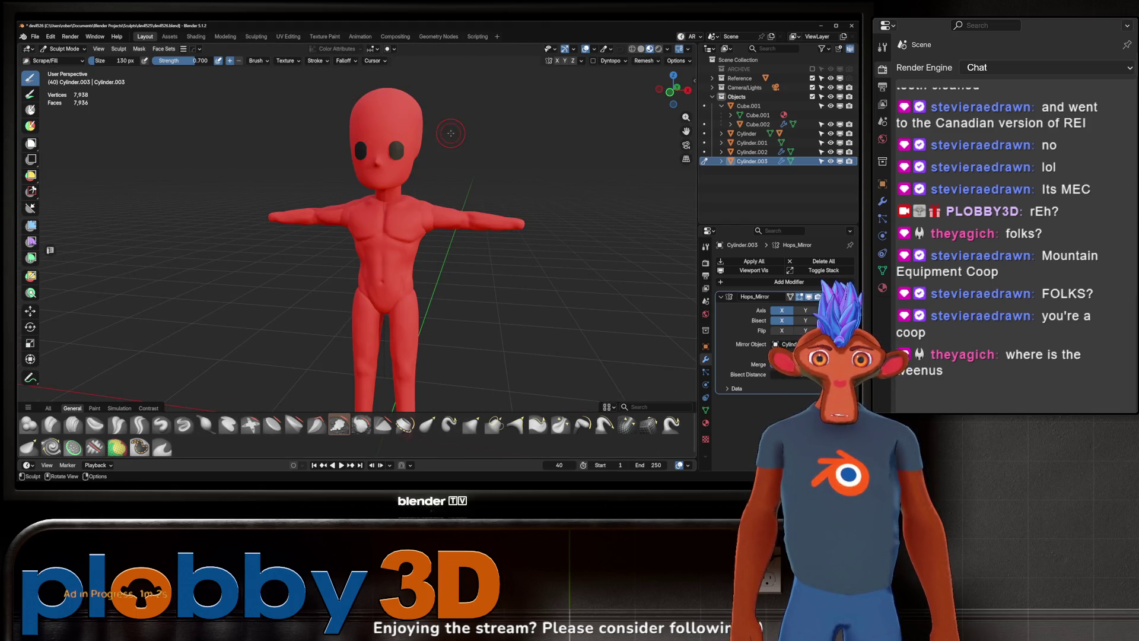
{"action": "mouse_move", "coordinate": [458, 133]}
{"action": "middle_mouse_down"}
{"action": "mouse_move", "coordinate": [426, 158]}
{"action": "mouse_move", "coordinate": [426, 203]}
{"action": "mouse_move", "coordinate": [435, 193]}
{"action": "mouse_move", "coordinate": [279, 195]}
{"action": "mouse_move", "coordinate": [538, 194]}
{"action": "mouse_move", "coordinate": [436, 196]}
{"action": "mouse_move", "coordinate": [469, 195]}
{"action": "middle_mouse_up"}
{"action": "scroll", "coordinate": [426, 159], "scroll_direction": "down", "scroll_amount": 1}
{"action": "scroll", "coordinate": [425, 159], "scroll_direction": "down", "scroll_amount": 3}
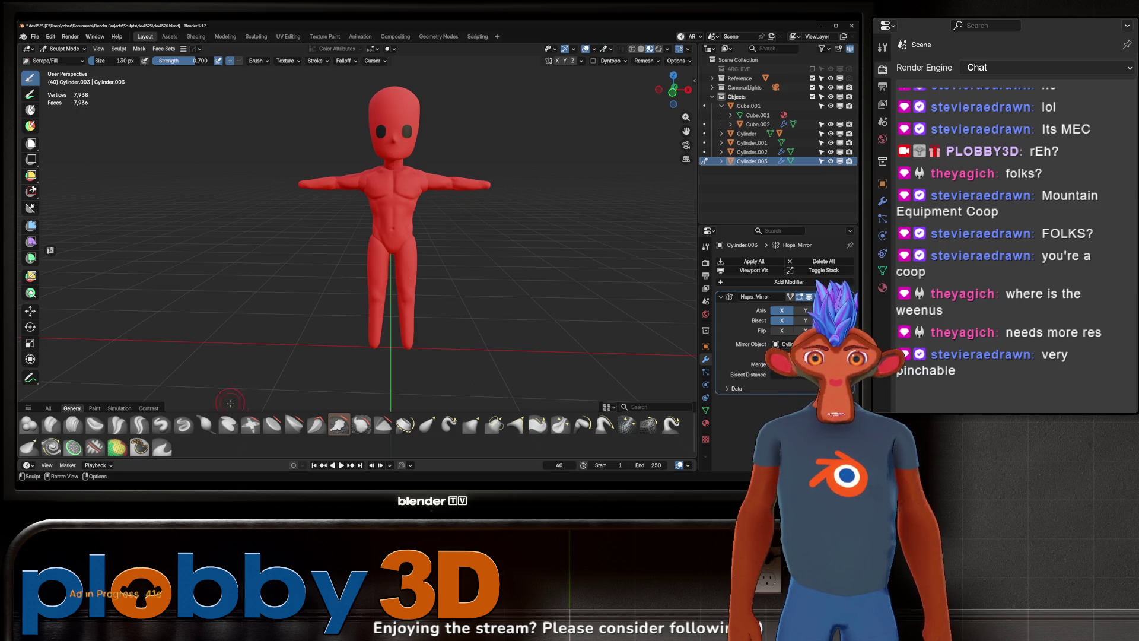
{"action": "left_click", "coordinate": [206, 425]}
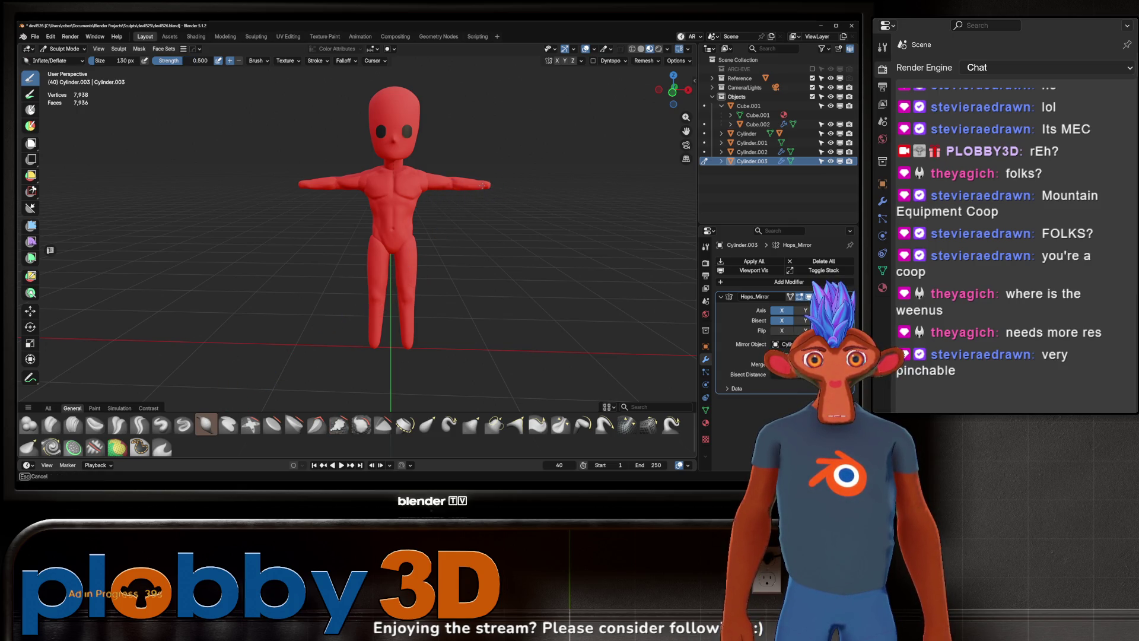
Step: Enlarge the Inflate brush, cancel the arm inflation and return to plain grey shading
{"action": "key", "text": "f"}
{"action": "left_click", "coordinate": [439, 182]}
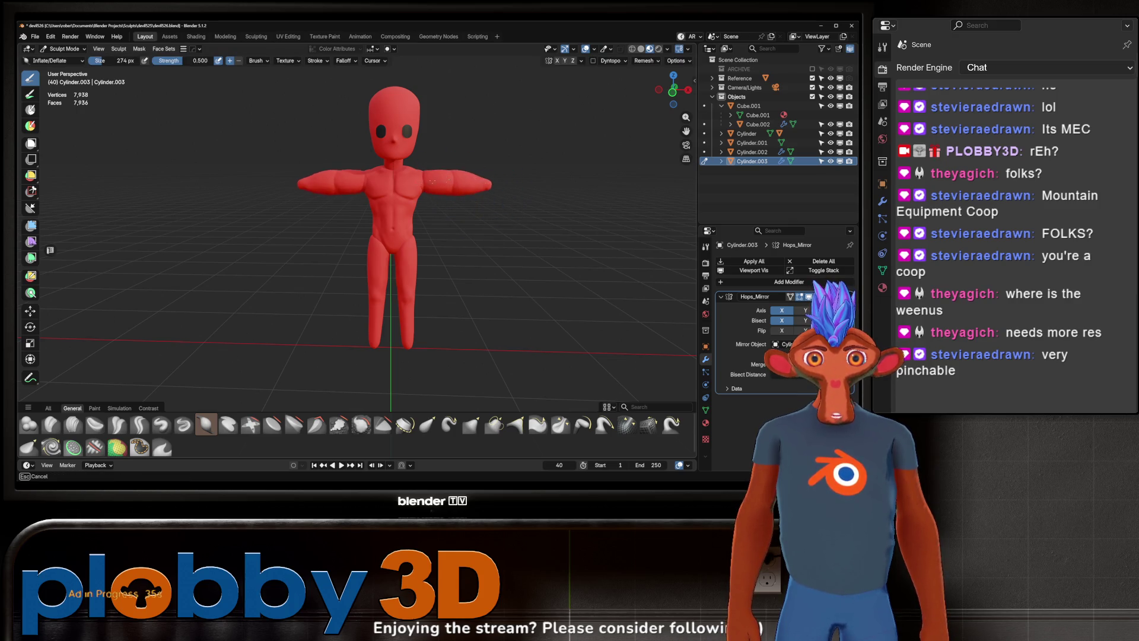
{"action": "key", "text": "Escape"}
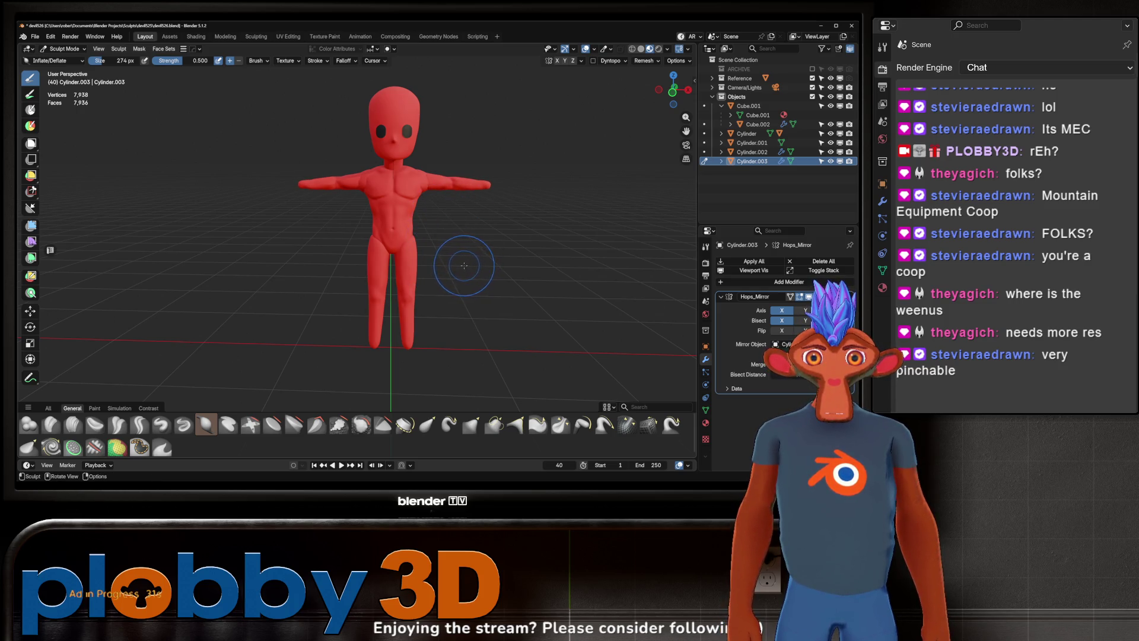
{"action": "middle_click_drag", "start_coordinate": [466, 204], "coordinate": [223, 222]}
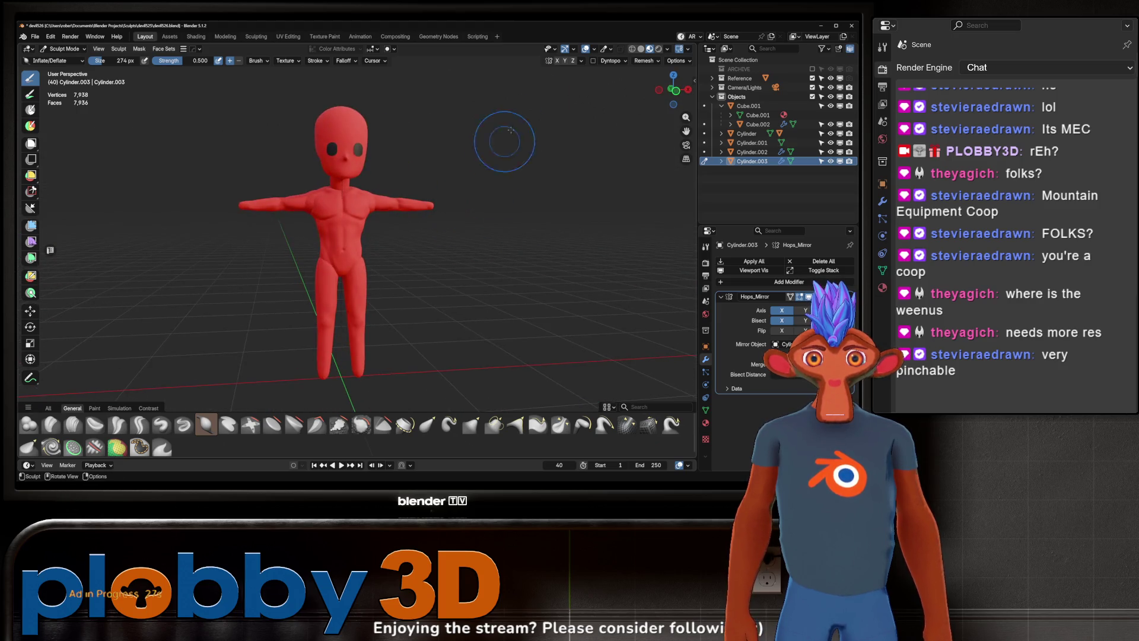
{"action": "left_click", "coordinate": [640, 50]}
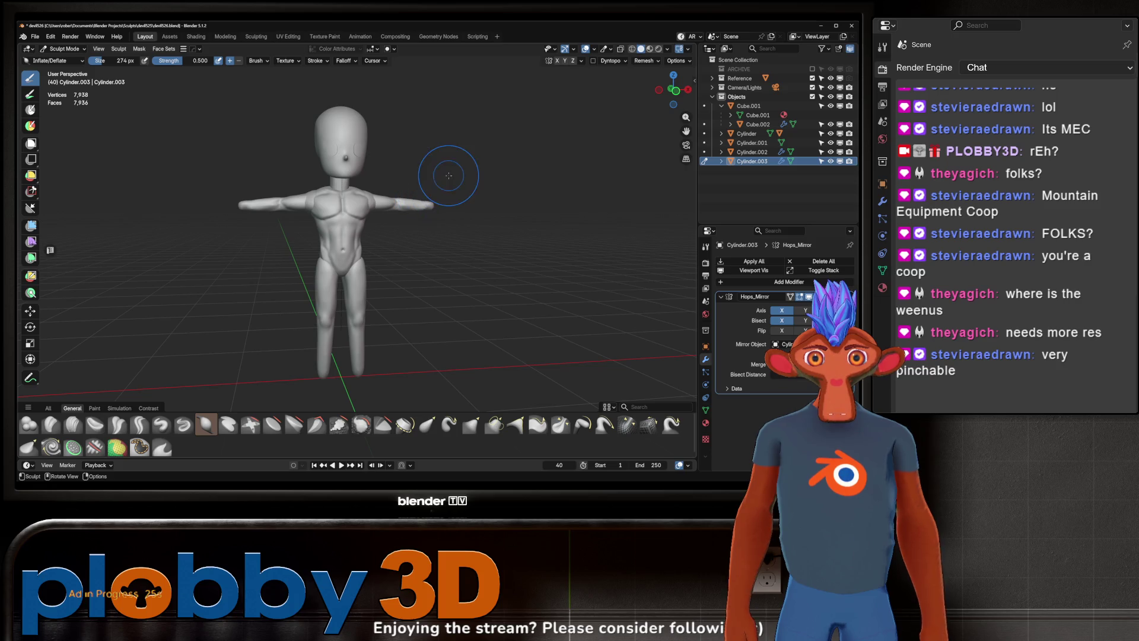
Step: Transfer Sculpt Mode to the legs mesh Cylinder.002 with Alt+Q
{"action": "middle_click_drag", "start_coordinate": [458, 183], "coordinate": [471, 169]}
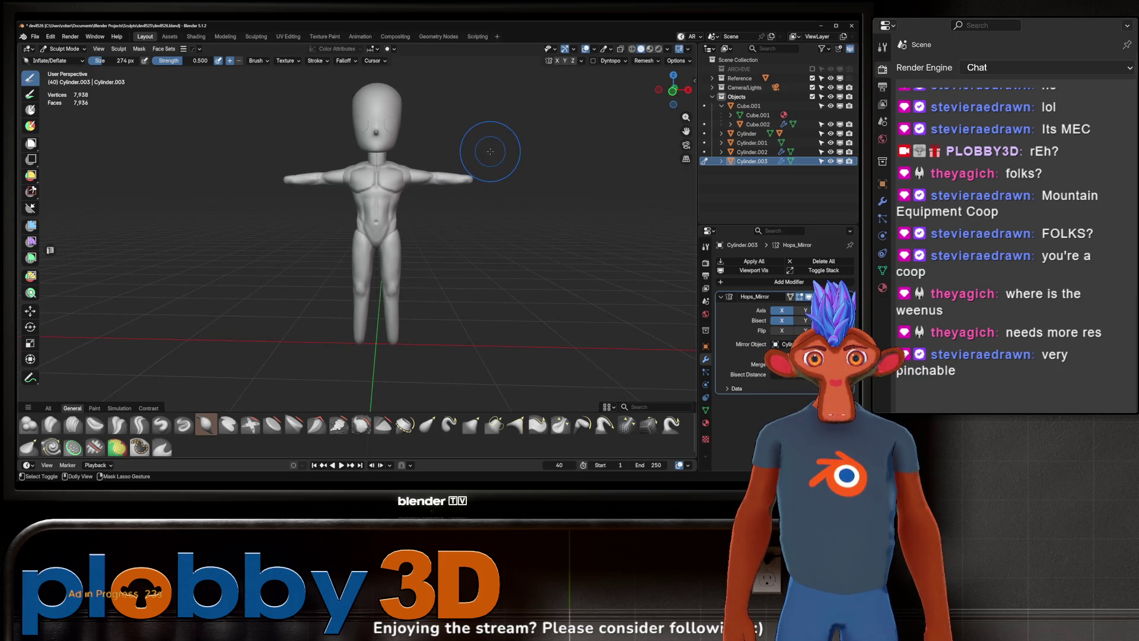
{"action": "scroll", "coordinate": [512, 138], "scroll_direction": "up", "scroll_amount": 3}
{"action": "scroll", "coordinate": [532, 126], "scroll_direction": "up", "scroll_amount": 2}
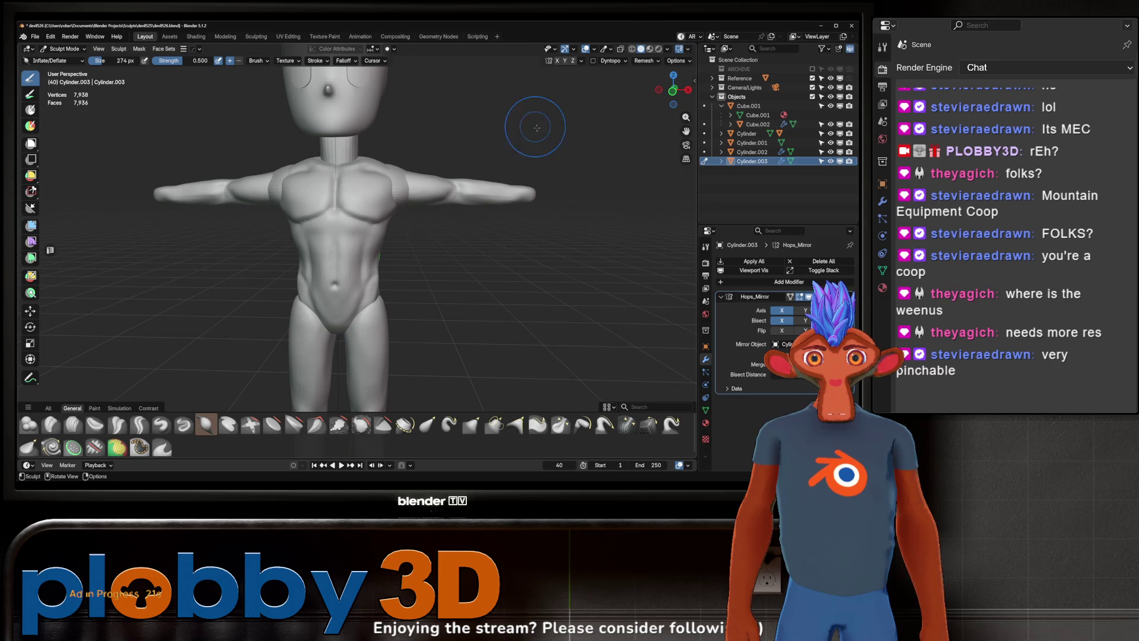
{"action": "scroll", "coordinate": [532, 125], "scroll_direction": "down", "scroll_amount": 4}
{"action": "mouse_move", "coordinate": [535, 134]}
{"action": "middle_mouse_down"}
{"action": "mouse_move", "coordinate": [481, 176]}
{"action": "mouse_move", "coordinate": [483, 166]}
{"action": "middle_mouse_up"}
{"action": "scroll", "coordinate": [481, 177], "scroll_direction": "up", "scroll_amount": 2}
{"action": "scroll", "coordinate": [491, 174], "scroll_direction": "up", "scroll_amount": 2}
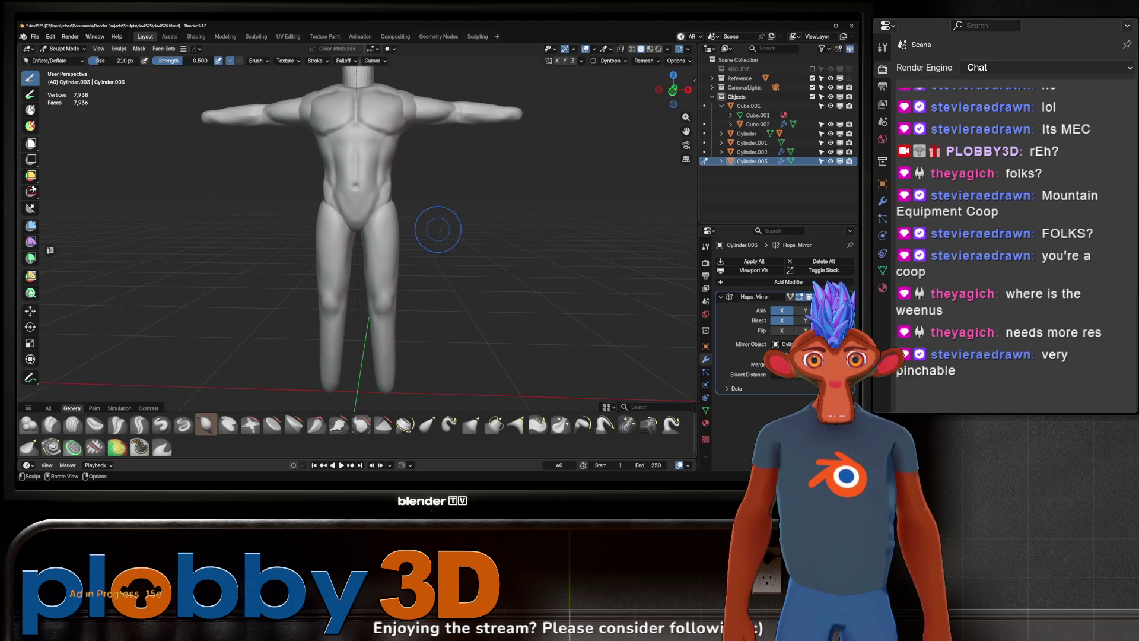
{"action": "mouse_move", "coordinate": [447, 210]}
{"action": "middle_mouse_down"}
{"action": "mouse_move", "coordinate": [443, 188]}
{"action": "mouse_move", "coordinate": [433, 194]}
{"action": "mouse_move", "coordinate": [446, 196]}
{"action": "middle_mouse_up"}
{"action": "key", "text": "alt+q"}
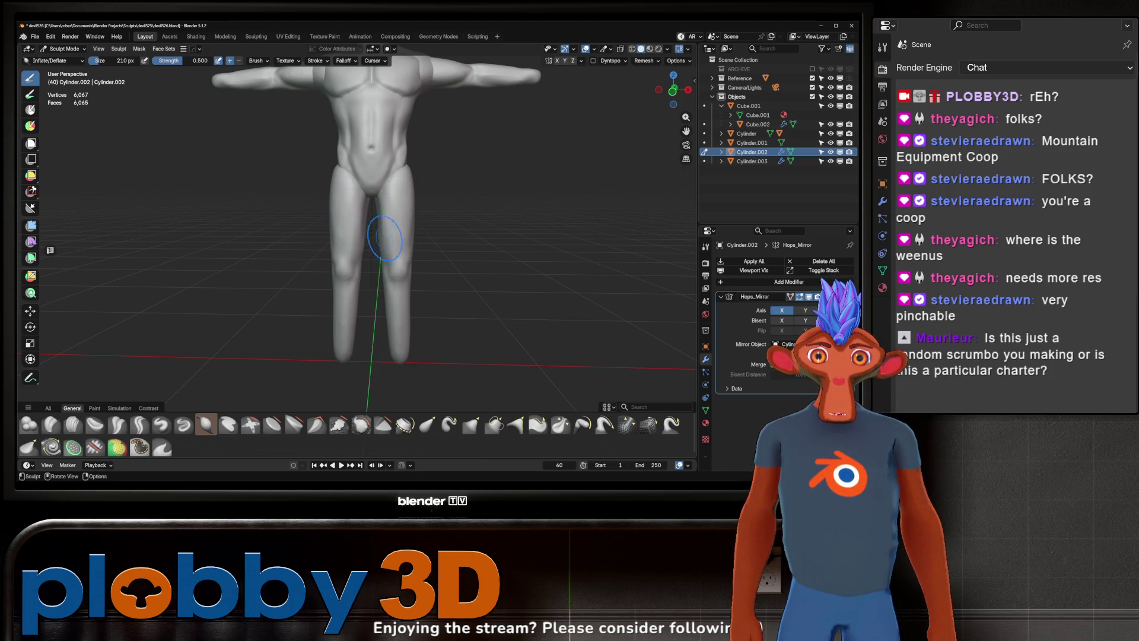
Step: Pick Crease Sharp at a smaller 148 px size and orbit to the figure's rear
{"action": "key", "text": "w"}
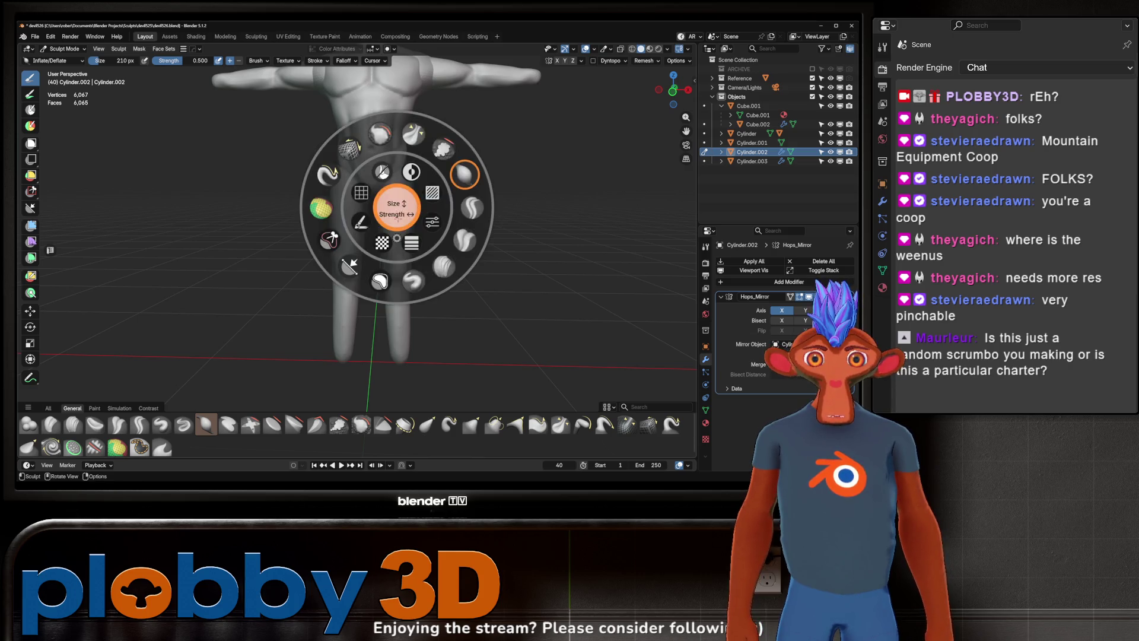
{"action": "left_click", "coordinate": [465, 239]}
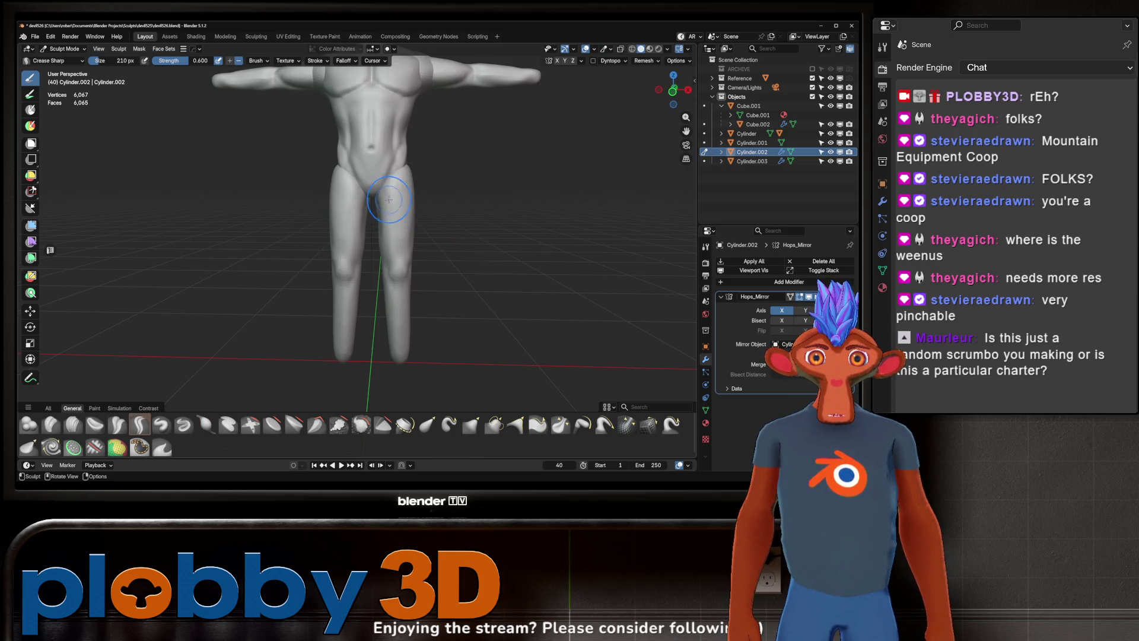
{"action": "key", "text": "f"}
{"action": "left_click", "coordinate": [408, 196]}
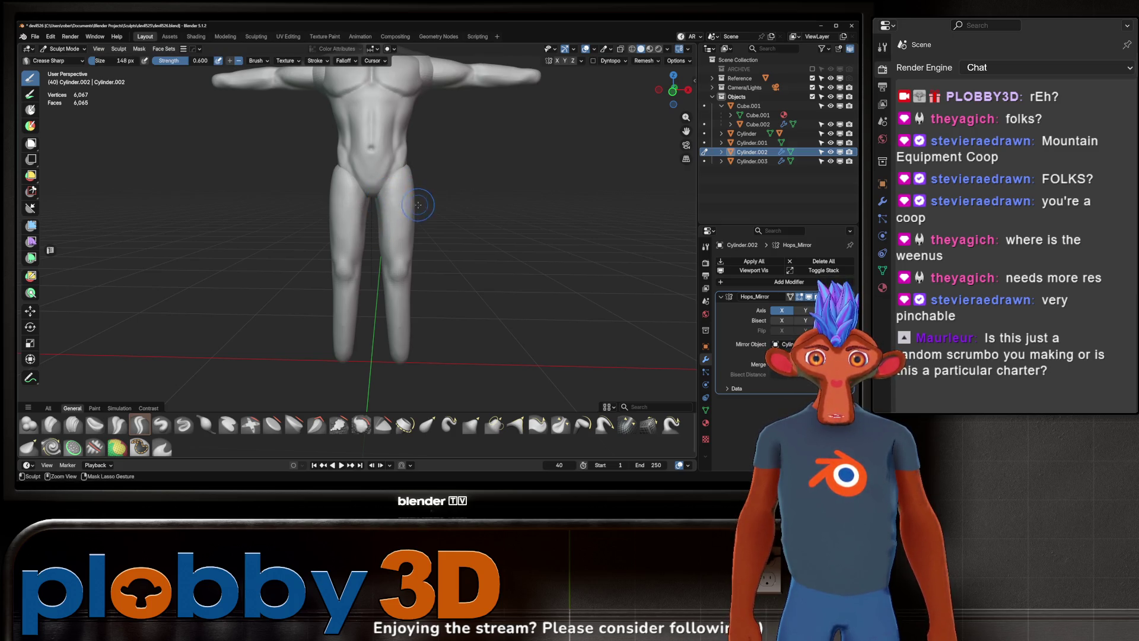
{"action": "scroll", "coordinate": [450, 190], "scroll_direction": "down", "scroll_amount": 2}
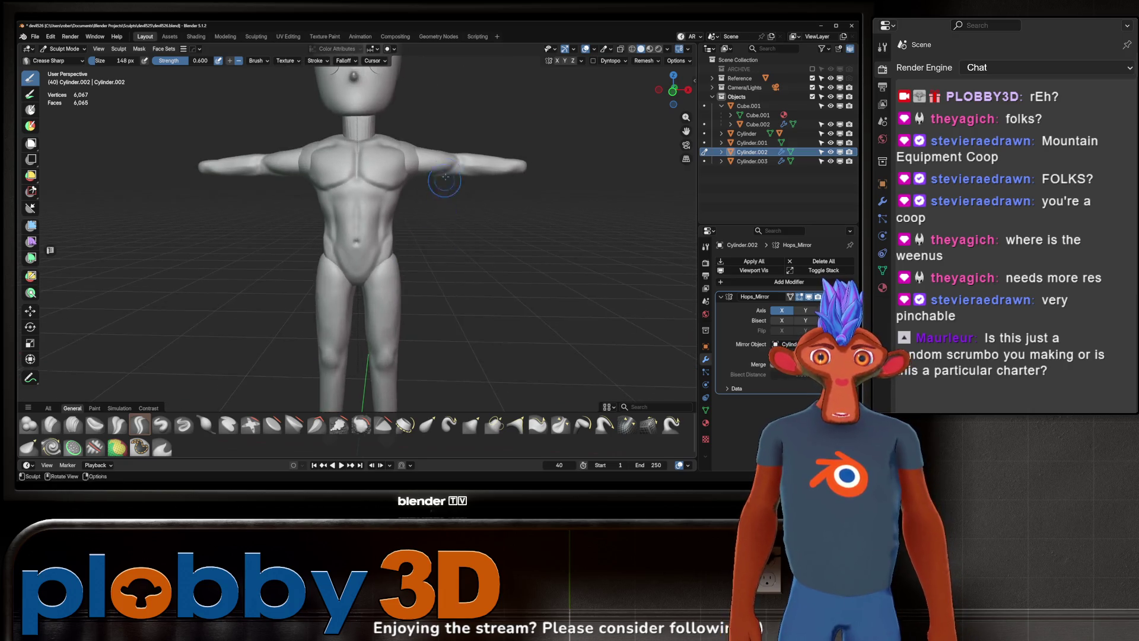
{"action": "scroll", "coordinate": [449, 189], "scroll_direction": "down", "scroll_amount": 1}
{"action": "mouse_move", "coordinate": [449, 189]}
{"action": "middle_mouse_down"}
{"action": "mouse_move", "coordinate": [302, 200]}
{"action": "mouse_move", "coordinate": [277, 226]}
{"action": "middle_mouse_up"}
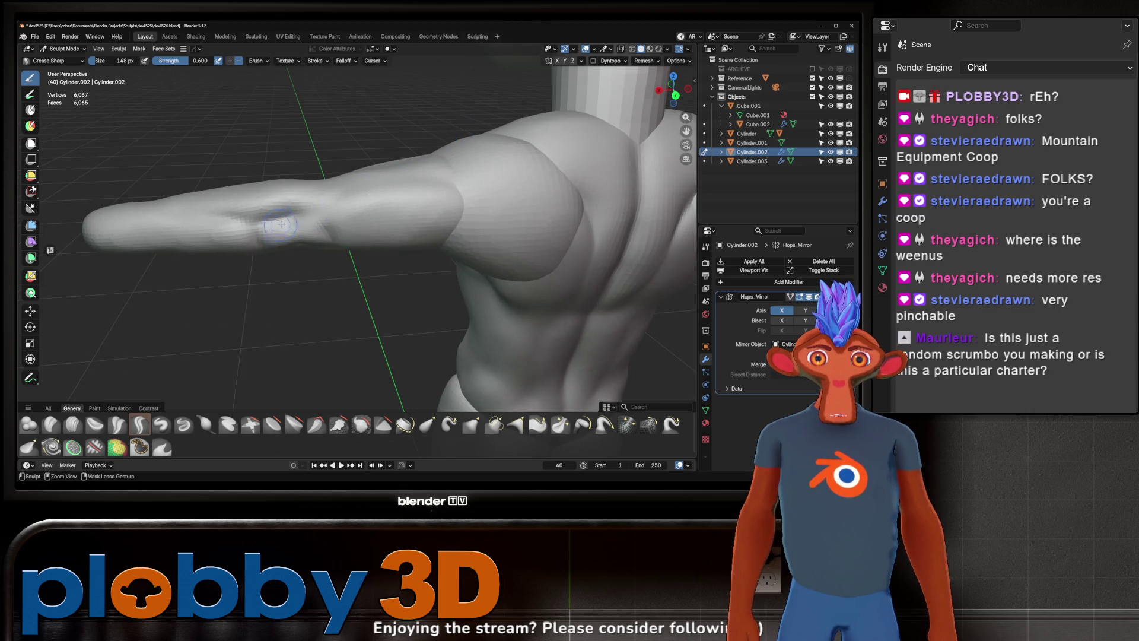
{"action": "scroll", "coordinate": [305, 224], "scroll_direction": "down", "scroll_amount": 3}
{"action": "mouse_move", "coordinate": [305, 224]}
{"action": "middle_mouse_down"}
{"action": "mouse_move", "coordinate": [315, 201]}
{"action": "mouse_move", "coordinate": [445, 173]}
{"action": "middle_mouse_up"}
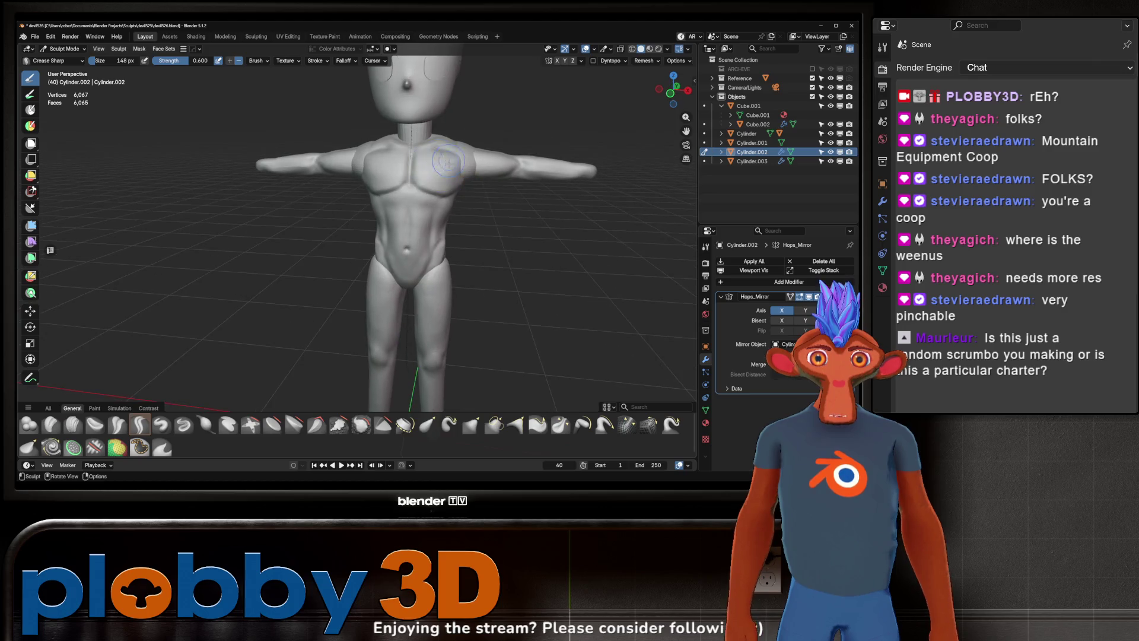
{"action": "scroll", "coordinate": [446, 172], "scroll_direction": "down", "scroll_amount": 3}
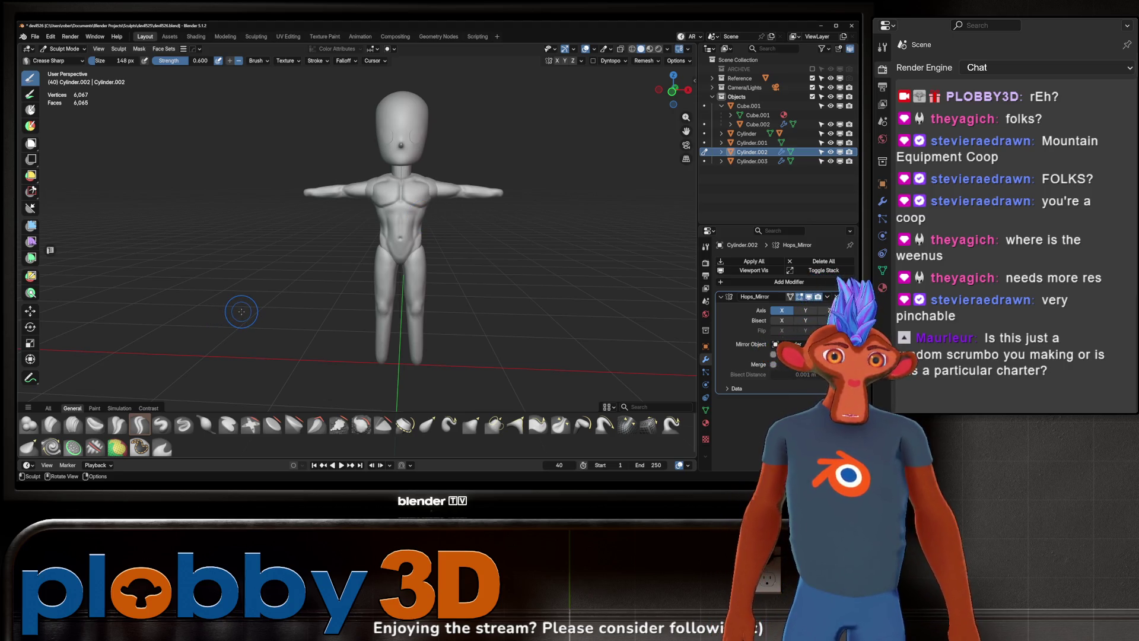
{"action": "mouse_move", "coordinate": [285, 300]}
{"action": "middle_mouse_down"}
{"action": "mouse_move", "coordinate": [318, 287]}
{"action": "mouse_move", "coordinate": [380, 292]}
{"action": "mouse_move", "coordinate": [378, 268]}
{"action": "mouse_move", "coordinate": [409, 255]}
{"action": "middle_mouse_up"}
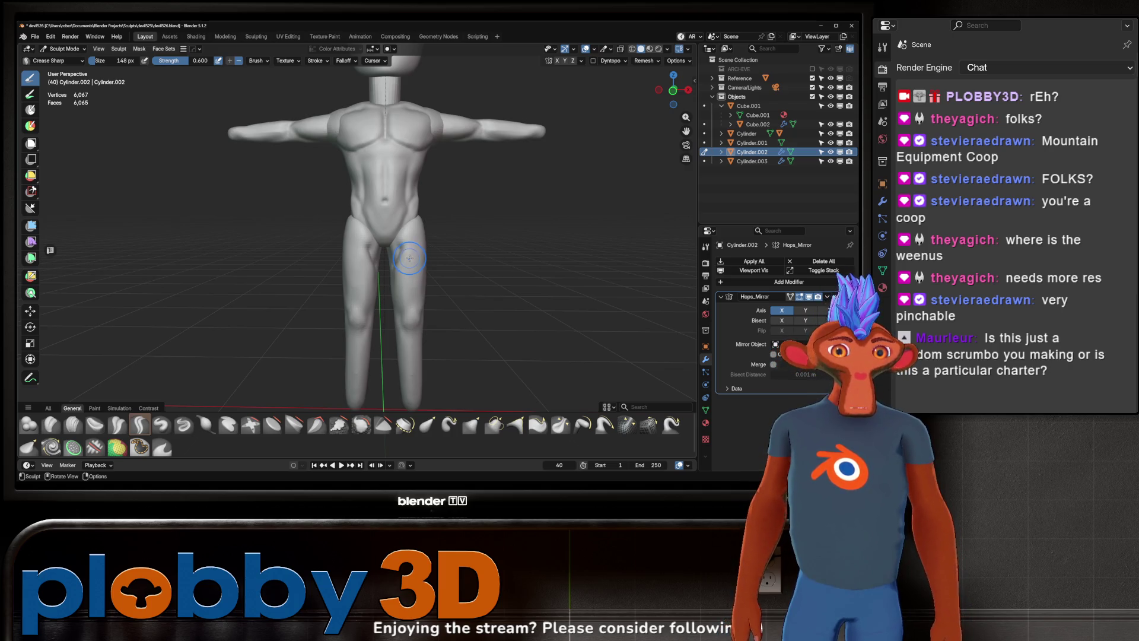
{"action": "mouse_move", "coordinate": [434, 293]}
{"action": "middle_mouse_down"}
{"action": "mouse_move", "coordinate": [425, 285]}
{"action": "mouse_move", "coordinate": [418, 298]}
{"action": "mouse_move", "coordinate": [450, 276]}
{"action": "middle_mouse_up"}
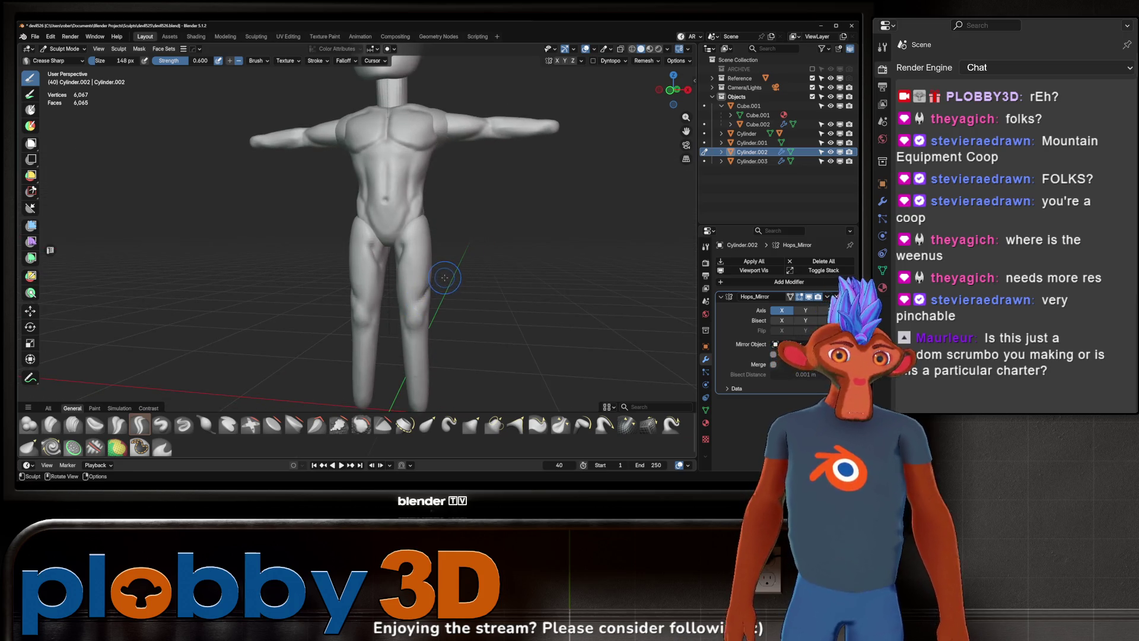
{"action": "mouse_move", "coordinate": [444, 280]}
{"action": "middle_mouse_down"}
{"action": "mouse_move", "coordinate": [395, 270]}
{"action": "mouse_move", "coordinate": [426, 283]}
{"action": "mouse_move", "coordinate": [401, 282]}
{"action": "middle_mouse_up"}
{"action": "key", "text": "shift"}
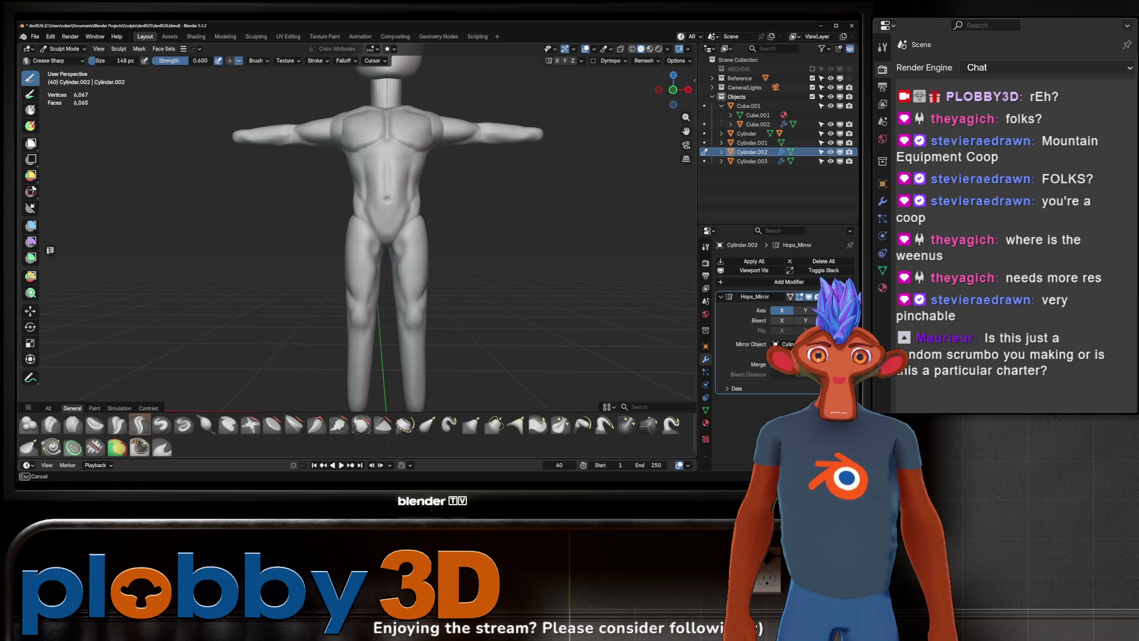
{"action": "mouse_move", "coordinate": [402, 258]}
{"action": "middle_mouse_down"}
{"action": "mouse_move", "coordinate": [417, 270]}
{"action": "mouse_move", "coordinate": [414, 241]}
{"action": "mouse_move", "coordinate": [423, 239]}
{"action": "middle_mouse_up"}
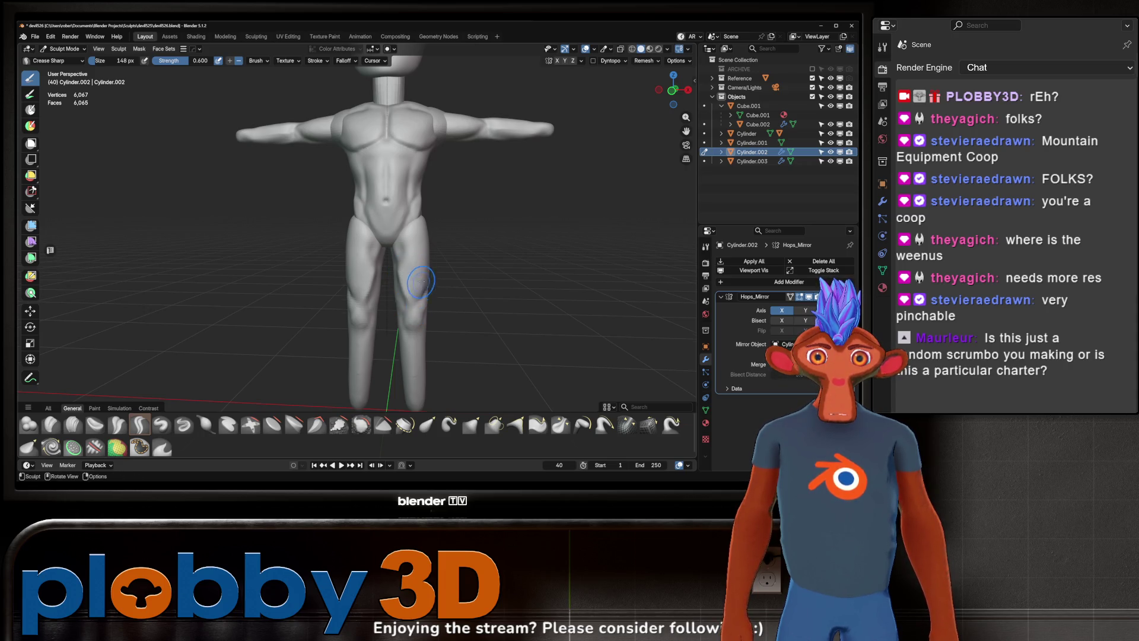
{"action": "middle_click_drag", "start_coordinate": [421, 284], "coordinate": [387, 273]}
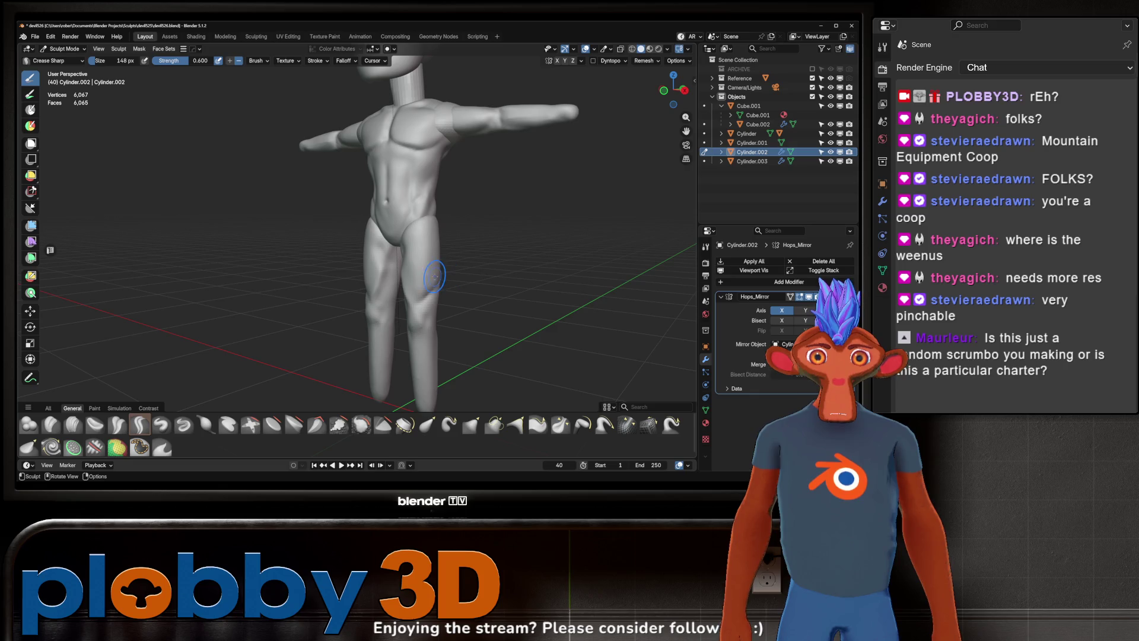
{"action": "middle_click_drag", "start_coordinate": [433, 270], "coordinate": [459, 250]}
{"action": "mouse_move", "coordinate": [426, 285]}
{"action": "middle_mouse_down"}
{"action": "mouse_move", "coordinate": [424, 258]}
{"action": "mouse_move", "coordinate": [422, 278]}
{"action": "middle_mouse_up"}
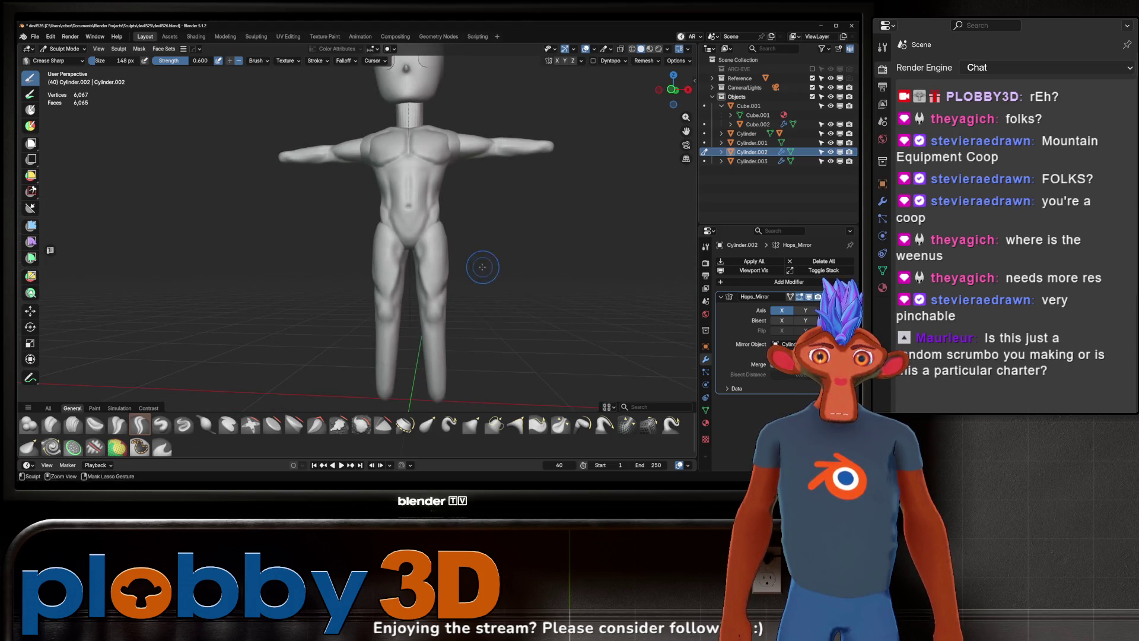
{"action": "scroll", "coordinate": [422, 278], "scroll_direction": "up", "scroll_amount": 2}
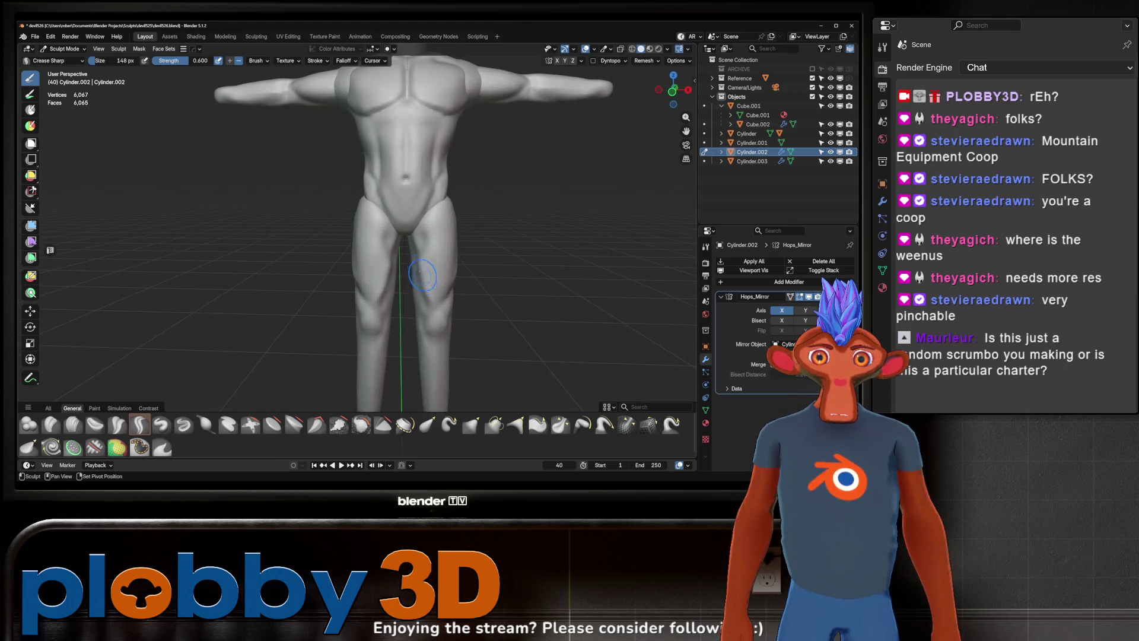
{"action": "scroll", "coordinate": [425, 287], "scroll_direction": "down", "scroll_amount": 3}
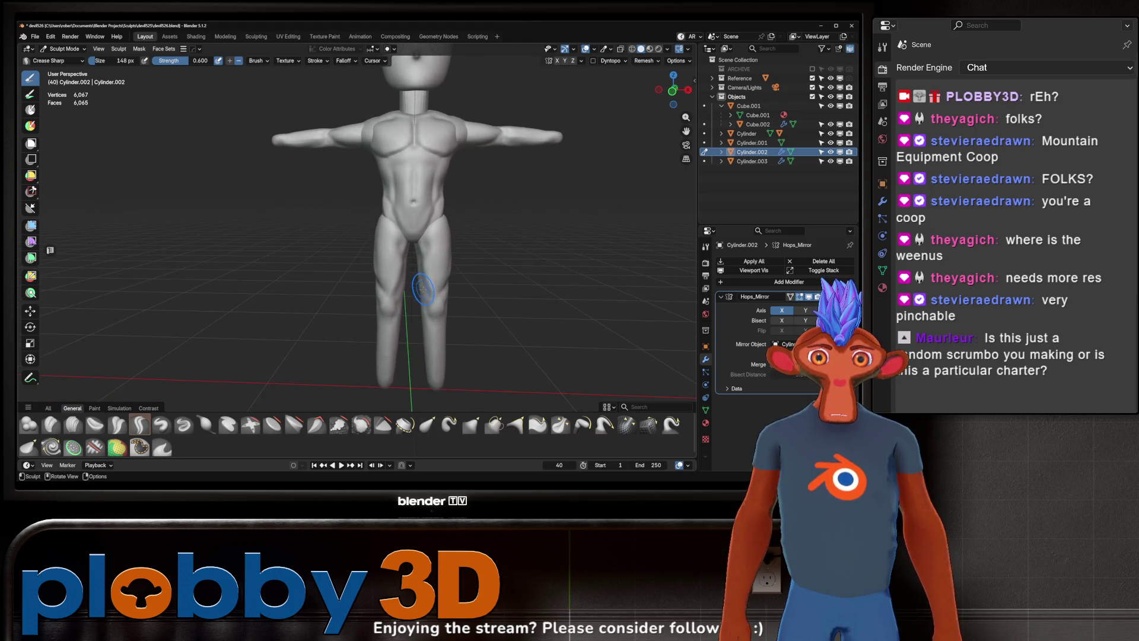
{"action": "mouse_move", "coordinate": [414, 281]}
{"action": "middle_mouse_down"}
{"action": "mouse_move", "coordinate": [355, 279]}
{"action": "mouse_move", "coordinate": [445, 279]}
{"action": "middle_mouse_up"}
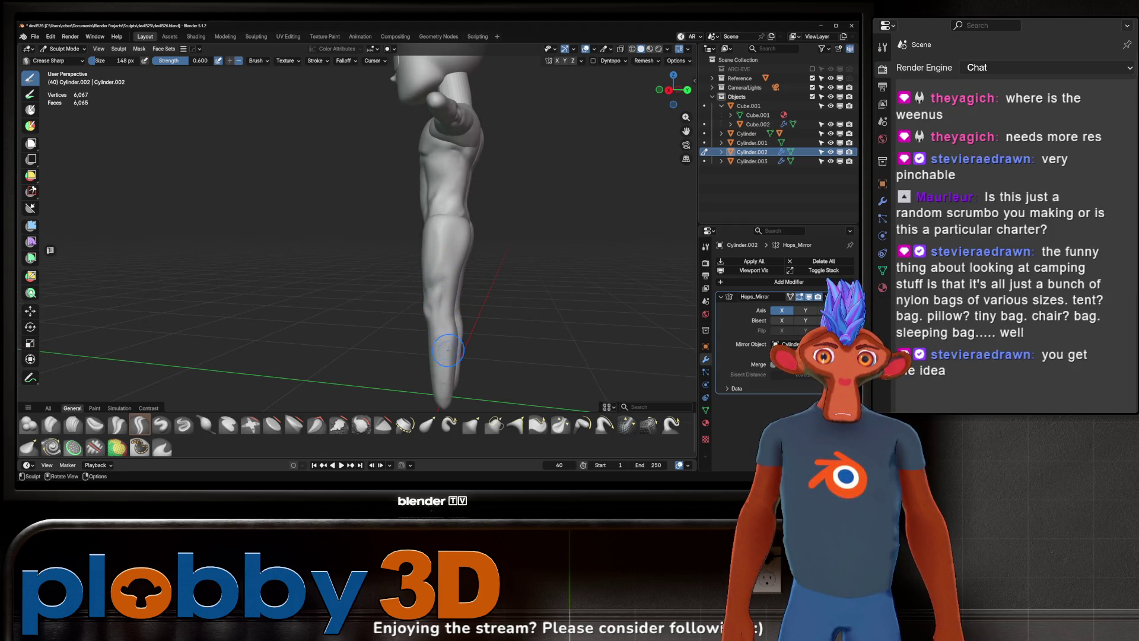
{"action": "middle_click_drag", "start_coordinate": [447, 349], "coordinate": [458, 285]}
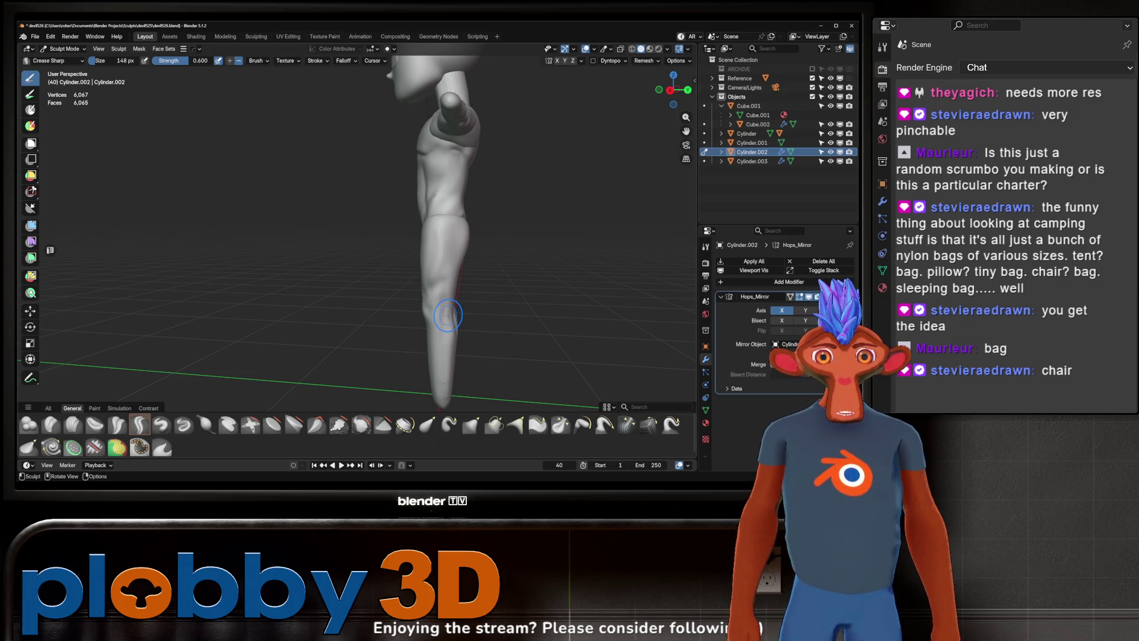
{"action": "mouse_move", "coordinate": [354, 255]}
{"action": "middle_mouse_down"}
{"action": "mouse_move", "coordinate": [460, 237]}
{"action": "mouse_move", "coordinate": [462, 266]}
{"action": "mouse_move", "coordinate": [438, 284]}
{"action": "mouse_move", "coordinate": [458, 254]}
{"action": "middle_mouse_up"}
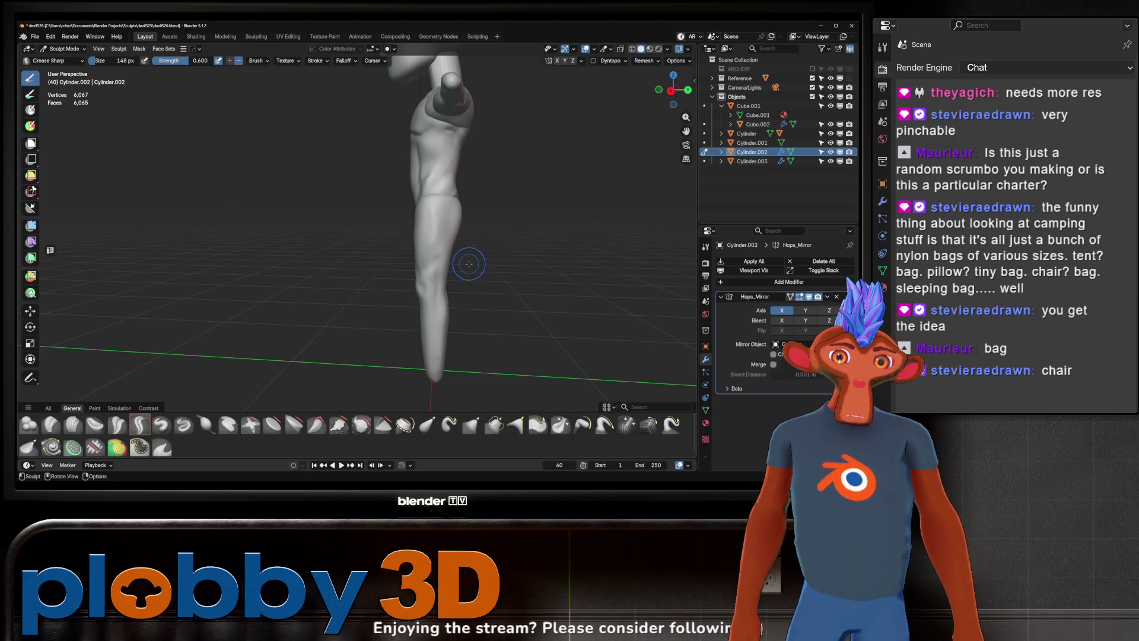
{"action": "mouse_move", "coordinate": [462, 286]}
{"action": "middle_mouse_down"}
{"action": "mouse_move", "coordinate": [547, 257]}
{"action": "mouse_move", "coordinate": [509, 254]}
{"action": "middle_mouse_up"}
{"action": "scroll", "coordinate": [528, 181], "scroll_direction": "up", "scroll_amount": 5}
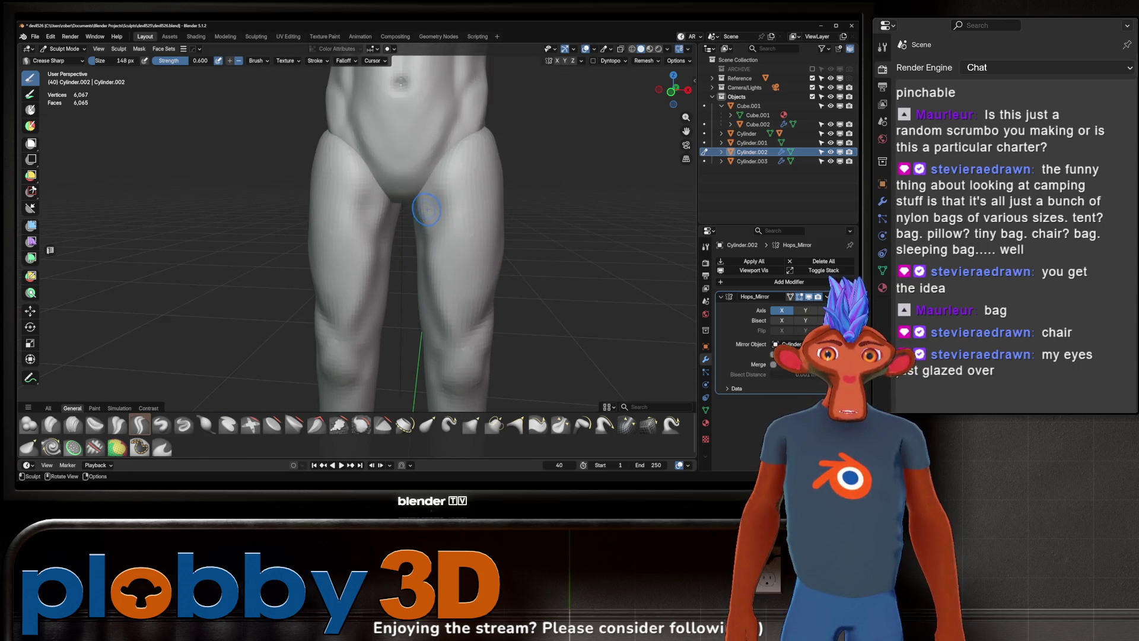
{"action": "left_click_drag", "start_coordinate": [429, 218], "coordinate": [445, 229]}
Step: Undo to soften the inner-thigh creases and turn the body to a diagonal view
{"action": "key", "text": "ctrl+z"}
{"action": "scroll", "coordinate": [463, 228], "scroll_direction": "down", "scroll_amount": 2}
{"action": "scroll", "coordinate": [454, 227], "scroll_direction": "down", "scroll_amount": 2}
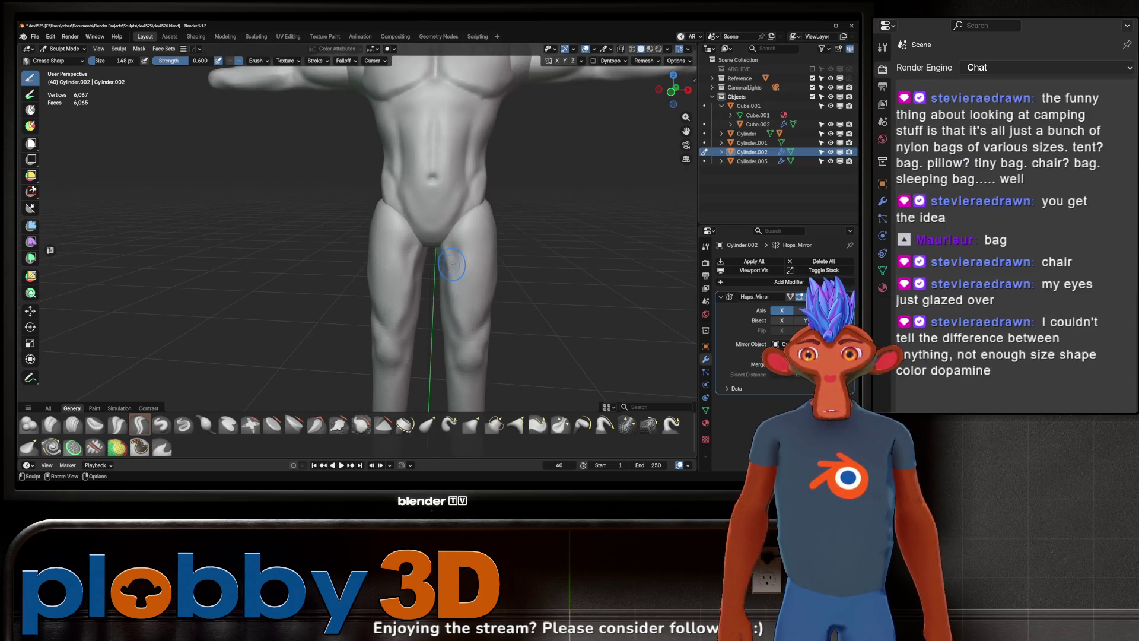
{"action": "scroll", "coordinate": [441, 225], "scroll_direction": "down", "scroll_amount": 3}
{"action": "scroll", "coordinate": [429, 223], "scroll_direction": "down", "scroll_amount": 1}
{"action": "scroll", "coordinate": [429, 222], "scroll_direction": "down", "scroll_amount": 2}
{"action": "scroll", "coordinate": [436, 249], "scroll_direction": "down", "scroll_amount": 1}
{"action": "middle_click_drag", "start_coordinate": [438, 255], "coordinate": [400, 273]}
{"action": "scroll", "coordinate": [402, 272], "scroll_direction": "up", "scroll_amount": 1}
{"action": "scroll", "coordinate": [409, 267], "scroll_direction": "up", "scroll_amount": 2}
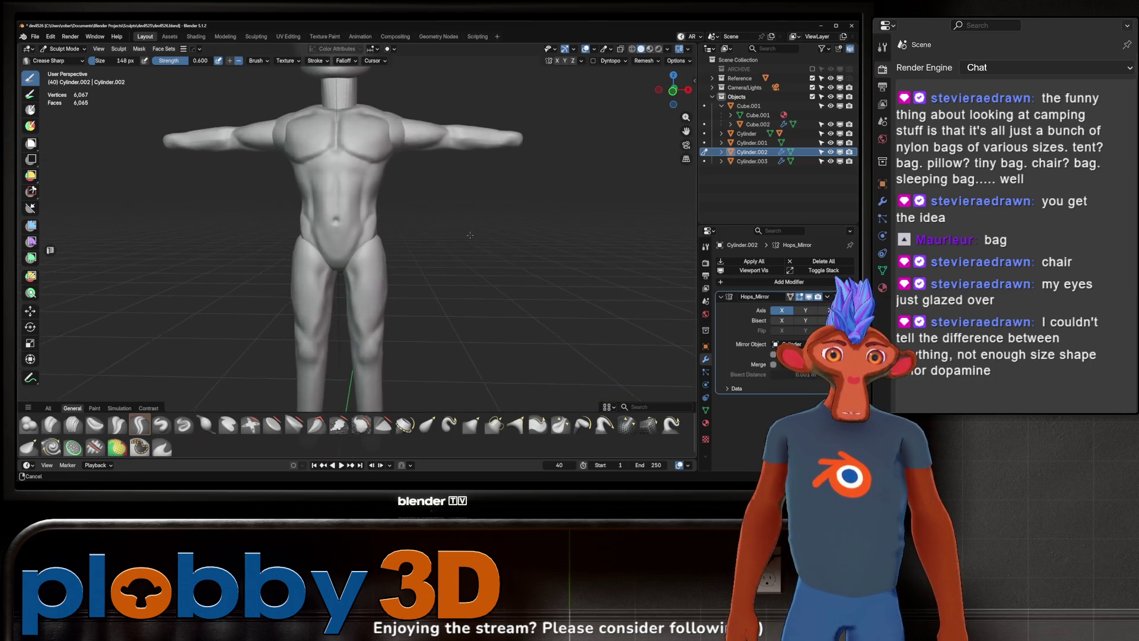
{"action": "scroll", "coordinate": [419, 263], "scroll_direction": "up", "scroll_amount": 2}
{"action": "scroll", "coordinate": [426, 258], "scroll_direction": "up", "scroll_amount": 3}
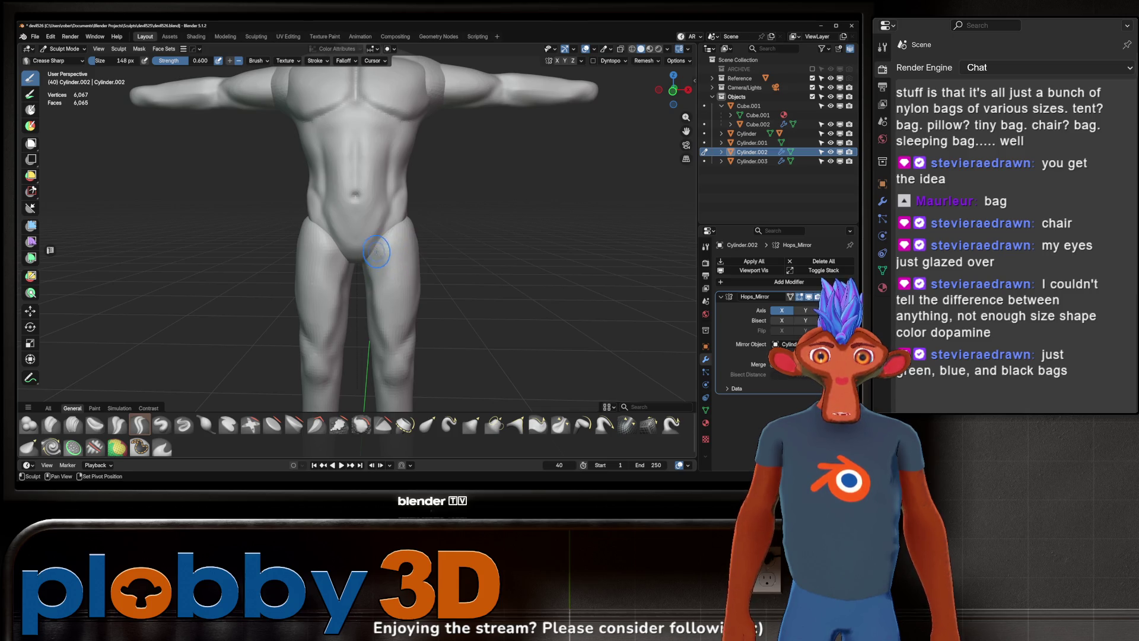
{"action": "middle_click_drag", "start_coordinate": [375, 259], "coordinate": [376, 268]}
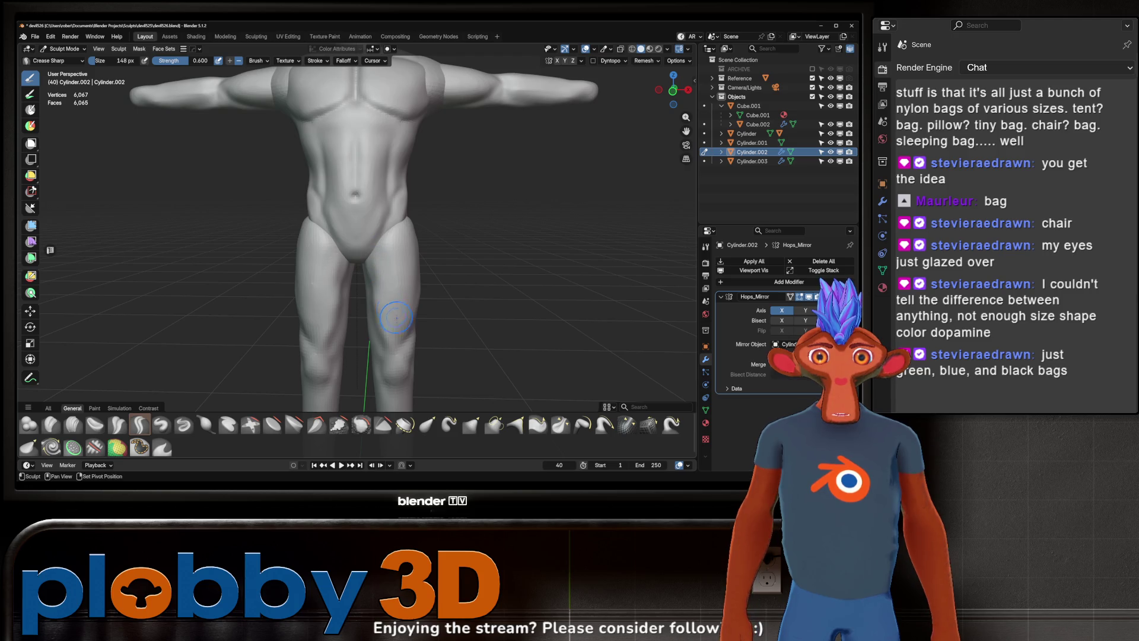
{"action": "scroll", "coordinate": [462, 220], "scroll_direction": "down", "scroll_amount": 1}
{"action": "scroll", "coordinate": [466, 246], "scroll_direction": "down", "scroll_amount": 1}
{"action": "scroll", "coordinate": [458, 246], "scroll_direction": "down", "scroll_amount": 1}
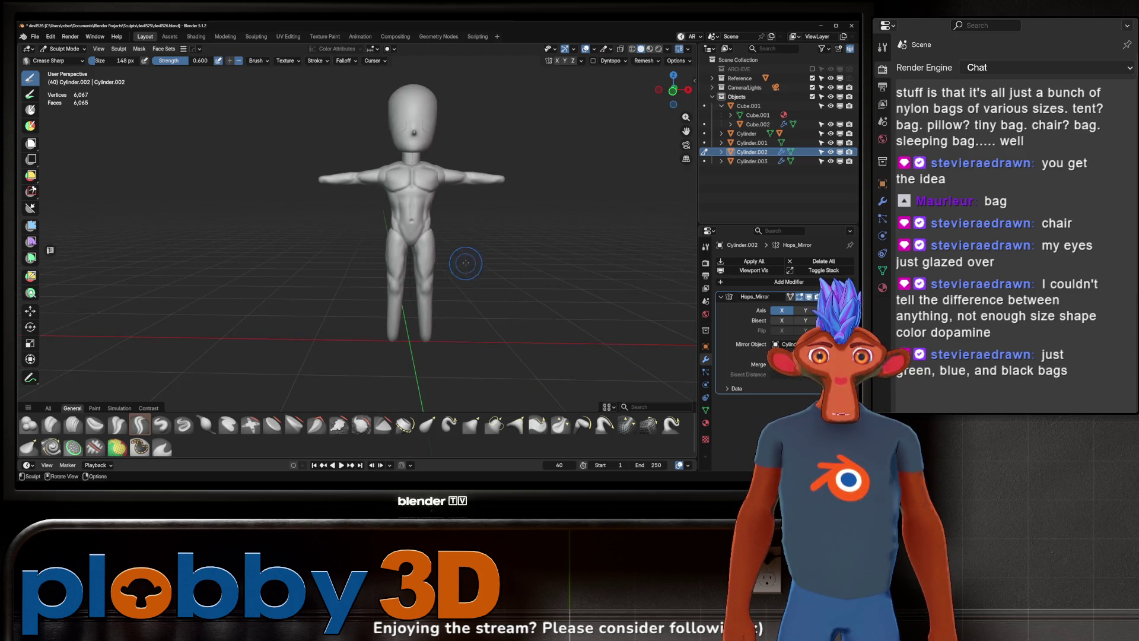
{"action": "scroll", "coordinate": [466, 262], "scroll_direction": "down", "scroll_amount": 1}
{"action": "middle_click_drag", "start_coordinate": [473, 262], "coordinate": [460, 257]}
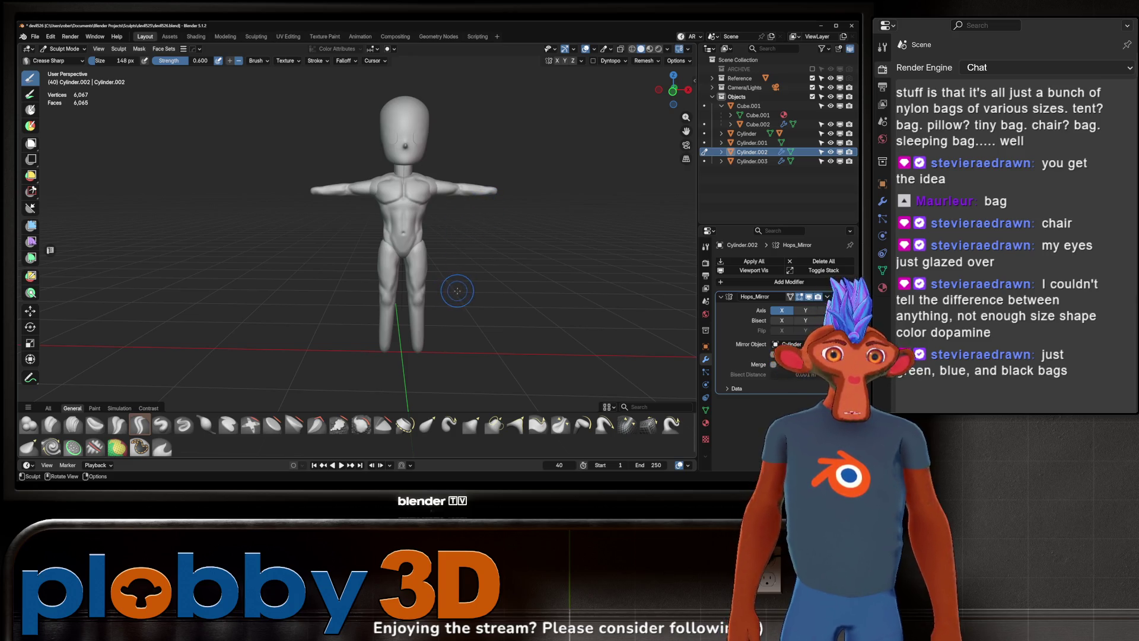
{"action": "scroll", "coordinate": [436, 293], "scroll_direction": "up", "scroll_amount": 4}
{"action": "middle_click_drag", "start_coordinate": [389, 284], "coordinate": [388, 284]}
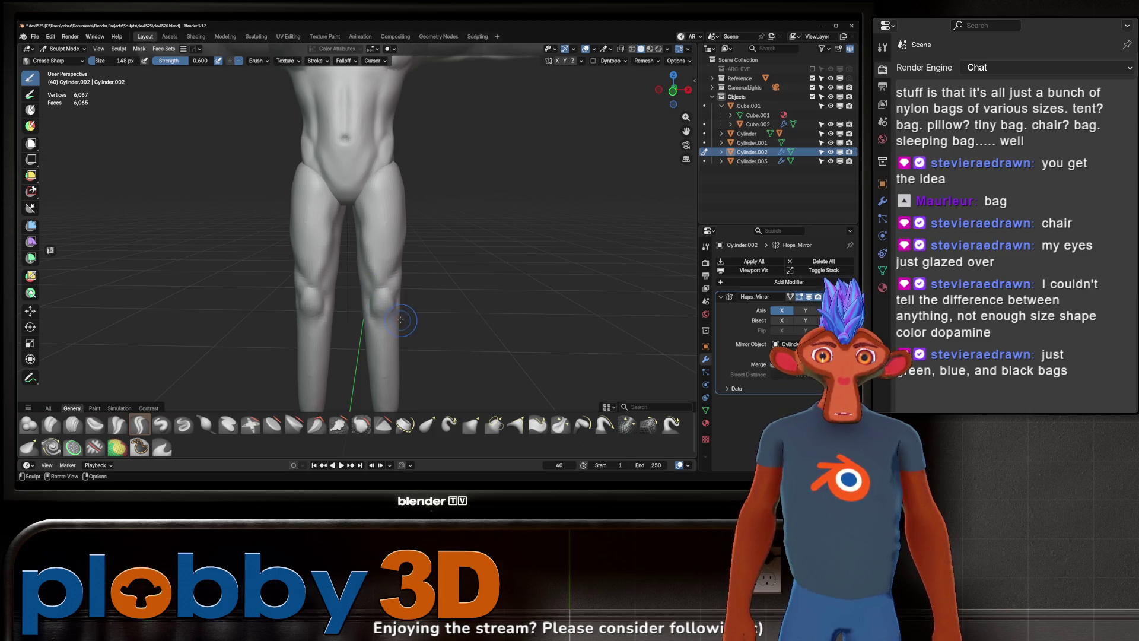
{"action": "mouse_move", "coordinate": [417, 293]}
{"action": "middle_mouse_down"}
{"action": "mouse_move", "coordinate": [402, 300]}
{"action": "mouse_move", "coordinate": [422, 275]}
{"action": "mouse_move", "coordinate": [462, 259]}
{"action": "middle_mouse_up"}
{"action": "scroll", "coordinate": [462, 259], "scroll_direction": "down", "scroll_amount": 3}
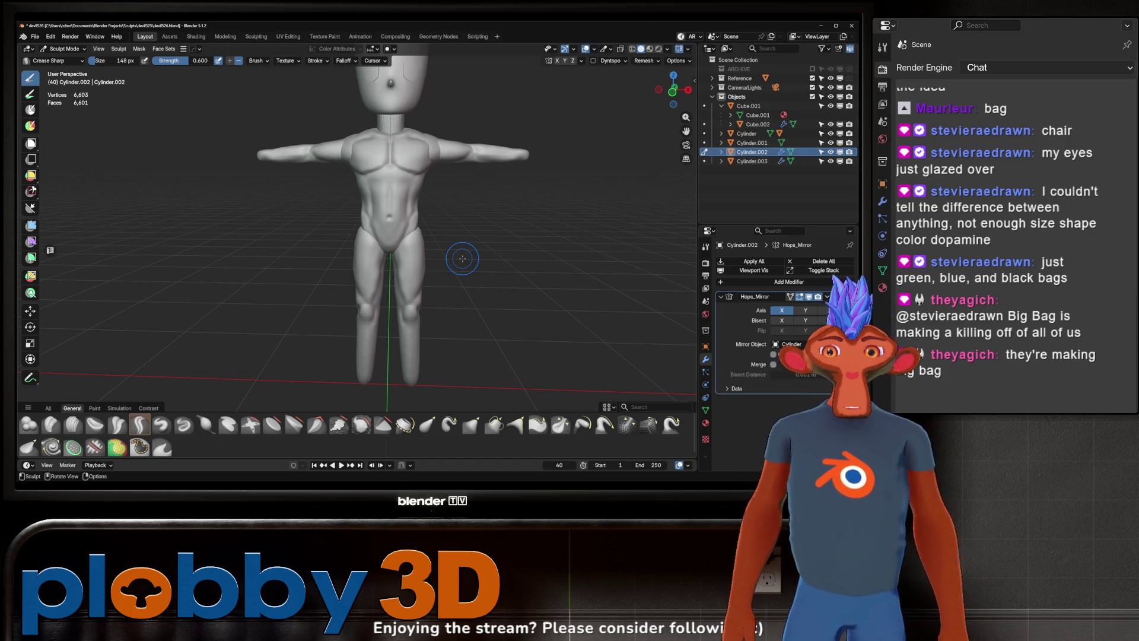
Step: Deepen the mirrored crease line down the shins and check it from side and front
{"action": "middle_click_drag", "start_coordinate": [335, 307], "coordinate": [371, 265], "text": "ctrl"}
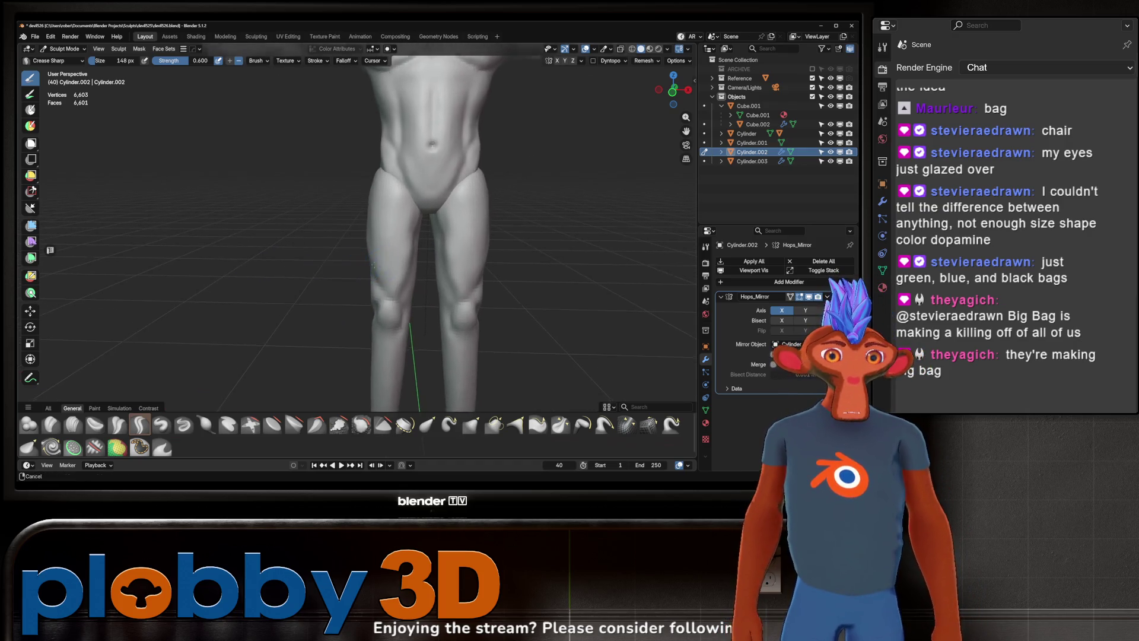
{"action": "middle_click_drag", "start_coordinate": [420, 276], "coordinate": [399, 254], "text": "ctrl"}
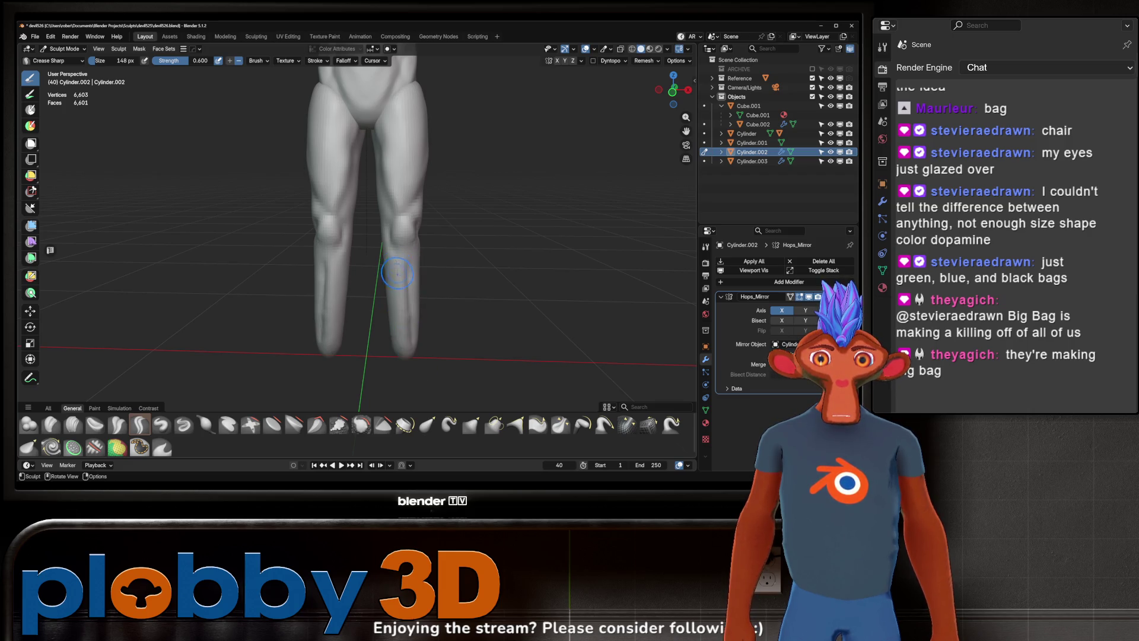
{"action": "left_click_drag", "start_coordinate": [390, 271], "coordinate": [400, 344]}
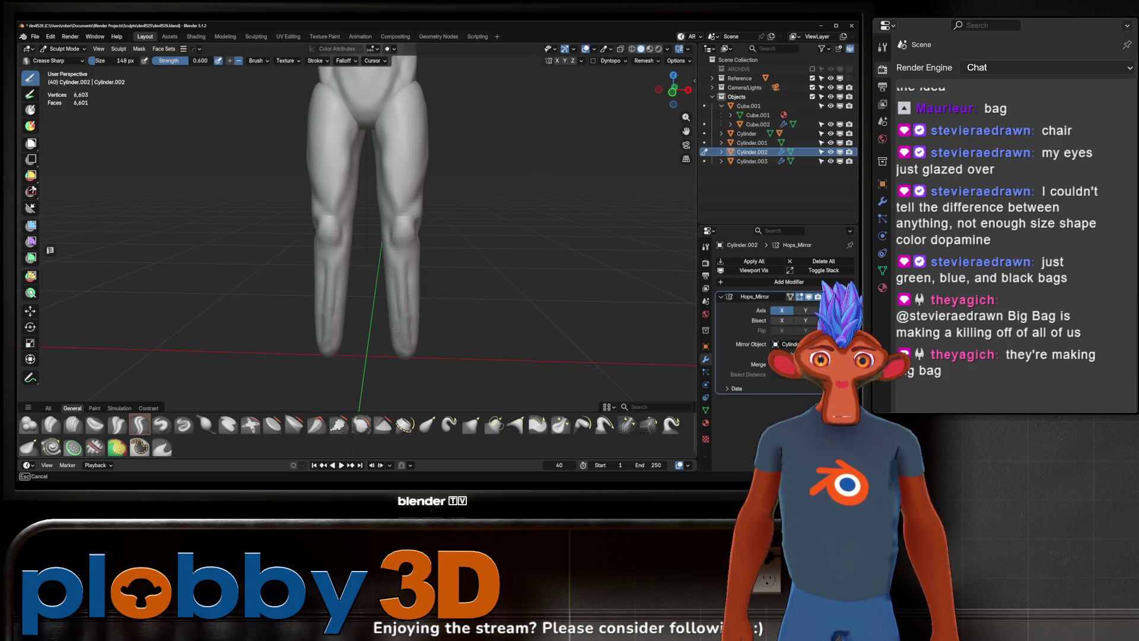
{"action": "middle_click_drag", "start_coordinate": [404, 371], "coordinate": [415, 355]}
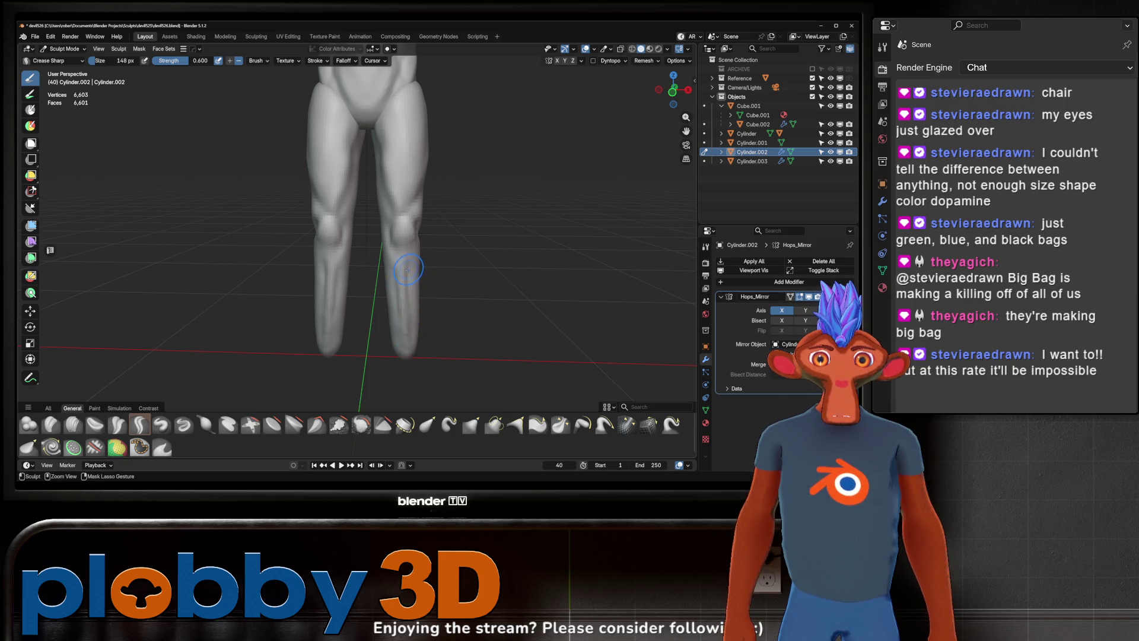
{"action": "middle_click_drag", "start_coordinate": [407, 294], "coordinate": [399, 299]}
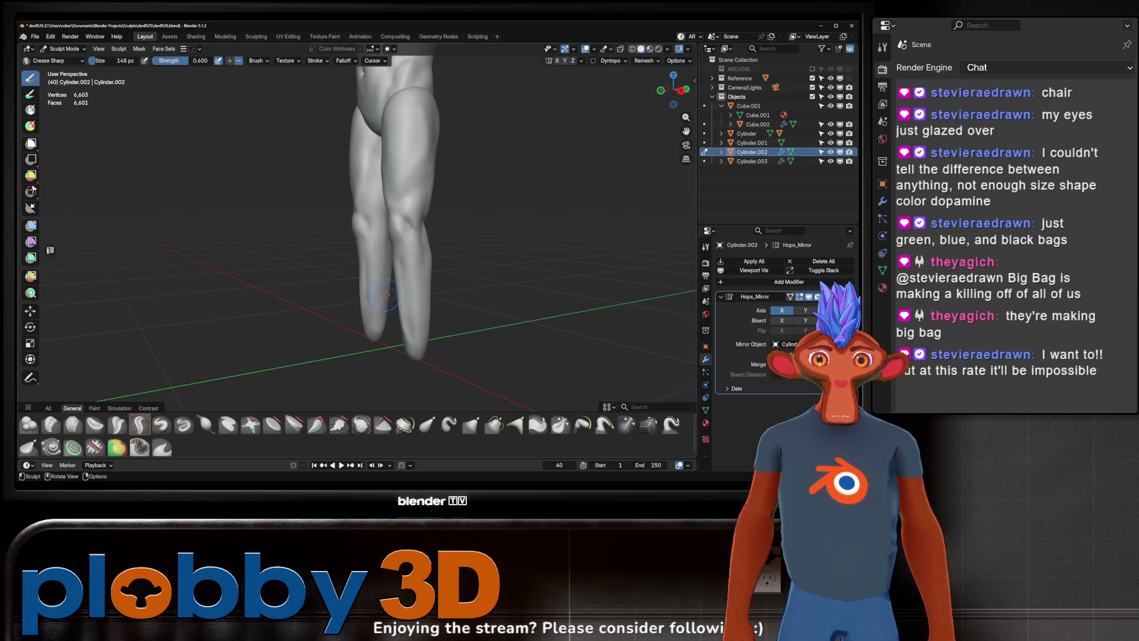
{"action": "mouse_move", "coordinate": [407, 365]}
{"action": "middle_mouse_down"}
{"action": "mouse_move", "coordinate": [439, 301]}
{"action": "mouse_move", "coordinate": [435, 309]}
{"action": "middle_mouse_up"}
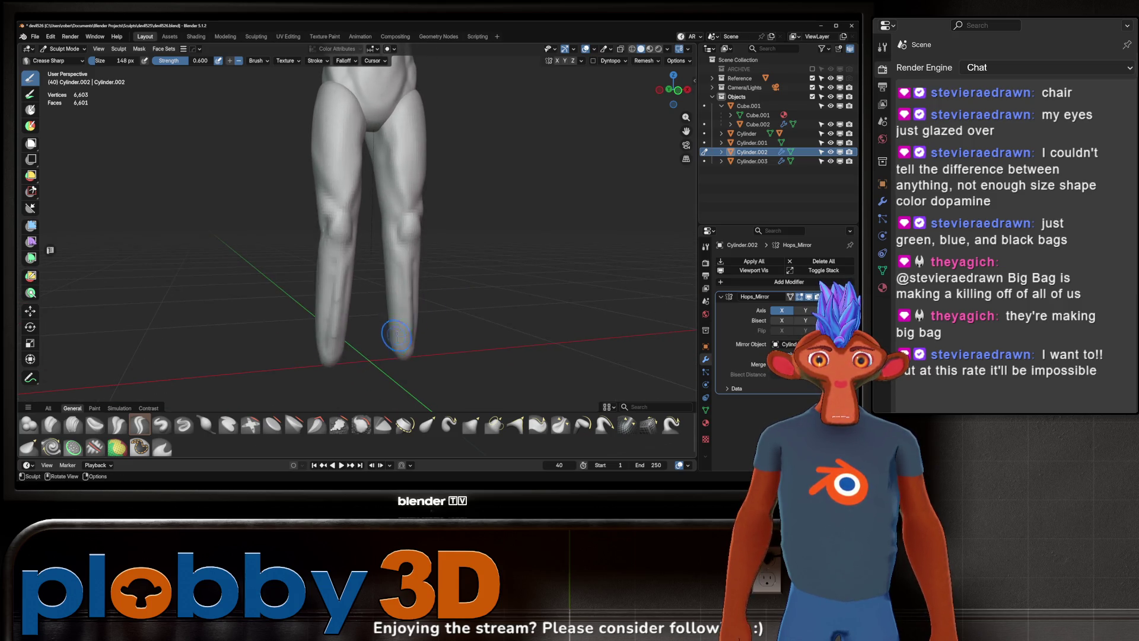
{"action": "middle_click_drag", "start_coordinate": [404, 366], "coordinate": [426, 304]}
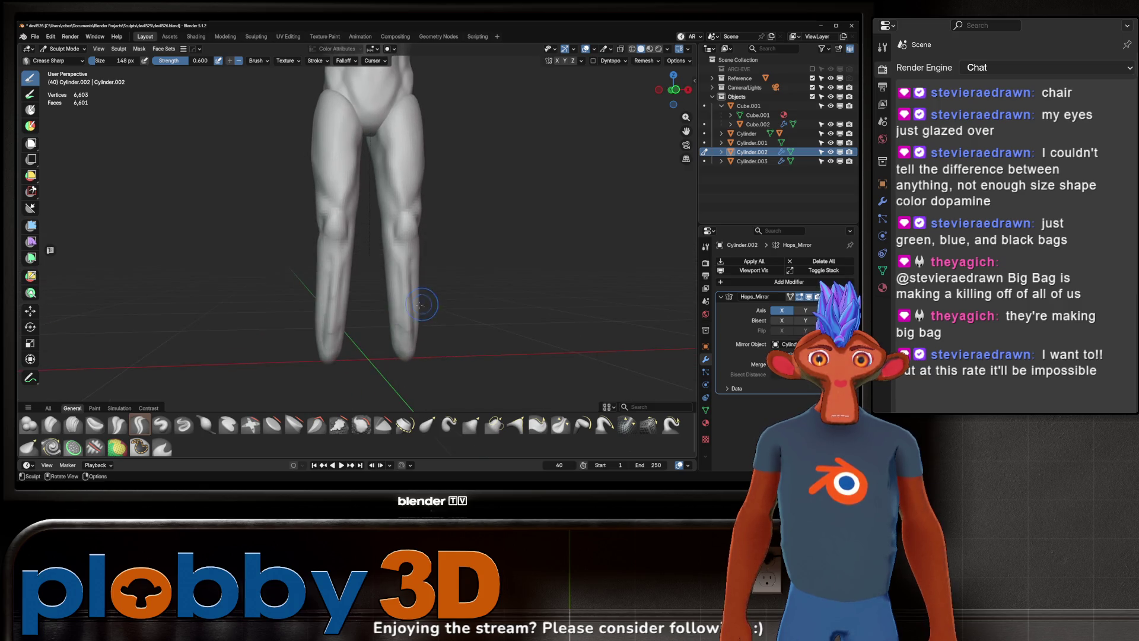
{"action": "mouse_move", "coordinate": [419, 297]}
{"action": "middle_mouse_down"}
{"action": "mouse_move", "coordinate": [432, 272]}
{"action": "mouse_move", "coordinate": [474, 252]}
{"action": "middle_mouse_up"}
Step: Set the voxel remesh size and remesh the legs with Ctrl+R
{"action": "key", "text": "r"}
{"action": "left_click", "coordinate": [474, 255]}
{"action": "key", "text": "ctrl+r"}
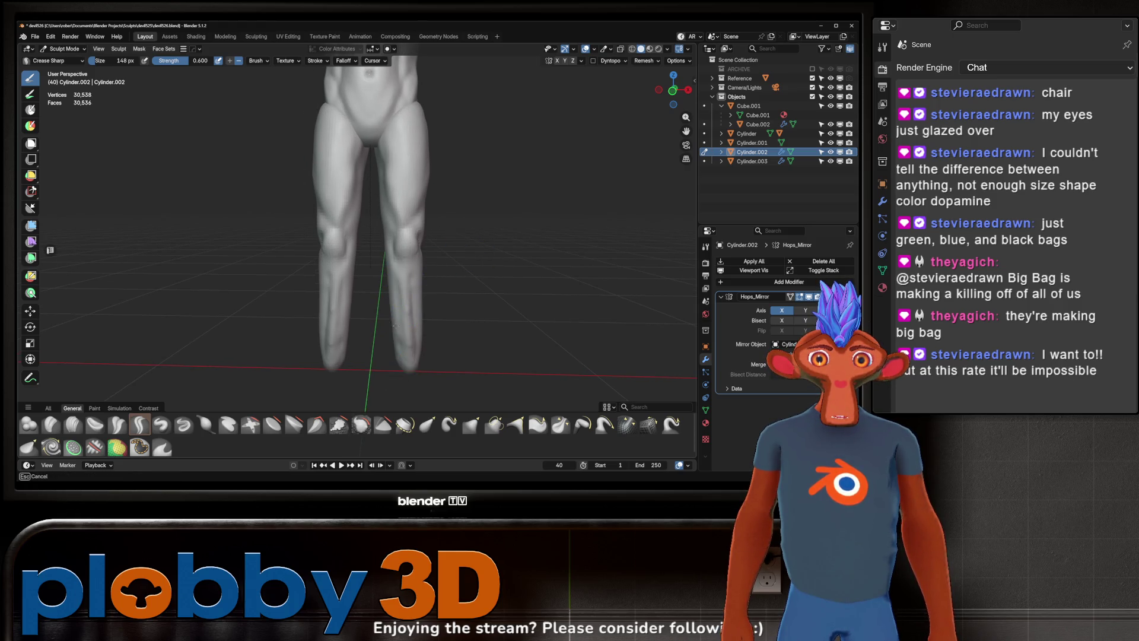
Step: Review the remeshed 30,500-vertex legs from front and side angles
{"action": "mouse_move", "coordinate": [427, 288]}
{"action": "middle_mouse_down"}
{"action": "mouse_move", "coordinate": [401, 306]}
{"action": "mouse_move", "coordinate": [406, 264]}
{"action": "mouse_move", "coordinate": [410, 274]}
{"action": "middle_mouse_up"}
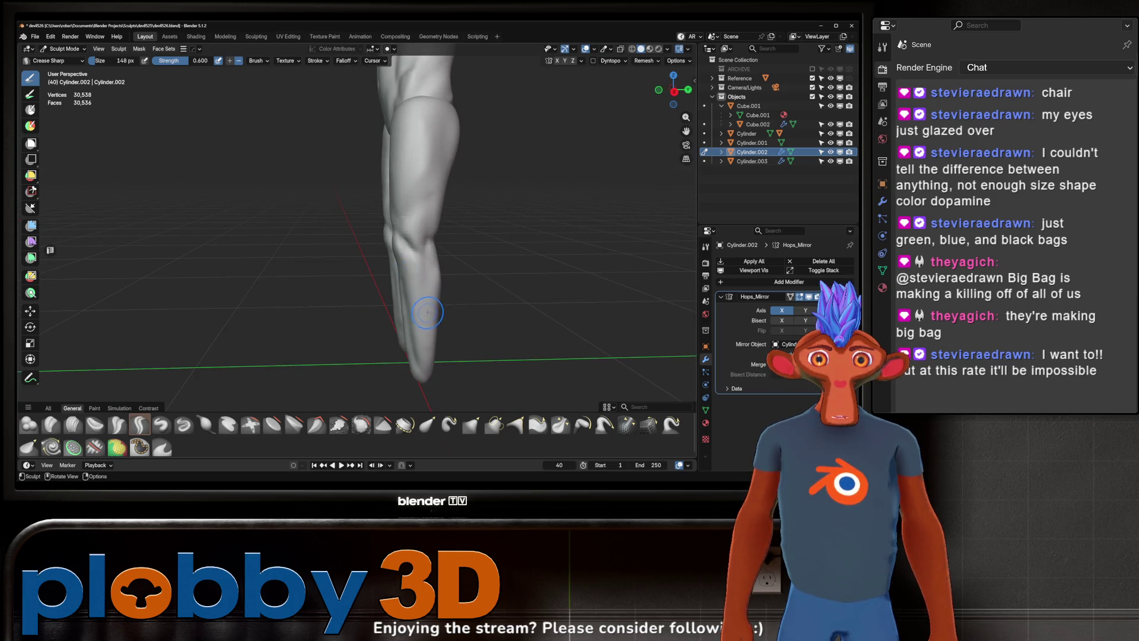
{"action": "mouse_move", "coordinate": [426, 332]}
{"action": "middle_mouse_down"}
{"action": "mouse_move", "coordinate": [435, 251]}
{"action": "mouse_move", "coordinate": [425, 238]}
{"action": "middle_mouse_up"}
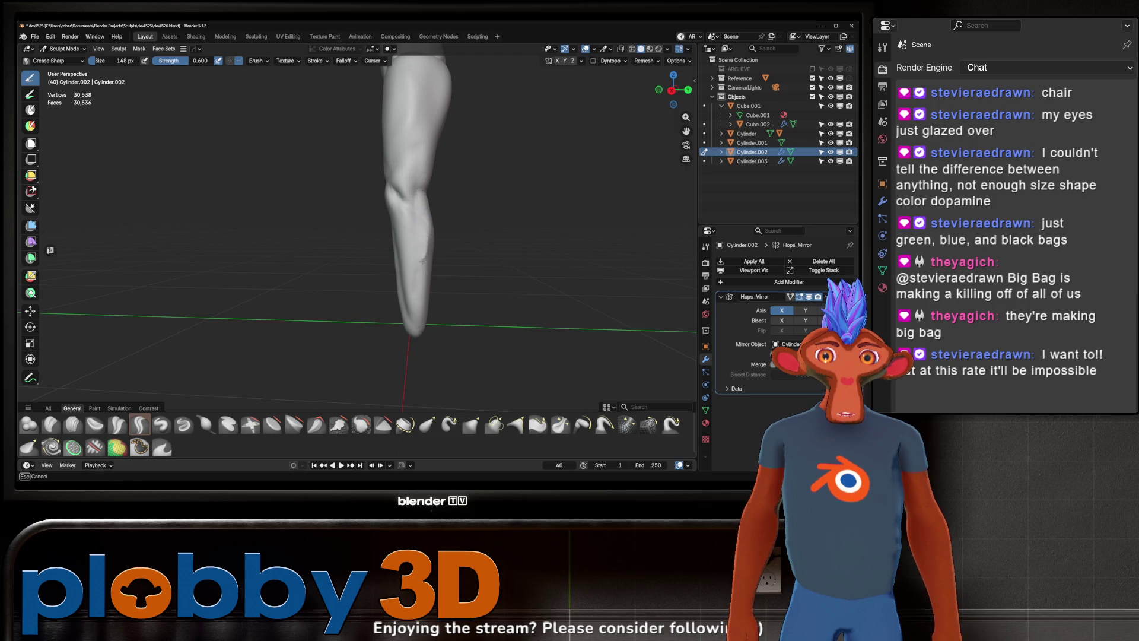
{"action": "mouse_move", "coordinate": [432, 216]}
{"action": "middle_mouse_down"}
{"action": "mouse_move", "coordinate": [399, 241]}
{"action": "mouse_move", "coordinate": [445, 228]}
{"action": "mouse_move", "coordinate": [431, 217]}
{"action": "middle_mouse_up"}
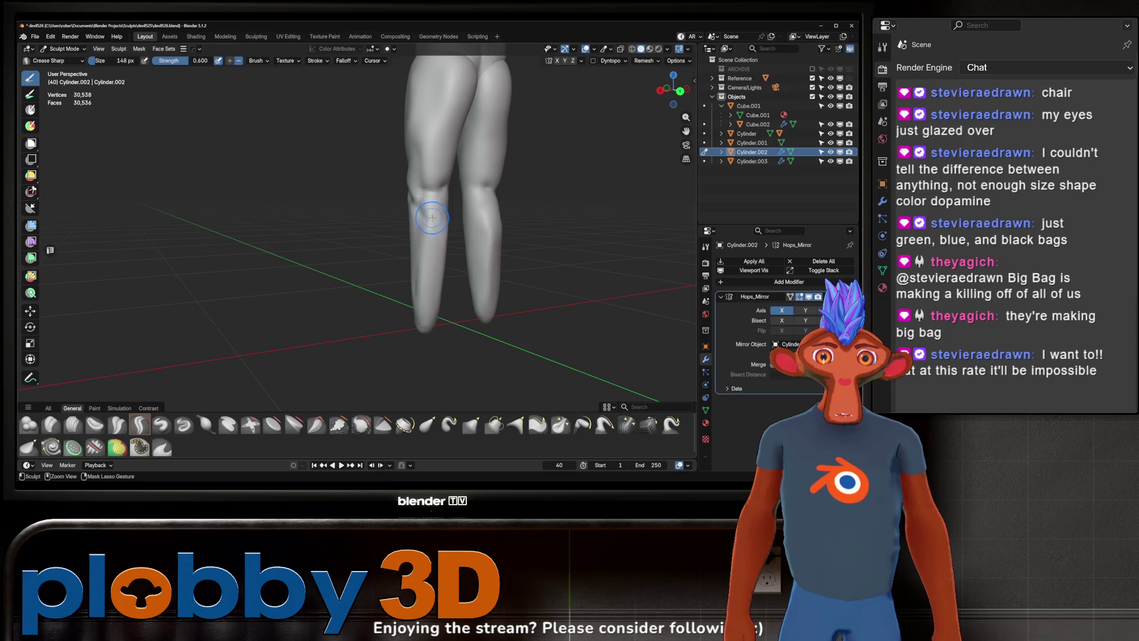
{"action": "mouse_move", "coordinate": [421, 259]}
{"action": "middle_mouse_down"}
{"action": "mouse_move", "coordinate": [435, 222]}
{"action": "mouse_move", "coordinate": [448, 255]}
{"action": "mouse_move", "coordinate": [449, 243]}
{"action": "mouse_move", "coordinate": [440, 253]}
{"action": "middle_mouse_up"}
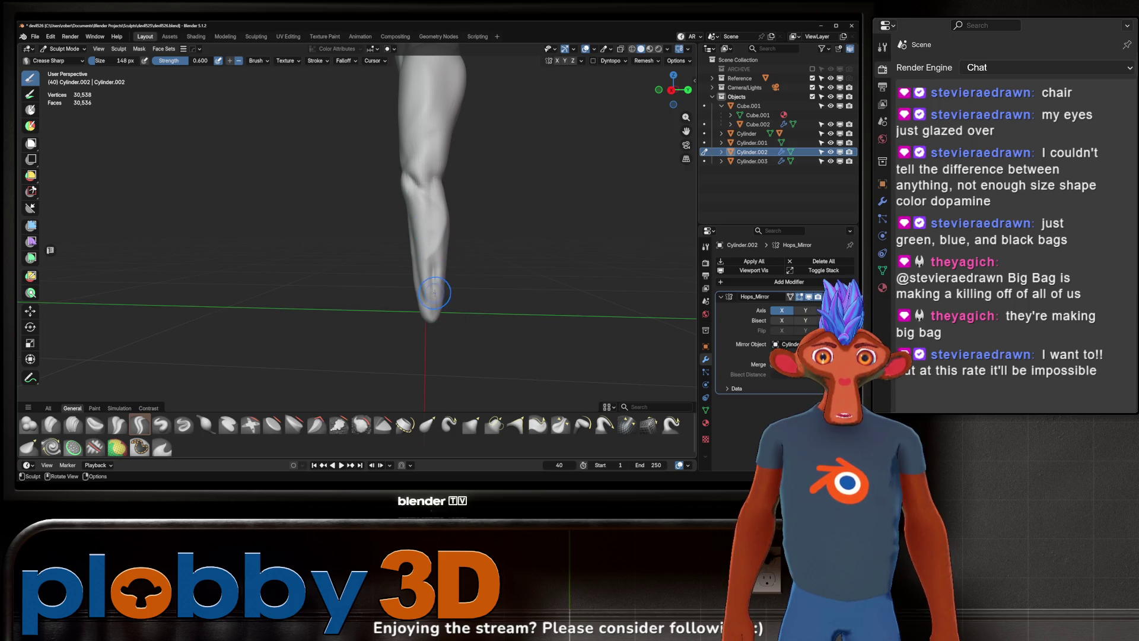
{"action": "mouse_move", "coordinate": [438, 251]}
{"action": "middle_mouse_down"}
{"action": "mouse_move", "coordinate": [408, 238]}
{"action": "mouse_move", "coordinate": [431, 217]}
{"action": "mouse_move", "coordinate": [420, 217]}
{"action": "mouse_move", "coordinate": [439, 221]}
{"action": "middle_mouse_up"}
Step: With an enlarged Grab brush, pull the left shin's shape near the knee
{"action": "key", "text": "g"}
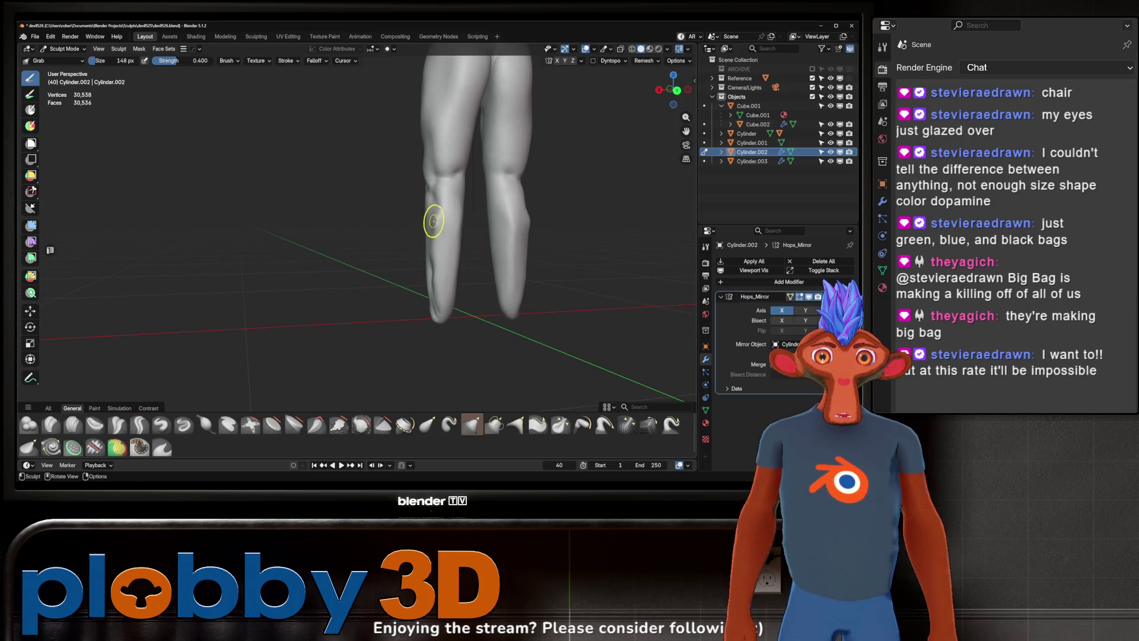
{"action": "key", "text": "f"}
{"action": "left_click", "coordinate": [435, 231]}
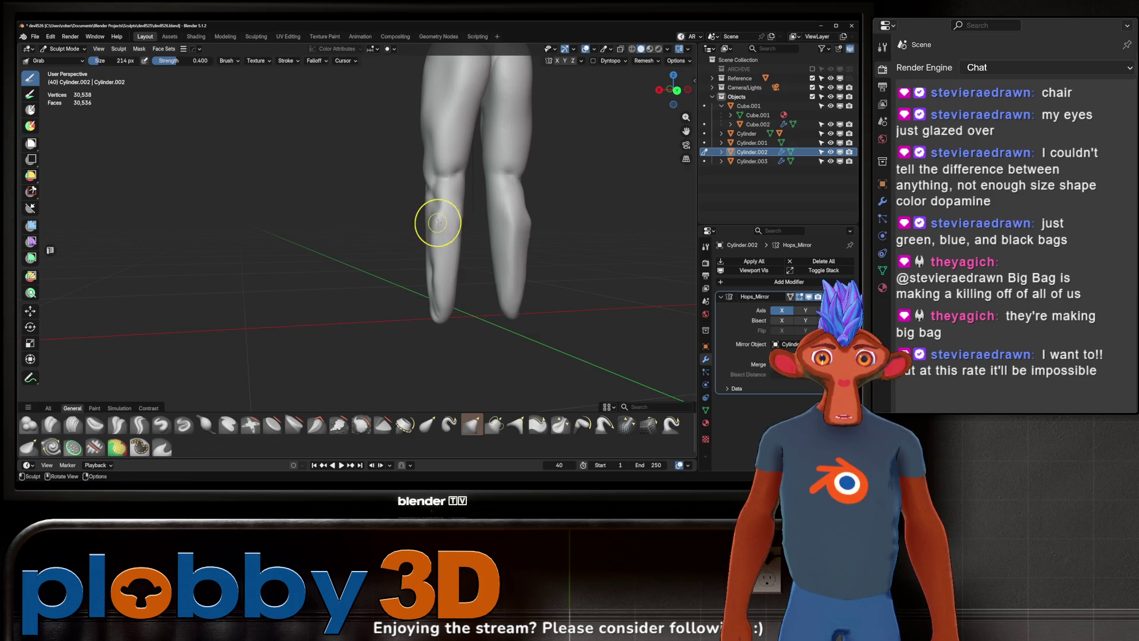
{"action": "left_click_drag", "start_coordinate": [437, 211], "coordinate": [440, 216]}
{"action": "mouse_move", "coordinate": [439, 216]}
{"action": "middle_mouse_down"}
{"action": "mouse_move", "coordinate": [526, 226]}
{"action": "mouse_move", "coordinate": [475, 231]}
{"action": "mouse_move", "coordinate": [501, 249]}
{"action": "middle_mouse_up"}
Step: Switch to a smaller Crease Sharp brush and review the legs from the side
{"action": "key", "text": "shift+space"}
{"action": "left_click", "coordinate": [577, 253]}
{"action": "key", "text": "f"}
{"action": "left_click", "coordinate": [511, 254]}
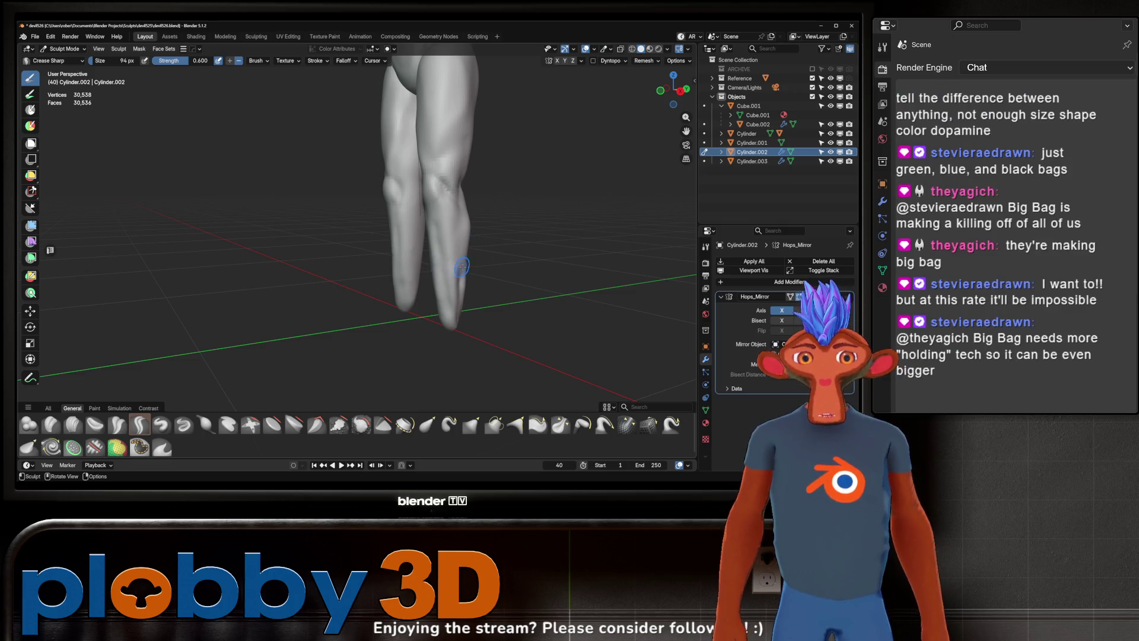
{"action": "mouse_move", "coordinate": [506, 264]}
{"action": "middle_mouse_down"}
{"action": "mouse_move", "coordinate": [432, 254]}
{"action": "mouse_move", "coordinate": [450, 283]}
{"action": "mouse_move", "coordinate": [468, 234]}
{"action": "mouse_move", "coordinate": [402, 243]}
{"action": "middle_mouse_up"}
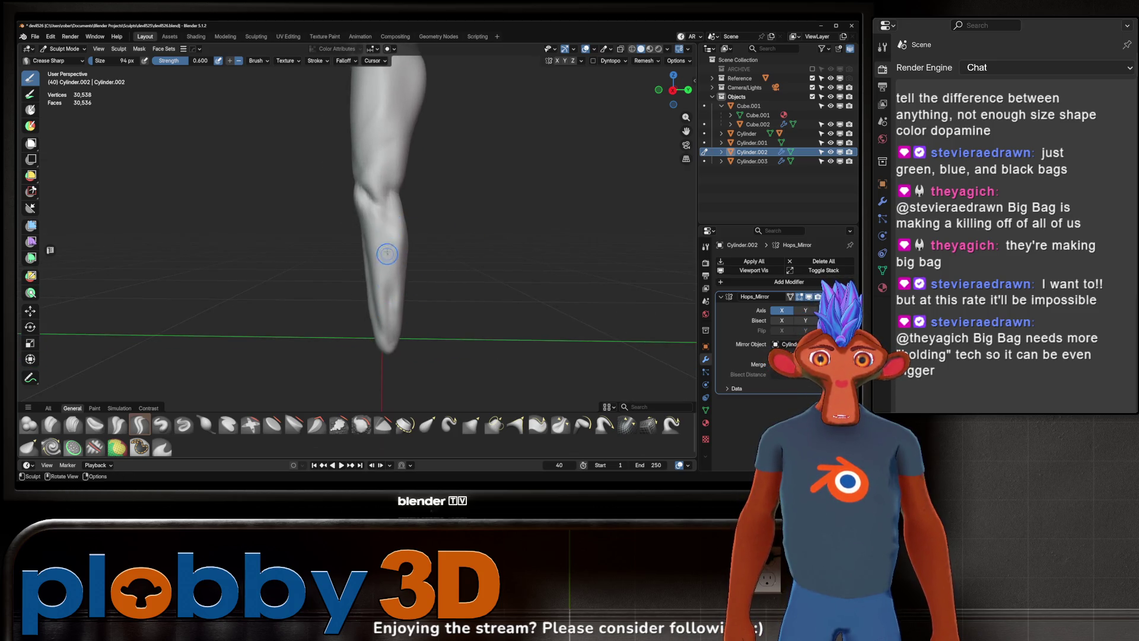
{"action": "mouse_move", "coordinate": [420, 304]}
{"action": "middle_mouse_down"}
{"action": "mouse_move", "coordinate": [555, 262]}
{"action": "mouse_move", "coordinate": [313, 242]}
{"action": "mouse_move", "coordinate": [398, 243]}
{"action": "middle_mouse_up"}
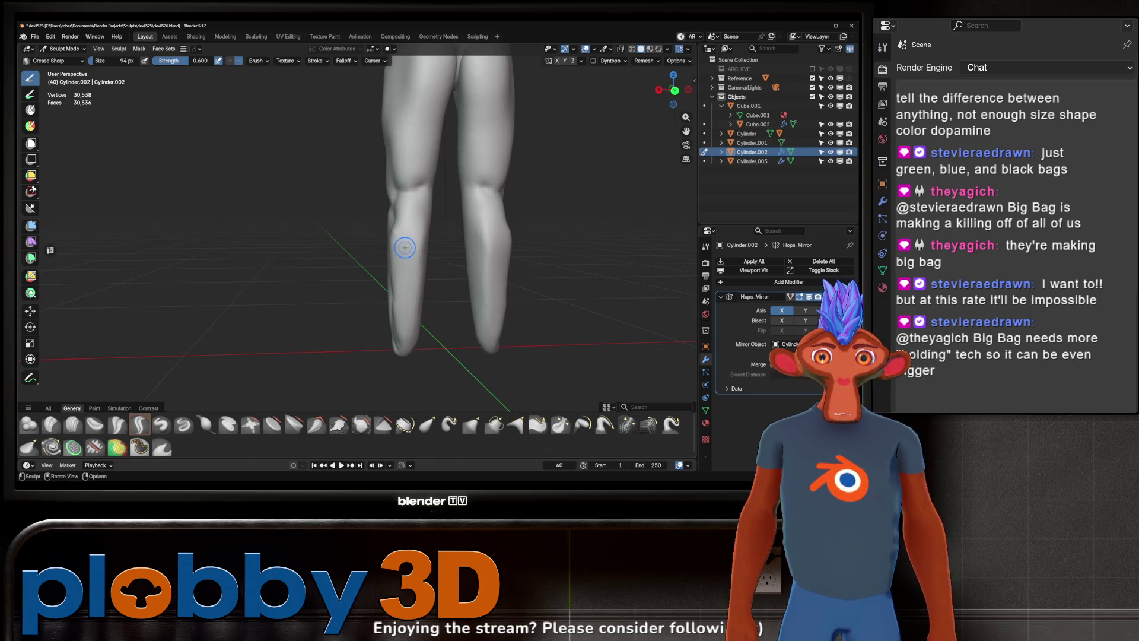
Step: Grab the left calf to push out its contour and reshape it further down
{"action": "key", "text": "g"}
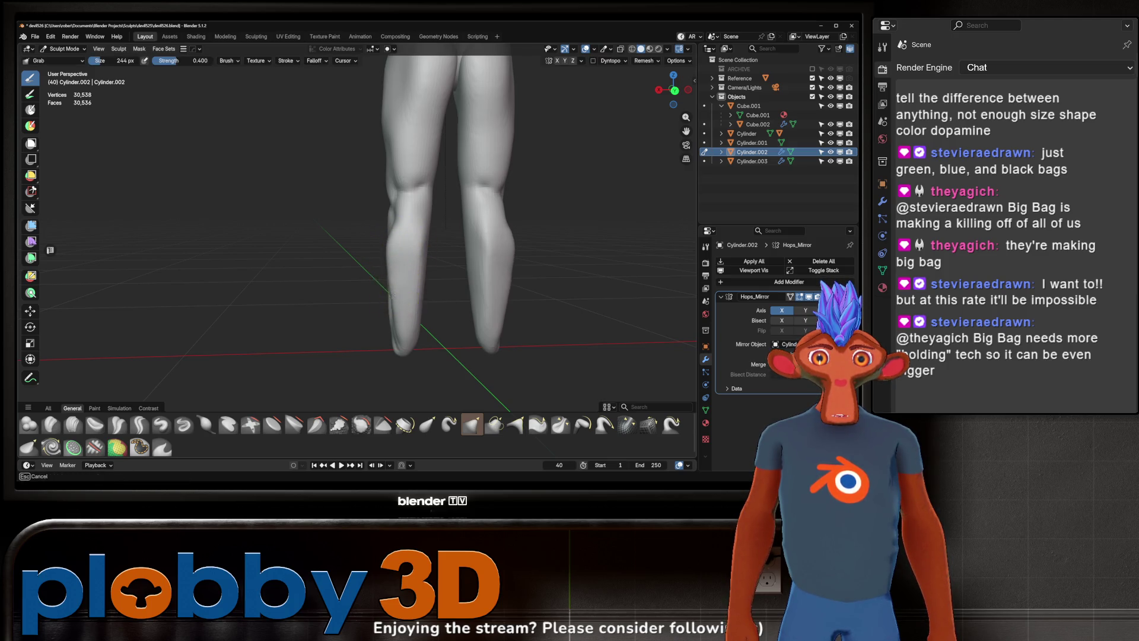
{"action": "left_click_drag", "start_coordinate": [394, 305], "coordinate": [402, 326]}
{"action": "middle_click_drag", "start_coordinate": [401, 327], "coordinate": [407, 259]}
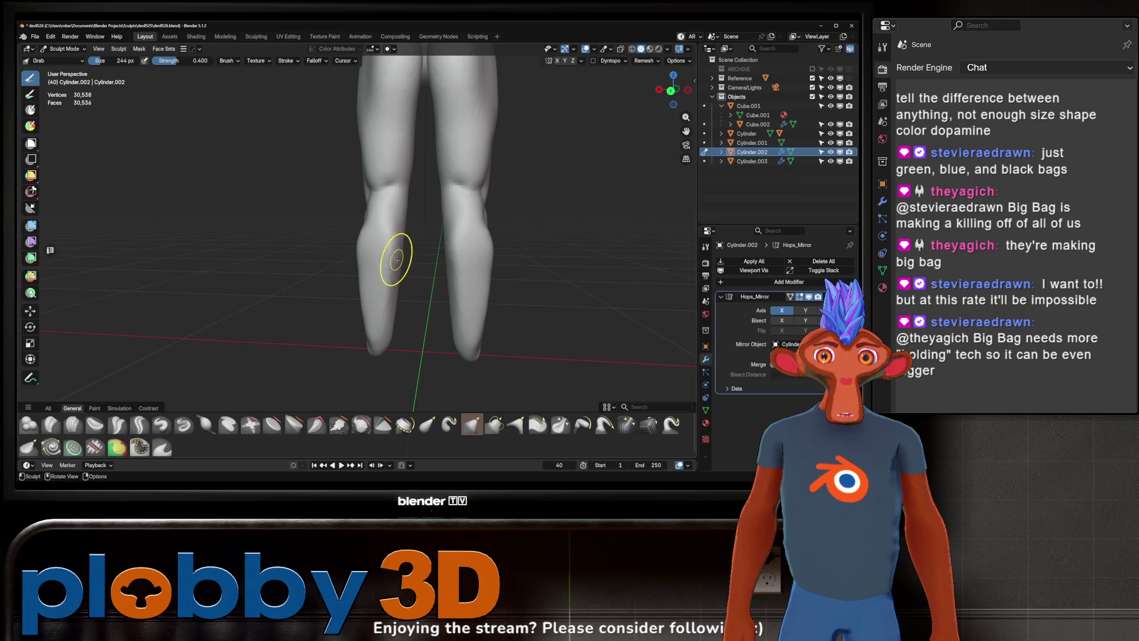
{"action": "left_click", "coordinate": [390, 267]}
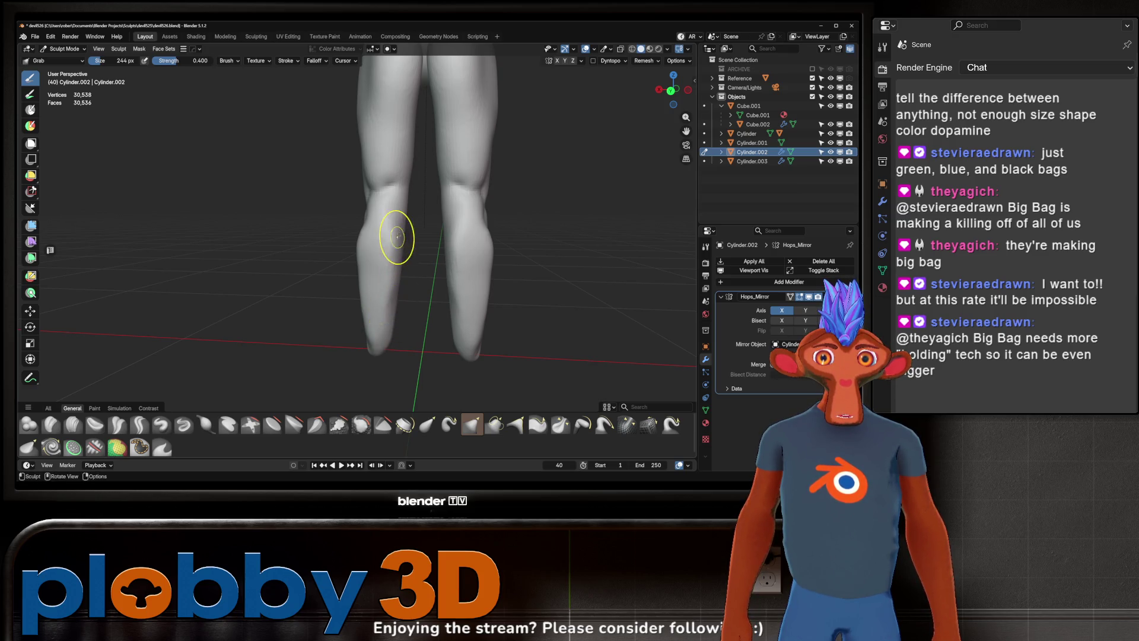
{"action": "left_click_drag", "start_coordinate": [394, 229], "coordinate": [395, 216]}
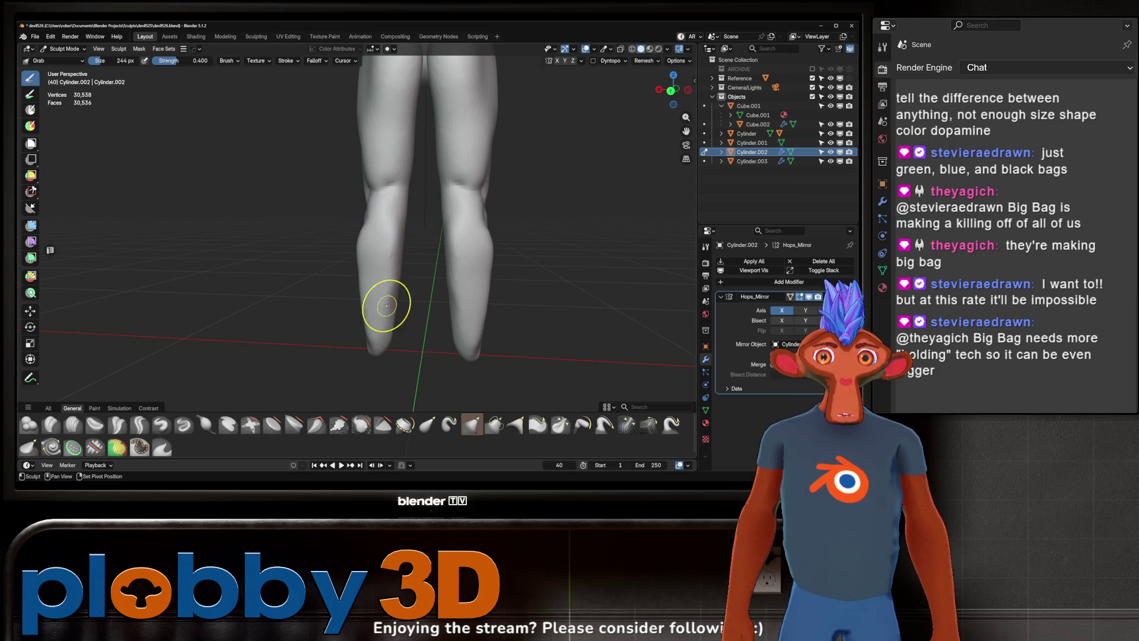
{"action": "middle_click_drag", "start_coordinate": [396, 297], "coordinate": [389, 231]}
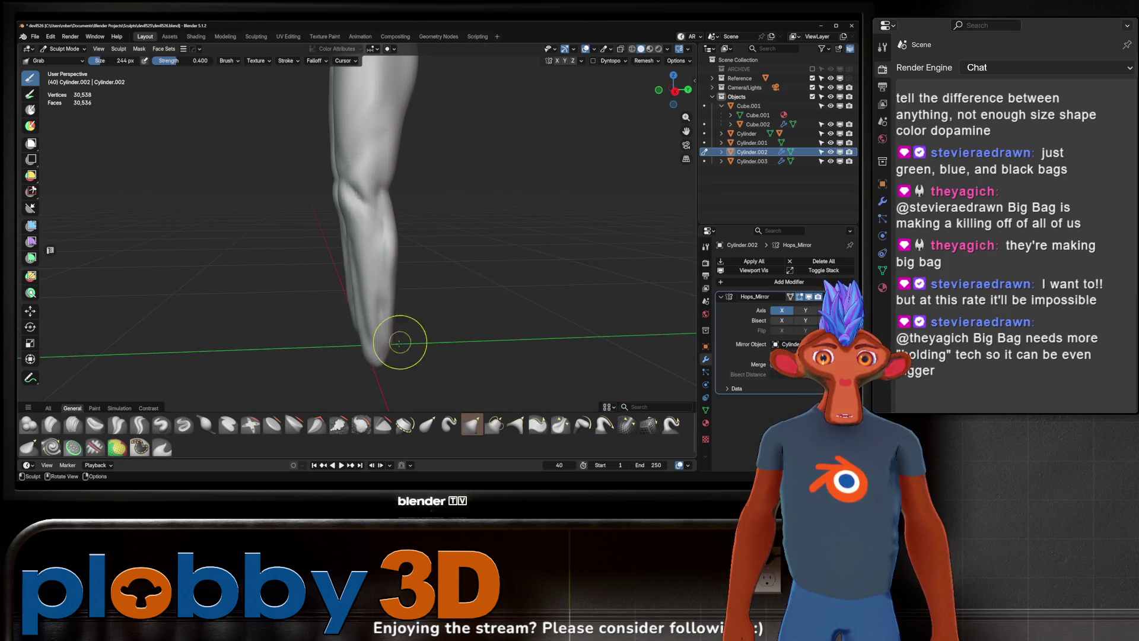
{"action": "key", "text": "space"}
Step: Switch to the Pinch/Magnify brush and pinch the surface of the lower leg
{"action": "left_click", "coordinate": [249, 335]}
{"action": "key", "text": "space"}
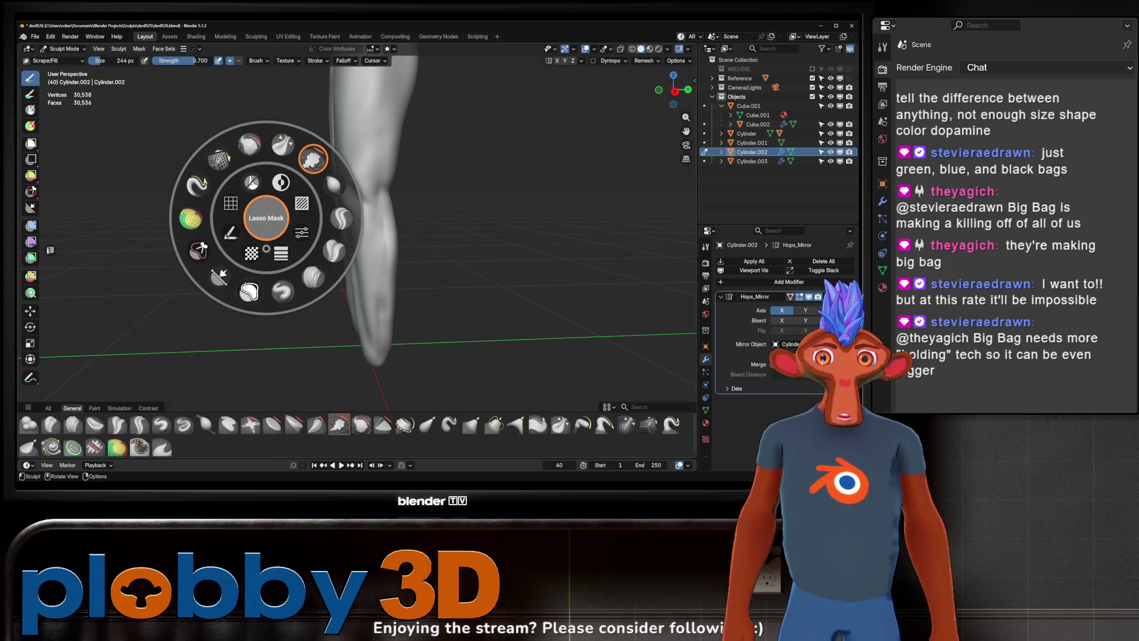
{"action": "left_click", "coordinate": [282, 143]}
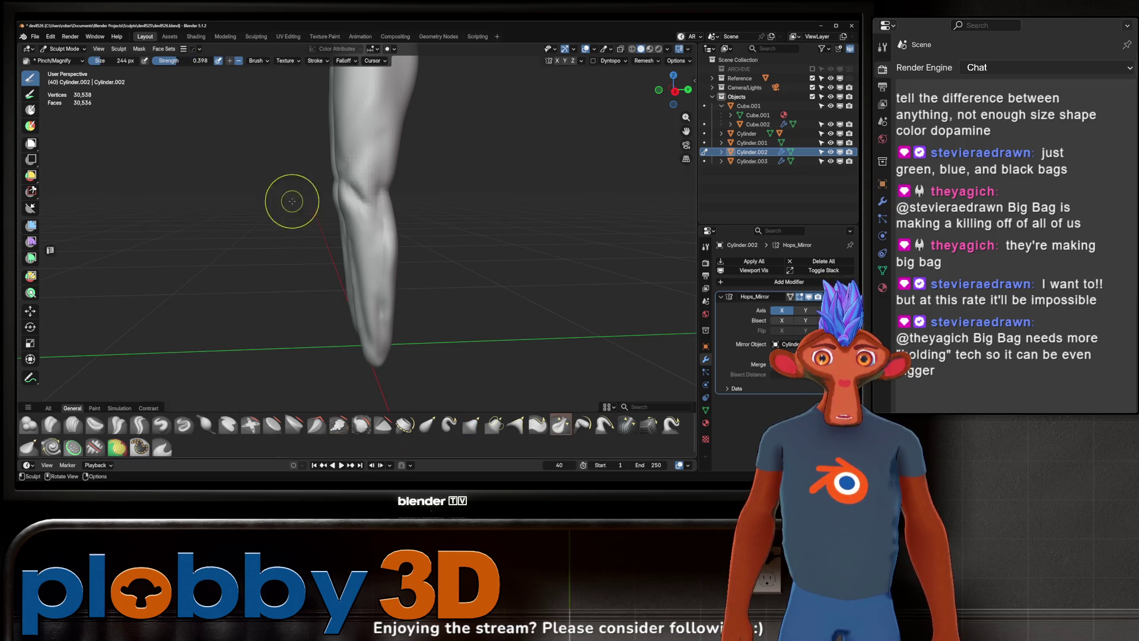
{"action": "left_click_drag", "start_coordinate": [391, 271], "coordinate": [377, 333]}
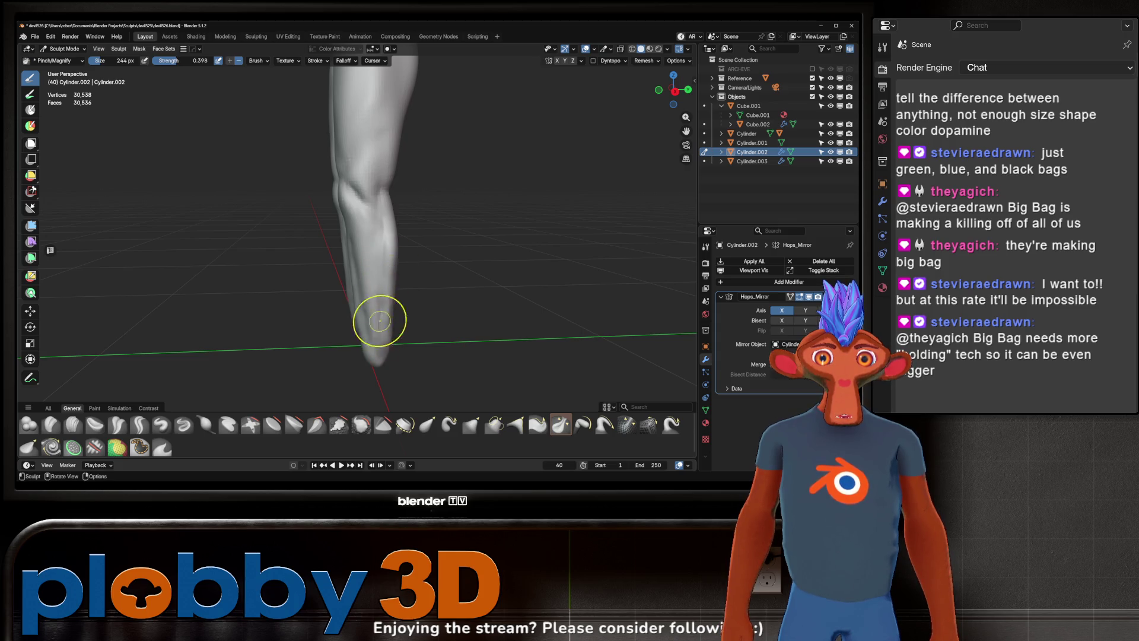
Step: Orbit around the knees to check the pinched forms from the front
{"action": "middle_click_drag", "start_coordinate": [384, 345], "coordinate": [394, 183]}
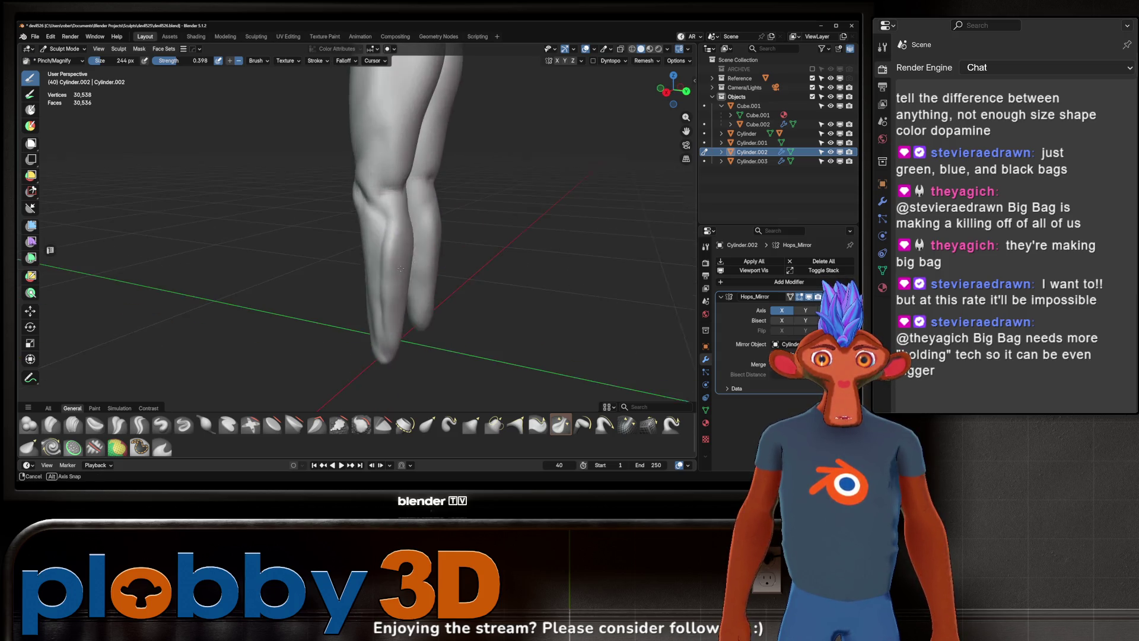
{"action": "left_click_drag", "start_coordinate": [391, 203], "coordinate": [392, 232]}
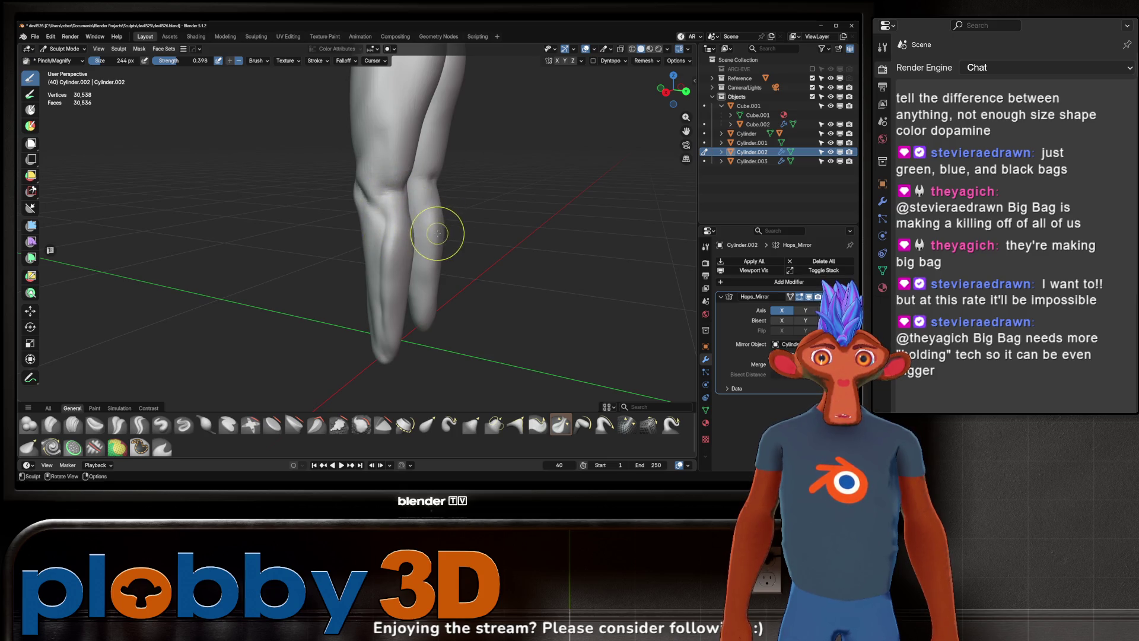
{"action": "mouse_move", "coordinate": [433, 252]}
{"action": "middle_mouse_down"}
{"action": "mouse_move", "coordinate": [437, 242]}
{"action": "mouse_move", "coordinate": [507, 270]}
{"action": "mouse_move", "coordinate": [440, 297]}
{"action": "mouse_move", "coordinate": [464, 277]}
{"action": "mouse_move", "coordinate": [427, 307]}
{"action": "mouse_move", "coordinate": [471, 293]}
{"action": "mouse_move", "coordinate": [452, 216]}
{"action": "middle_mouse_up"}
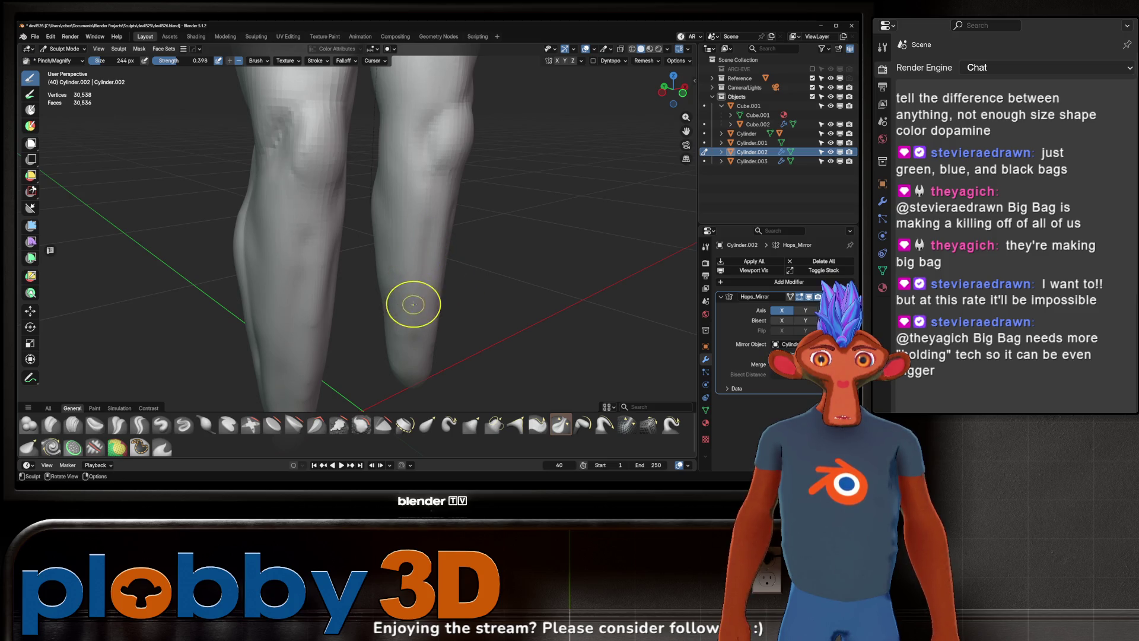
{"action": "mouse_move", "coordinate": [422, 260]}
{"action": "middle_mouse_down"}
{"action": "mouse_move", "coordinate": [446, 247]}
{"action": "mouse_move", "coordinate": [428, 241]}
{"action": "mouse_move", "coordinate": [392, 259]}
{"action": "mouse_move", "coordinate": [471, 255]}
{"action": "mouse_move", "coordinate": [455, 267]}
{"action": "middle_mouse_up"}
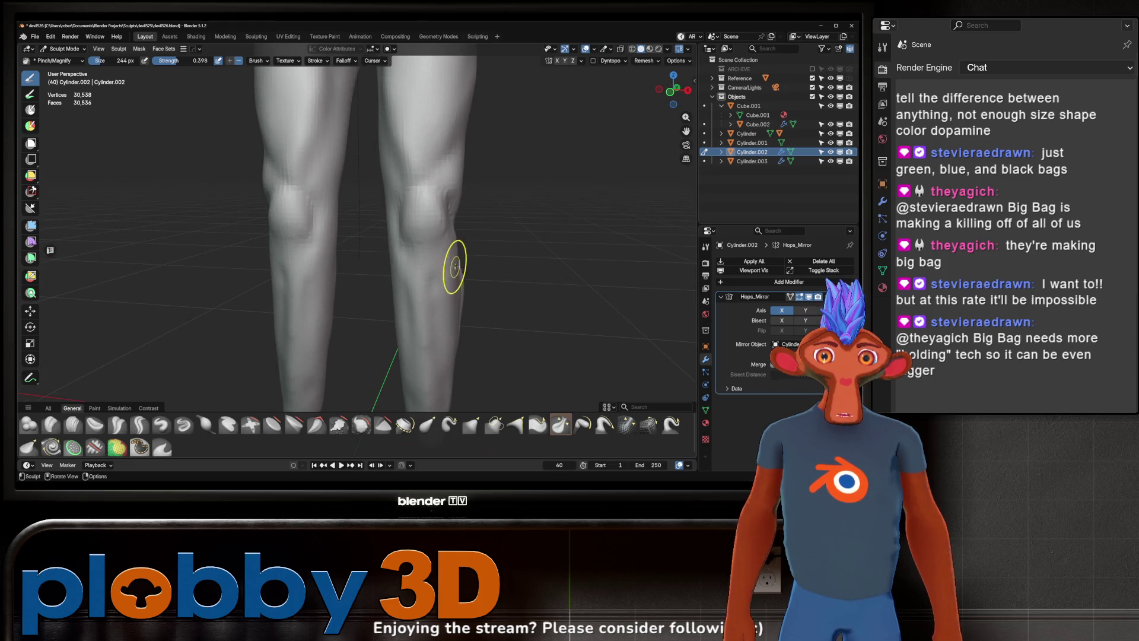
{"action": "key", "text": "w"}
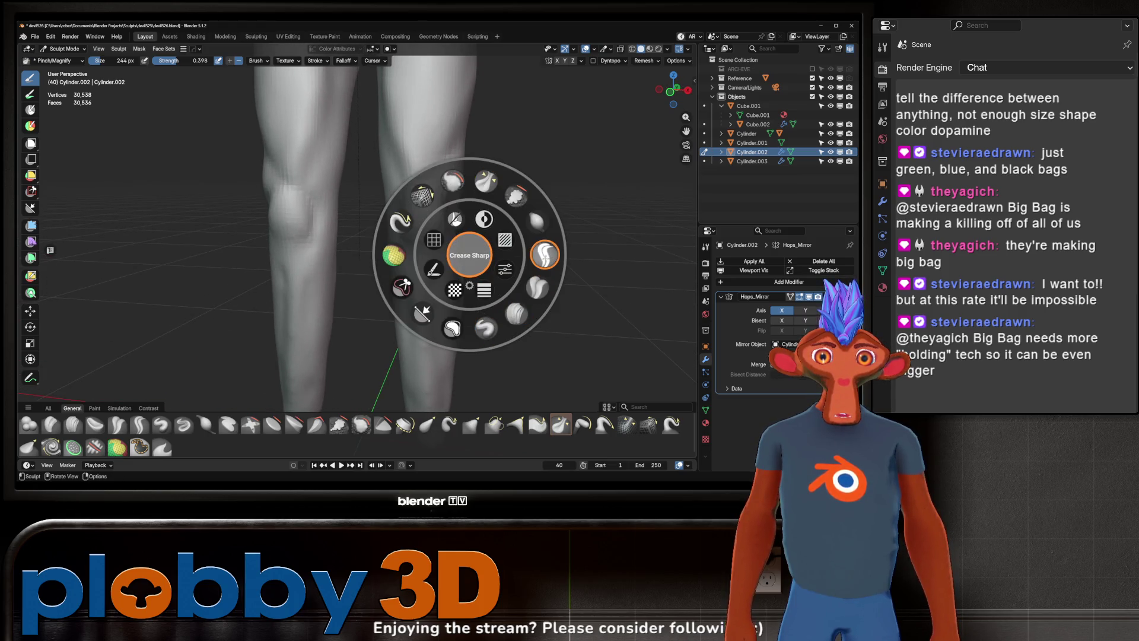
Step: Sharpen the knee cap outline on both knees with the Crease brush
{"action": "left_click", "coordinate": [545, 254]}
{"action": "mouse_move", "coordinate": [285, 239]}
{"action": "middle_mouse_down"}
{"action": "mouse_move", "coordinate": [384, 249]}
{"action": "mouse_move", "coordinate": [431, 229]}
{"action": "mouse_move", "coordinate": [410, 204]}
{"action": "middle_mouse_up"}
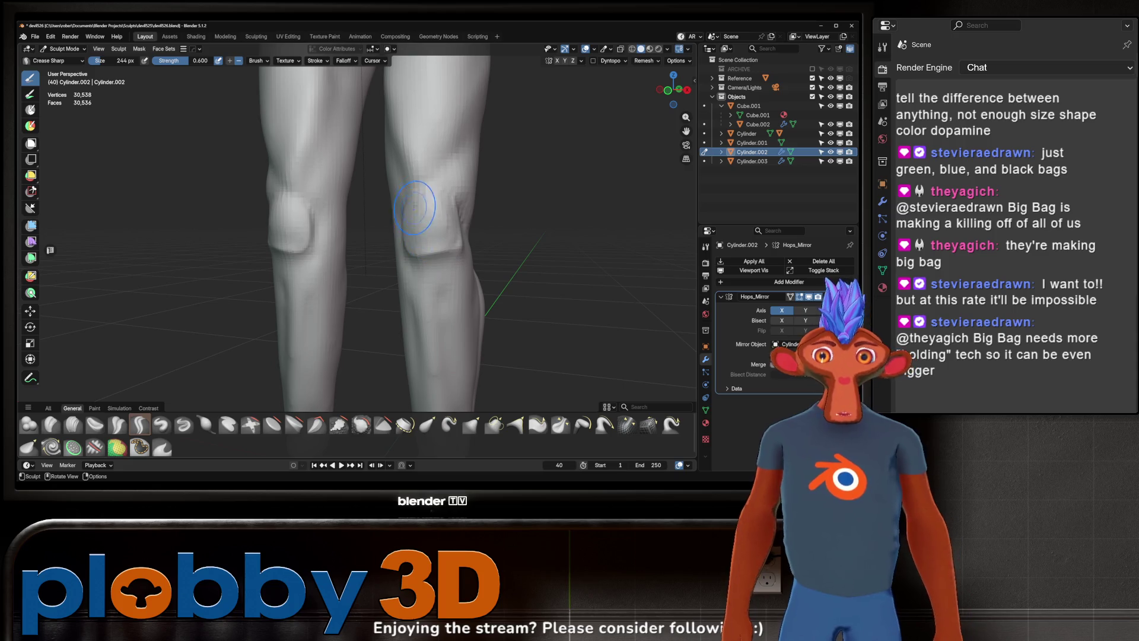
{"action": "middle_click_drag", "start_coordinate": [432, 242], "coordinate": [422, 211]}
{"action": "mouse_move", "coordinate": [407, 207]}
{"action": "left_mouse_down"}
{"action": "mouse_move", "coordinate": [439, 199]}
{"action": "mouse_move", "coordinate": [407, 197]}
{"action": "left_mouse_up"}
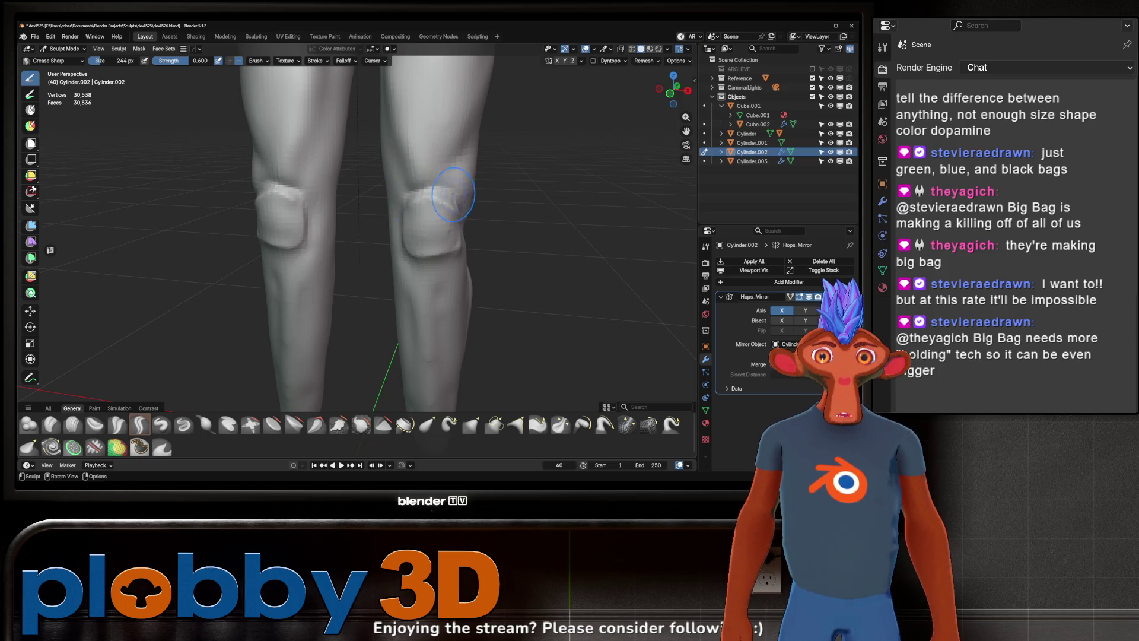
{"action": "mouse_move", "coordinate": [472, 216]}
{"action": "middle_mouse_down"}
{"action": "mouse_move", "coordinate": [438, 201]}
{"action": "mouse_move", "coordinate": [463, 250]}
{"action": "middle_mouse_up"}
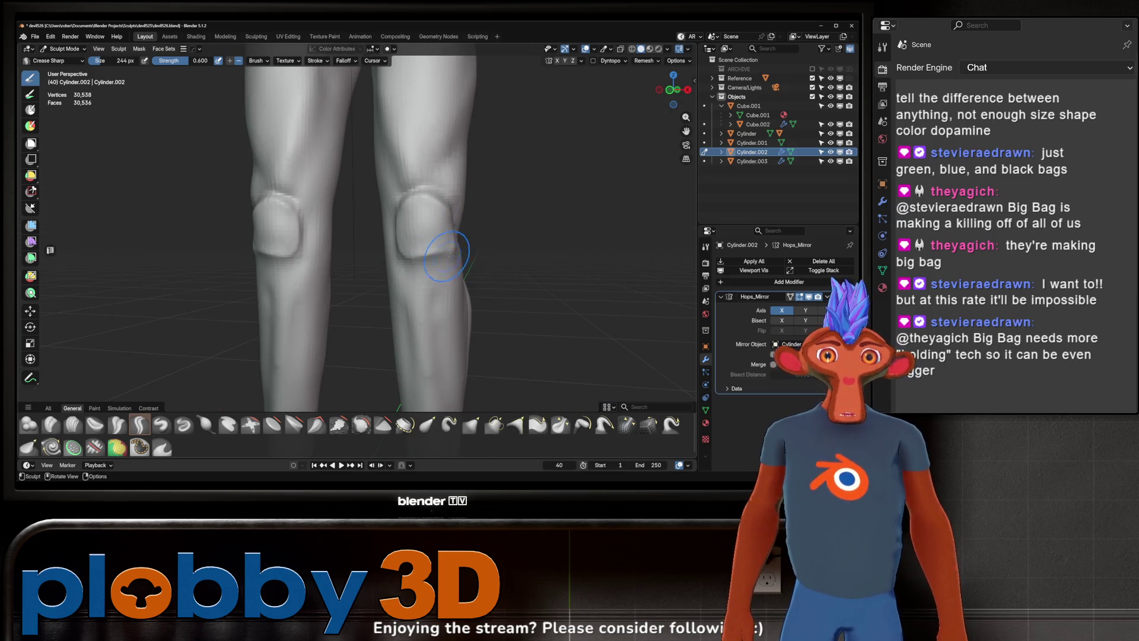
Step: Nudge the knee cap surface into shape with the Grab brush
{"action": "key", "text": "g"}
{"action": "left_click_drag", "start_coordinate": [433, 256], "coordinate": [428, 250]}
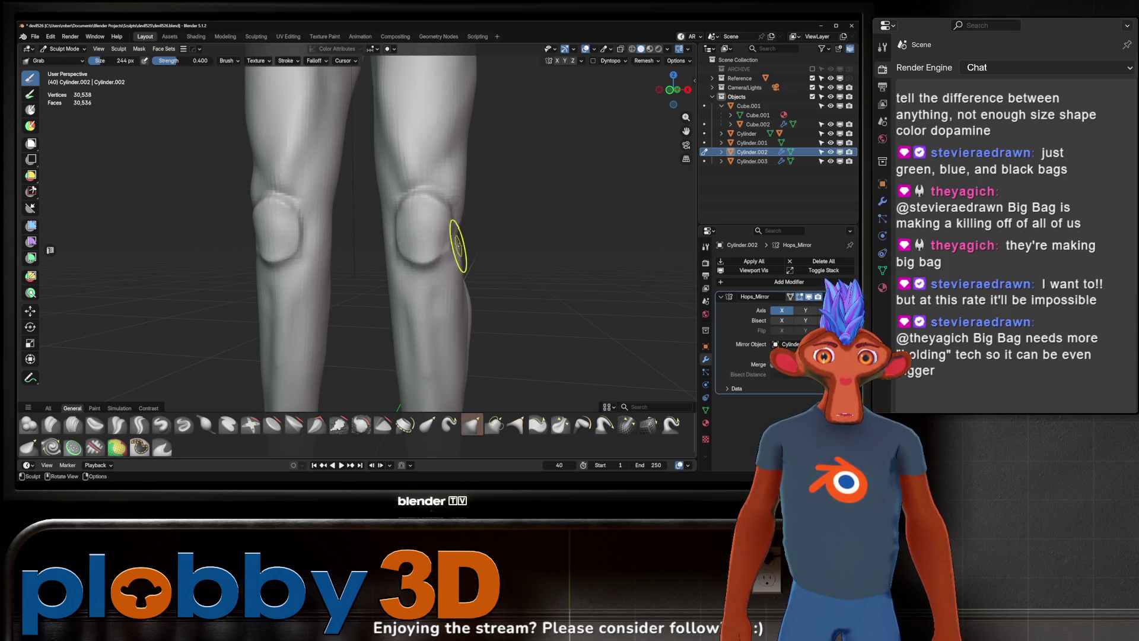
{"action": "middle_click_drag", "start_coordinate": [426, 263], "coordinate": [484, 280]}
{"action": "scroll", "coordinate": [442, 235], "scroll_direction": "down", "scroll_amount": 5}
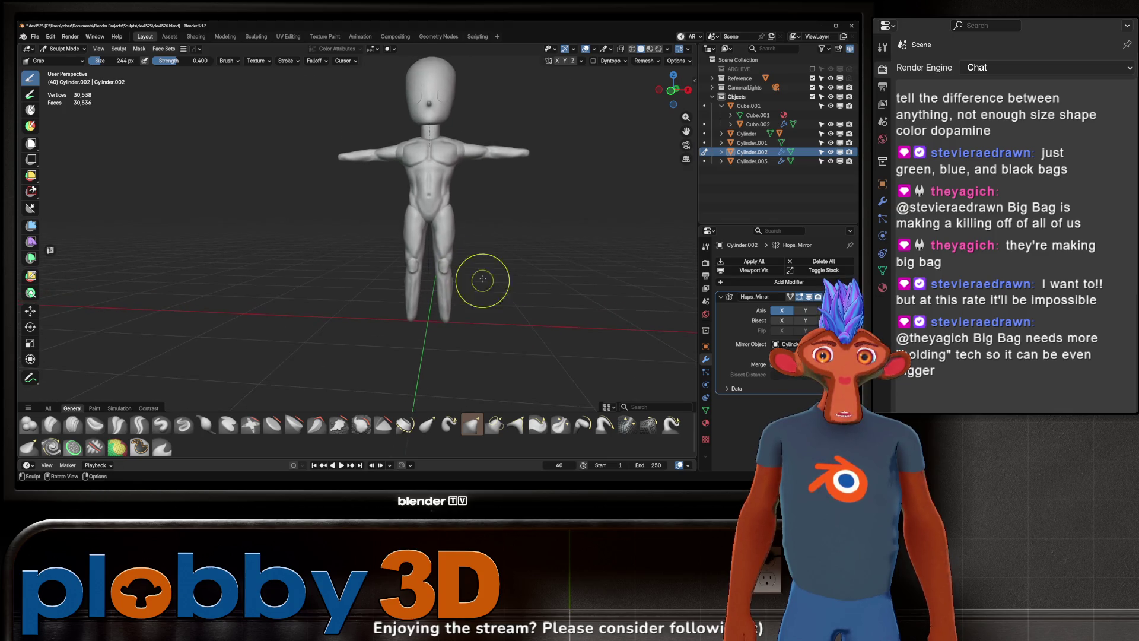
{"action": "scroll", "coordinate": [430, 328], "scroll_direction": "up", "scroll_amount": 3}
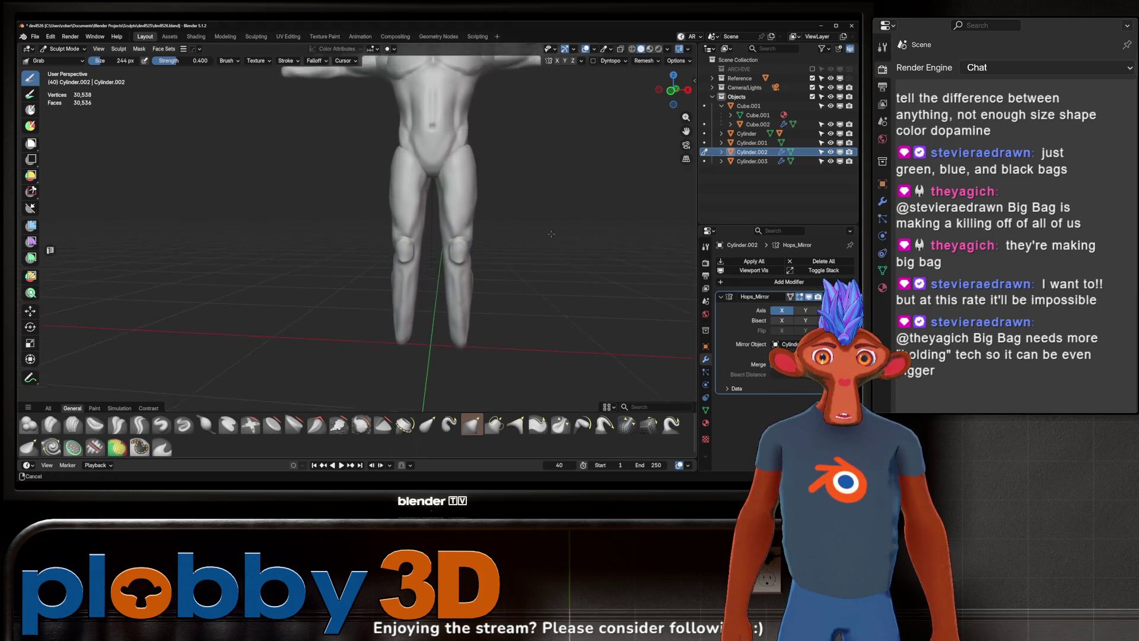
{"action": "scroll", "coordinate": [430, 328], "scroll_direction": "up", "scroll_amount": 3}
{"action": "middle_click_drag", "start_coordinate": [430, 328], "coordinate": [556, 245]}
{"action": "middle_click_drag", "start_coordinate": [535, 214], "coordinate": [434, 234]}
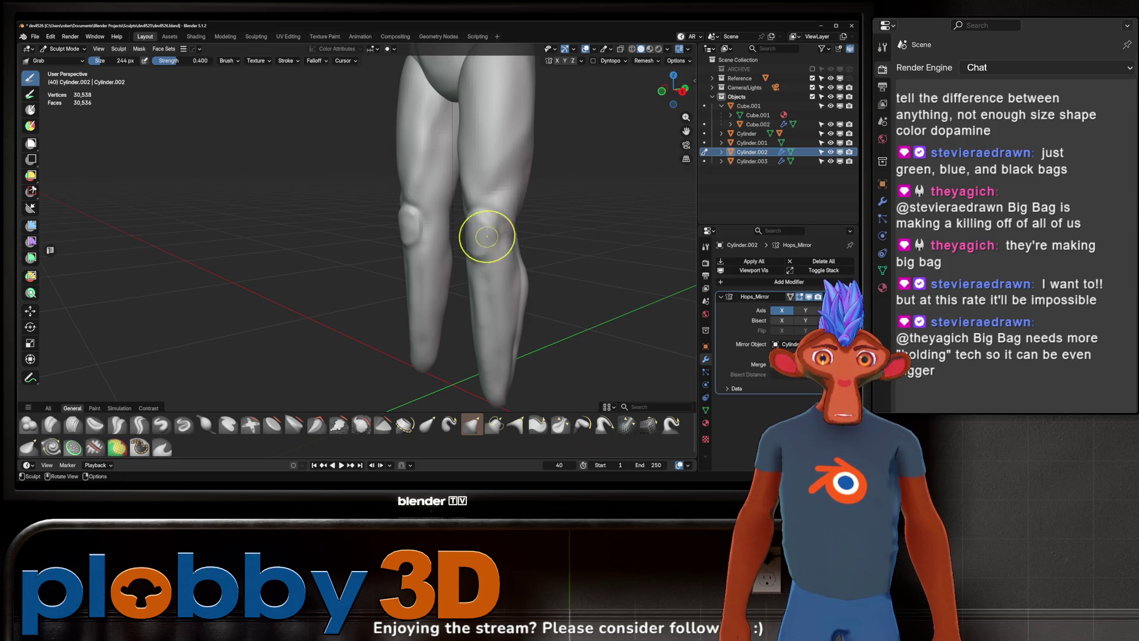
{"action": "mouse_move", "coordinate": [476, 251]}
{"action": "middle_mouse_down"}
{"action": "mouse_move", "coordinate": [563, 236]}
{"action": "mouse_move", "coordinate": [481, 263]}
{"action": "mouse_move", "coordinate": [543, 204]}
{"action": "mouse_move", "coordinate": [483, 255]}
{"action": "middle_mouse_up"}
{"action": "scroll", "coordinate": [491, 253], "scroll_direction": "down", "scroll_amount": 3}
{"action": "scroll", "coordinate": [481, 263], "scroll_direction": "down", "scroll_amount": 2}
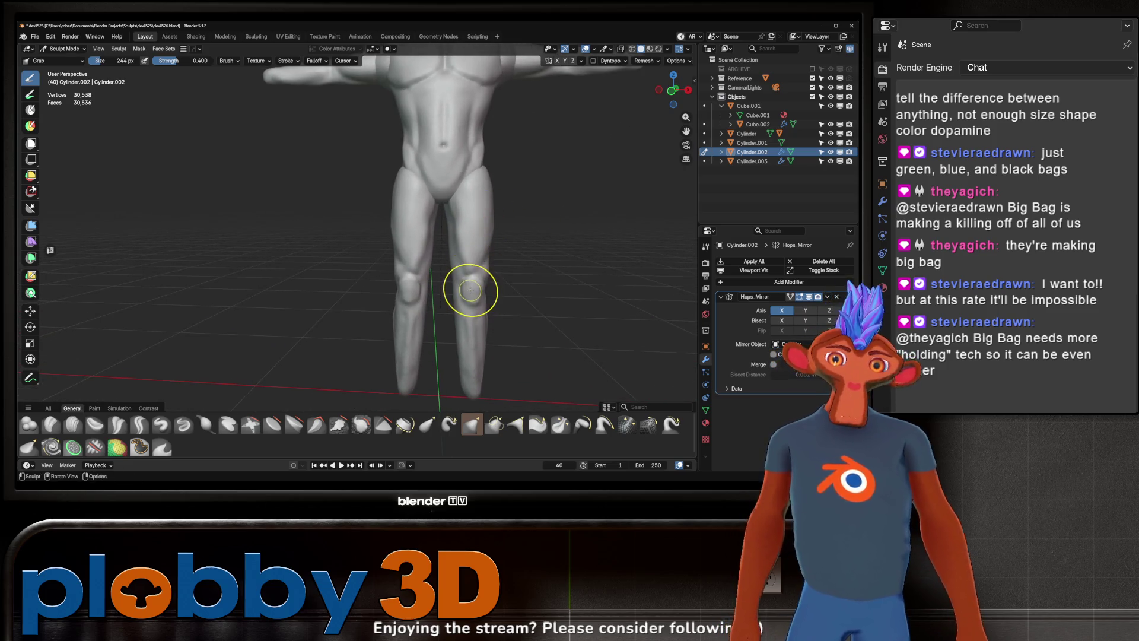
{"action": "scroll", "coordinate": [472, 288], "scroll_direction": "up", "scroll_amount": 2}
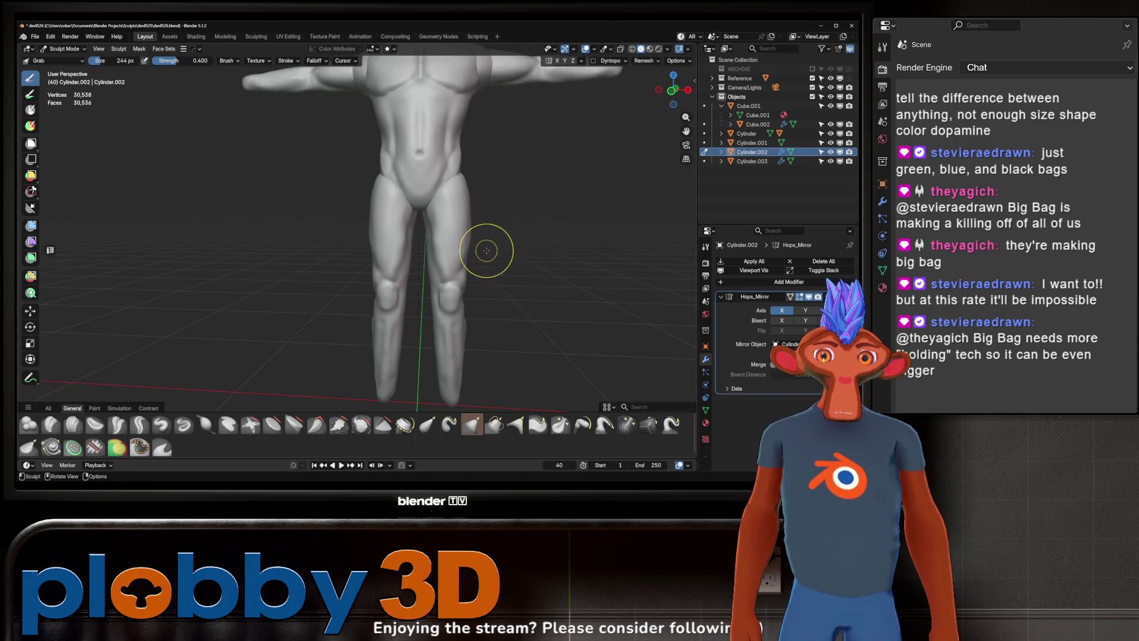
Step: Switch to the Crease Sharp brush and shrink its radius to 150 px
{"action": "key", "text": "w"}
{"action": "left_click", "coordinate": [548, 259]}
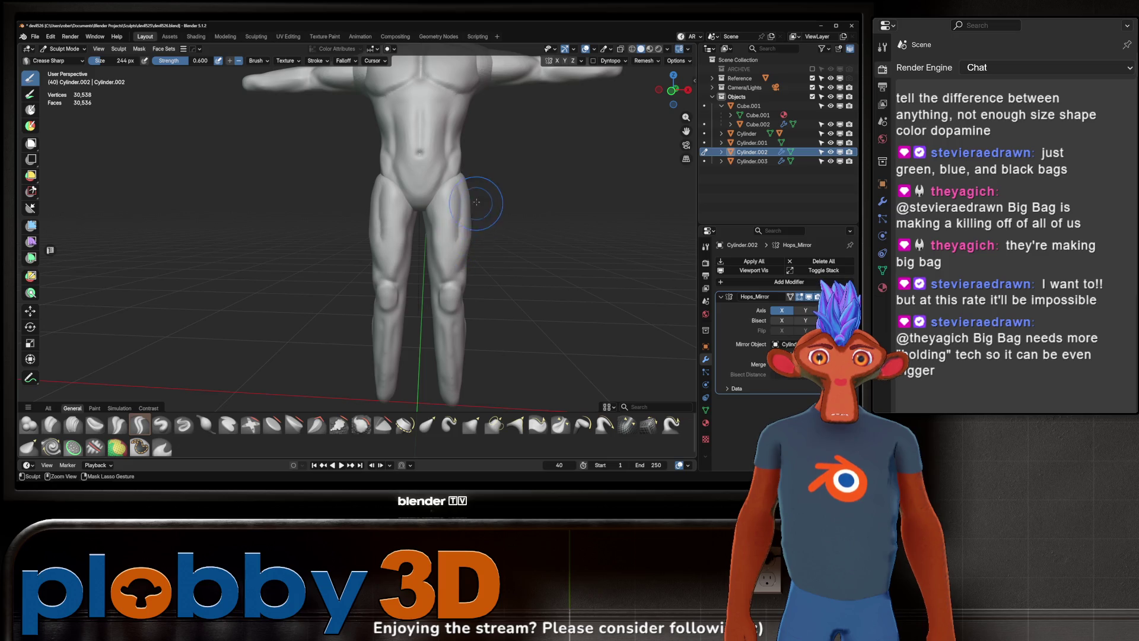
{"action": "middle_click_drag", "start_coordinate": [418, 182], "coordinate": [463, 183]}
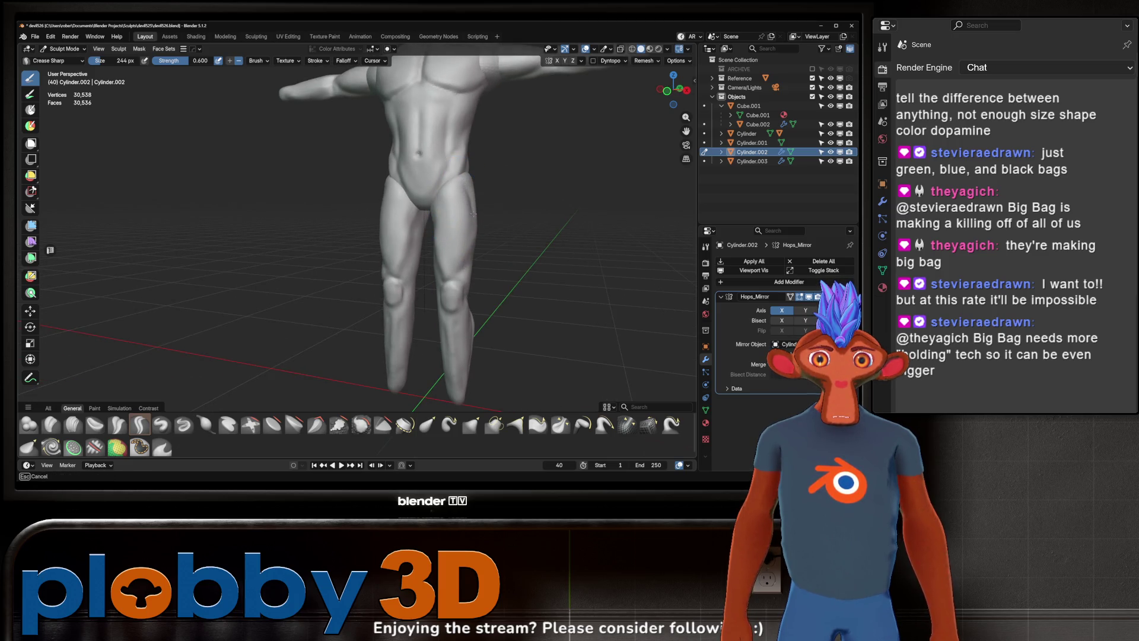
{"action": "middle_click_drag", "start_coordinate": [469, 245], "coordinate": [493, 204]}
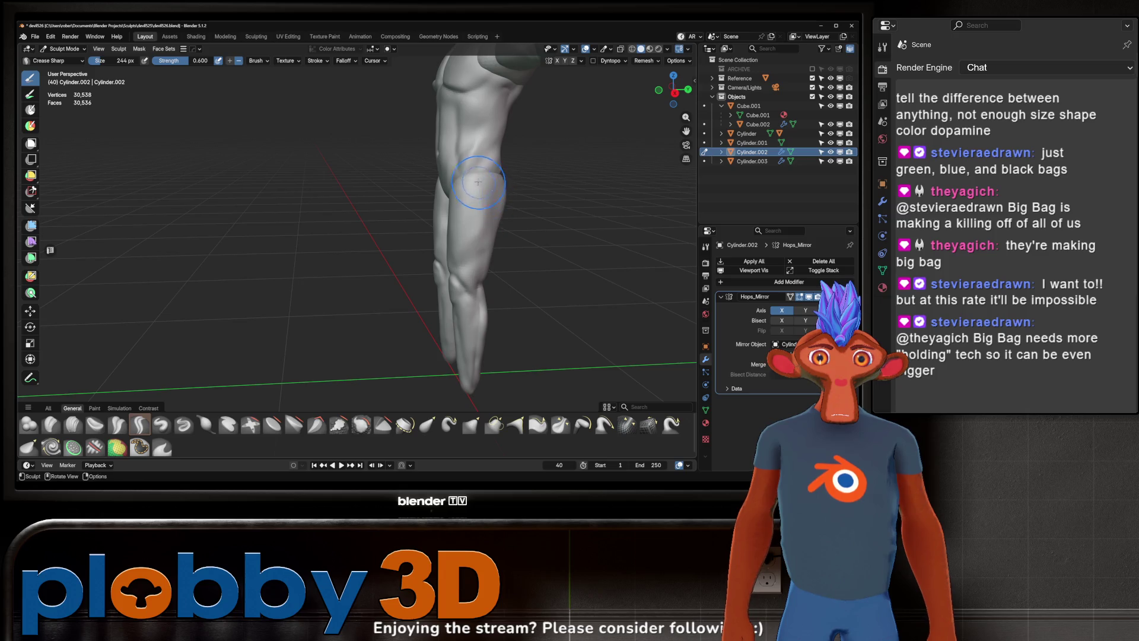
{"action": "key", "text": "f"}
{"action": "left_click", "coordinate": [487, 183]}
Step: Orbit the figure through front and side views to find the back of the calf
{"action": "mouse_move", "coordinate": [461, 247]}
{"action": "middle_mouse_down"}
{"action": "mouse_move", "coordinate": [558, 203]}
{"action": "mouse_move", "coordinate": [438, 223]}
{"action": "middle_mouse_up"}
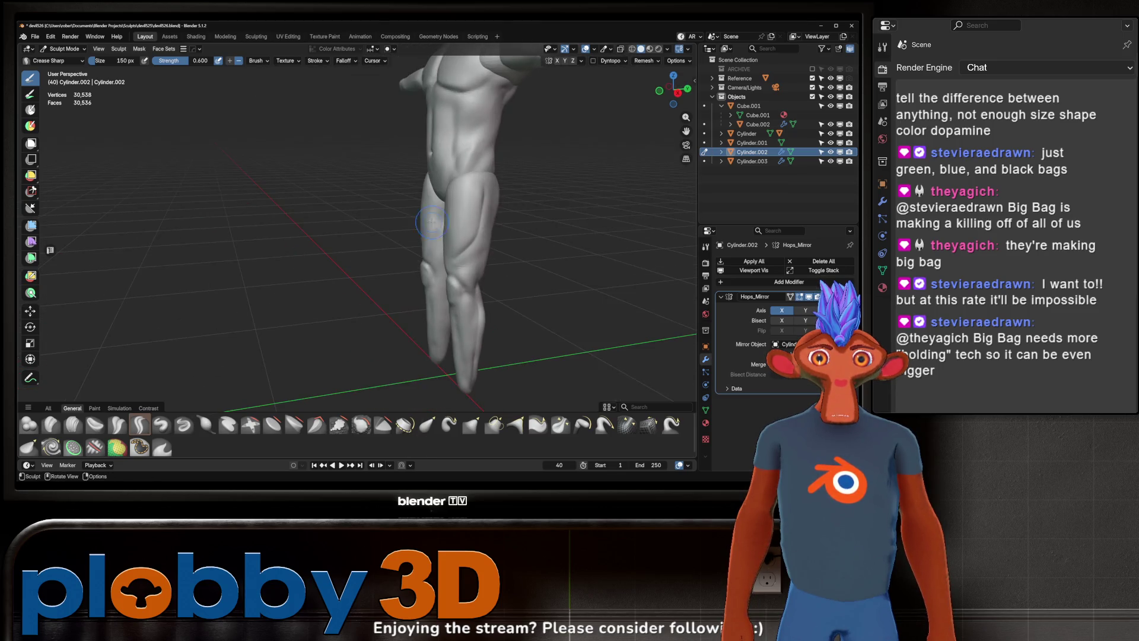
{"action": "middle_click_drag", "start_coordinate": [507, 193], "coordinate": [471, 224]}
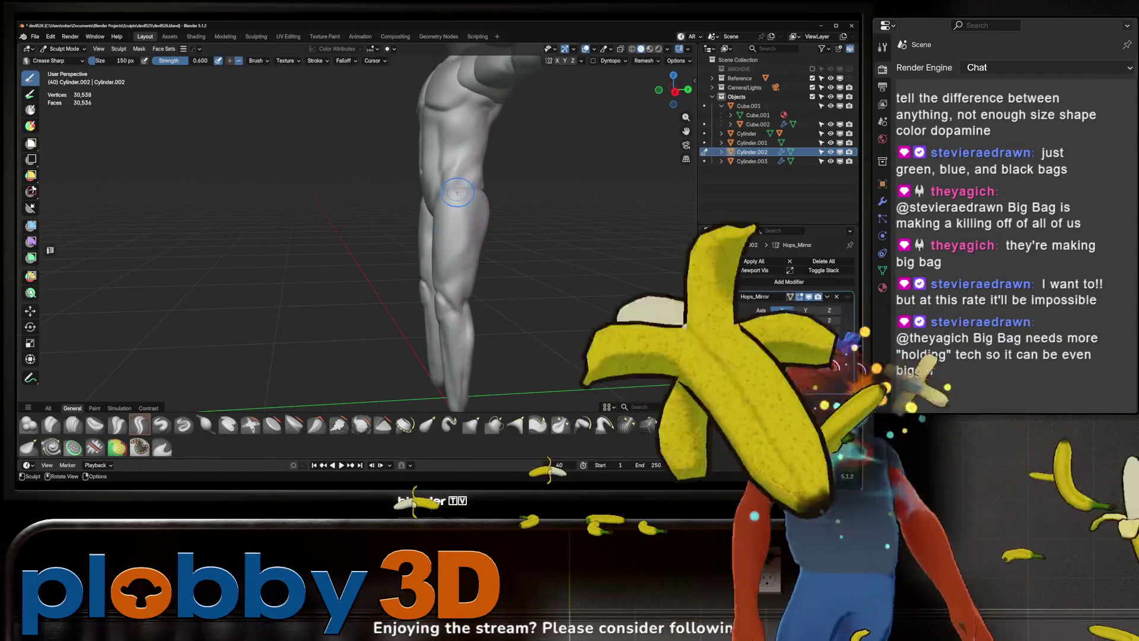
{"action": "middle_click_drag", "start_coordinate": [470, 225], "coordinate": [471, 194]}
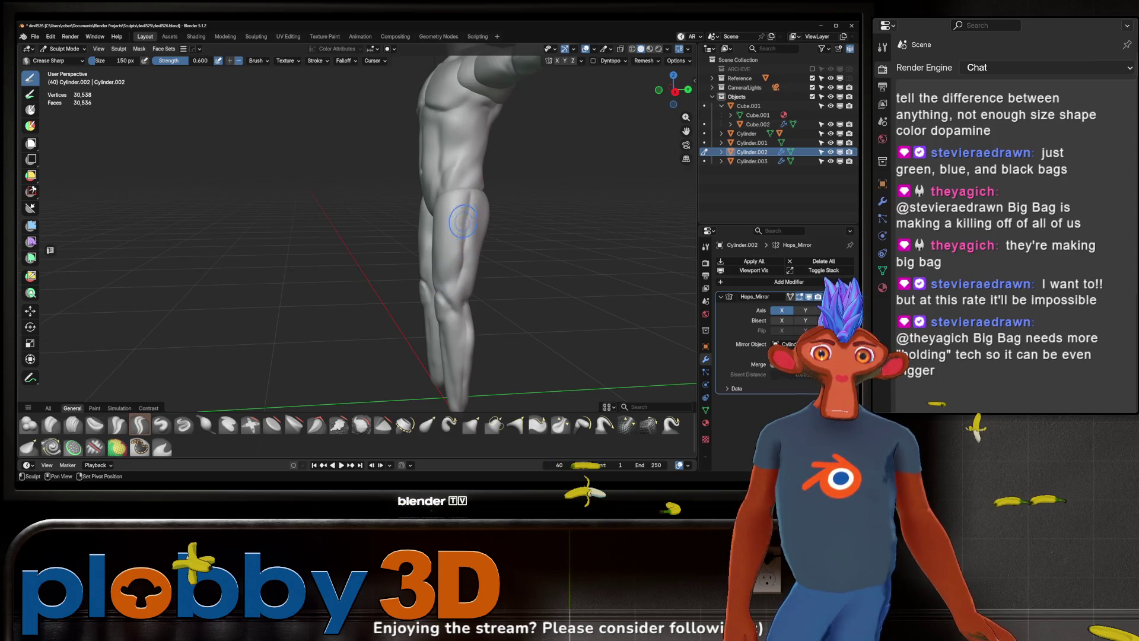
{"action": "middle_click_drag", "start_coordinate": [453, 279], "coordinate": [462, 251]}
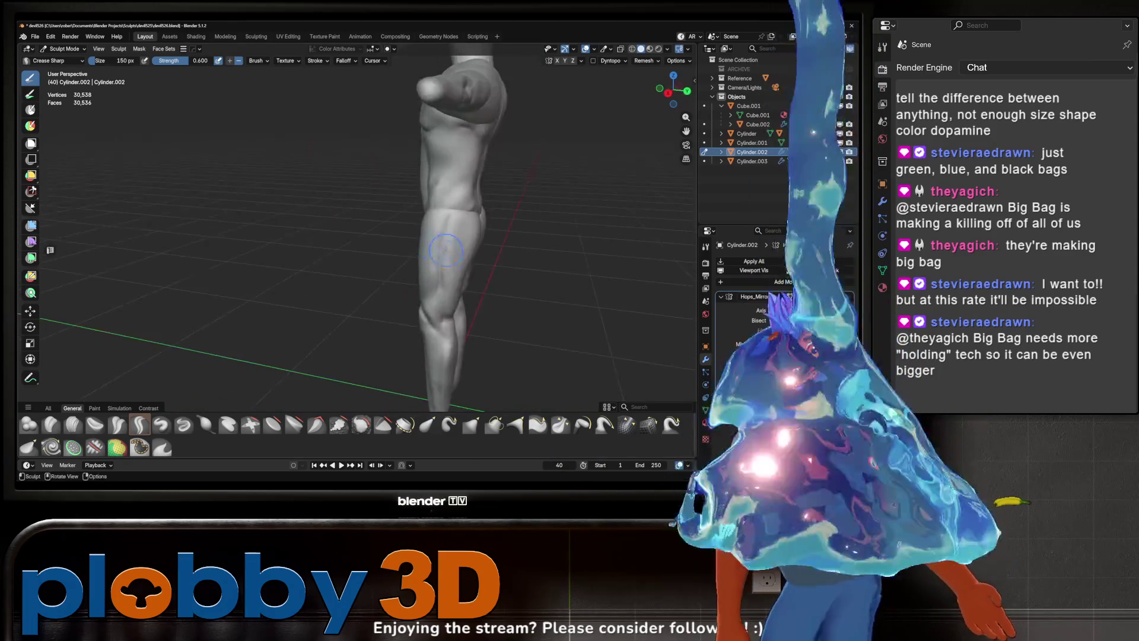
{"action": "mouse_move", "coordinate": [462, 252]}
{"action": "middle_mouse_down"}
{"action": "mouse_move", "coordinate": [502, 228]}
{"action": "mouse_move", "coordinate": [515, 246]}
{"action": "mouse_move", "coordinate": [526, 235]}
{"action": "middle_mouse_up"}
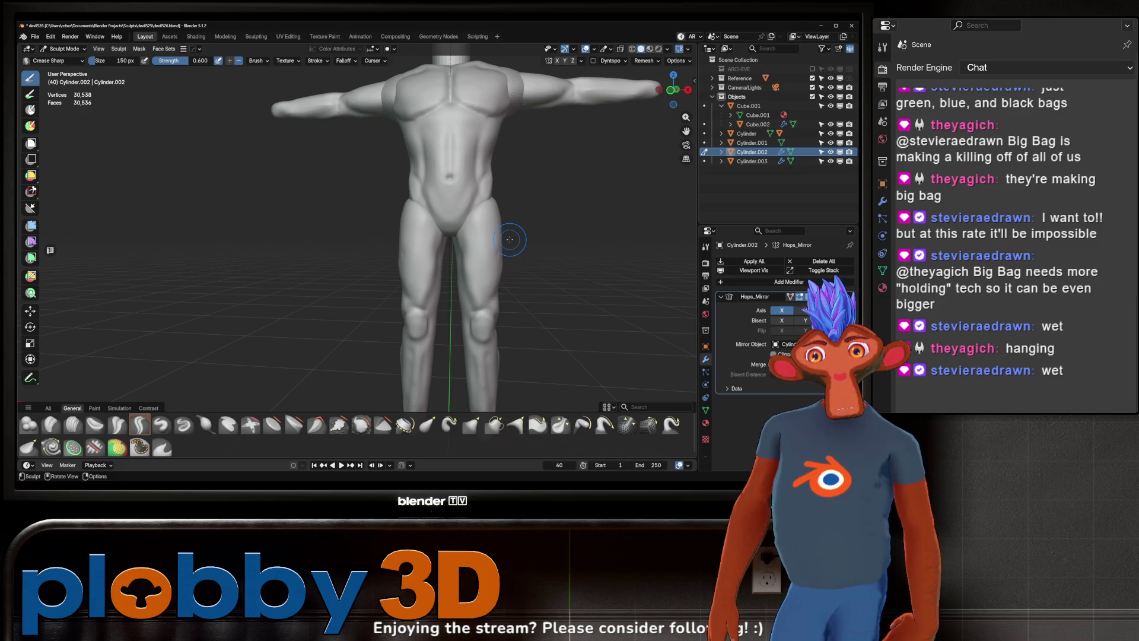
{"action": "mouse_move", "coordinate": [510, 238]}
{"action": "middle_mouse_down"}
{"action": "mouse_move", "coordinate": [543, 323]}
{"action": "mouse_move", "coordinate": [661, 323]}
{"action": "middle_mouse_up"}
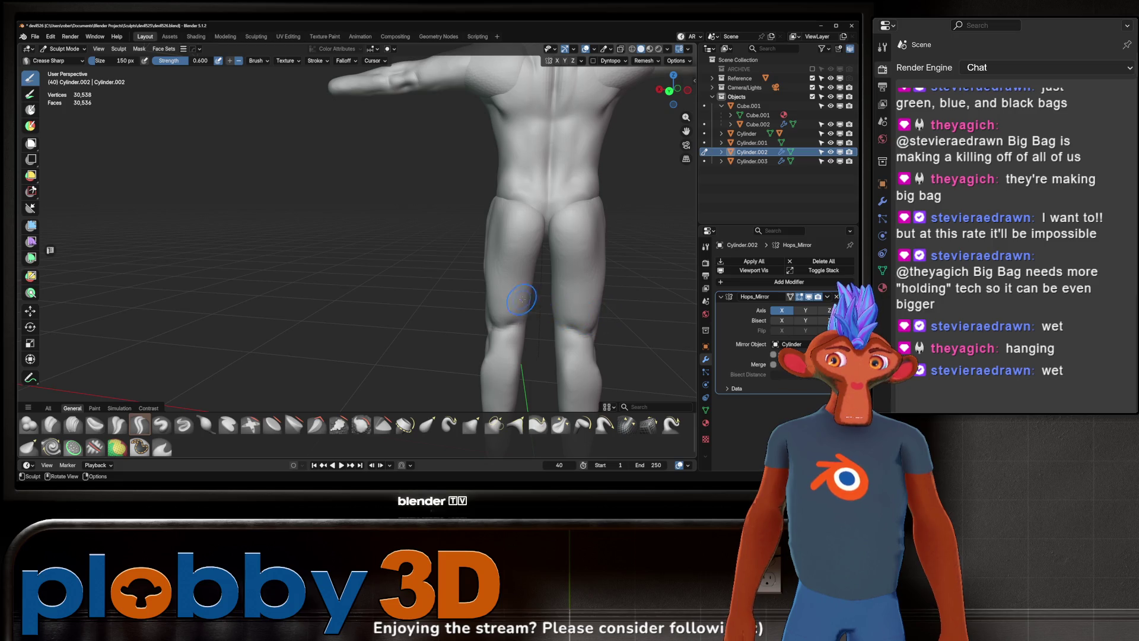
Step: Crease a muscle line into the back of the calf and inspect it from behind
{"action": "left_click_drag", "start_coordinate": [527, 322], "coordinate": [520, 303]}
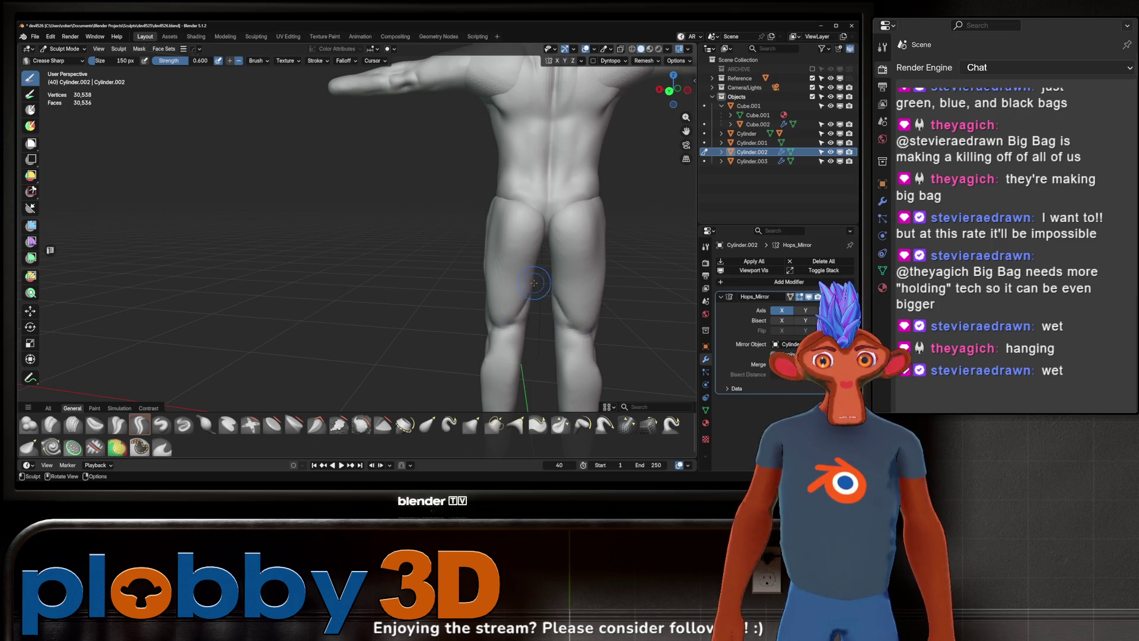
{"action": "middle_click_drag", "start_coordinate": [568, 285], "coordinate": [549, 280]}
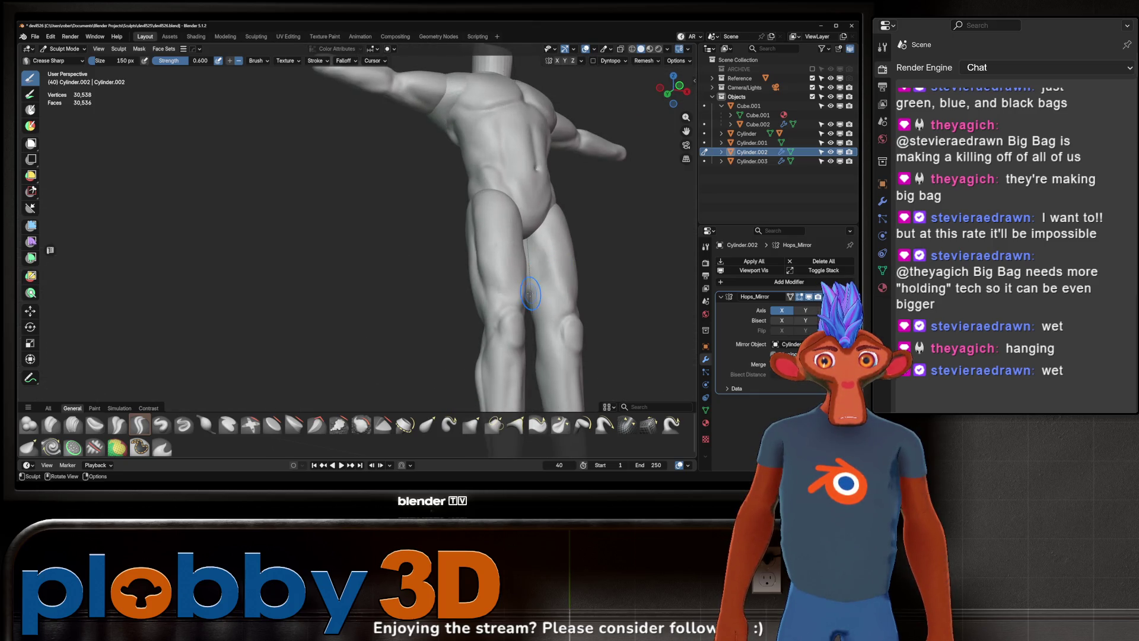
{"action": "middle_click_drag", "start_coordinate": [553, 251], "coordinate": [533, 277]}
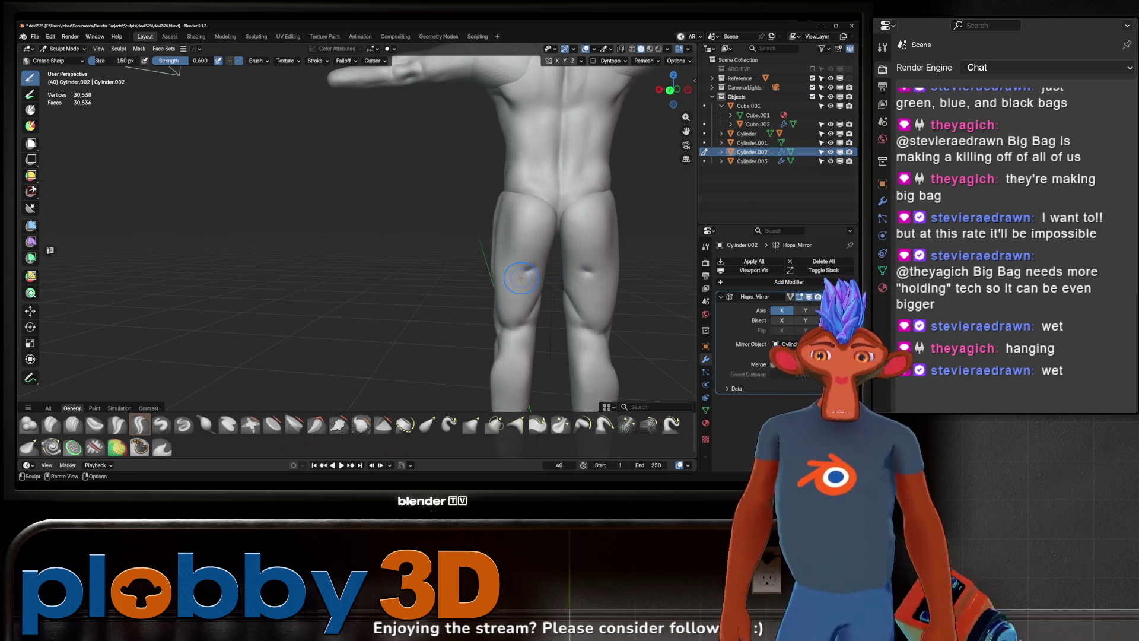
{"action": "mouse_move", "coordinate": [526, 270]}
{"action": "middle_mouse_down"}
{"action": "mouse_move", "coordinate": [490, 254]}
{"action": "mouse_move", "coordinate": [542, 297]}
{"action": "mouse_move", "coordinate": [509, 271]}
{"action": "middle_mouse_up"}
{"action": "scroll", "coordinate": [509, 272], "scroll_direction": "down", "scroll_amount": 3}
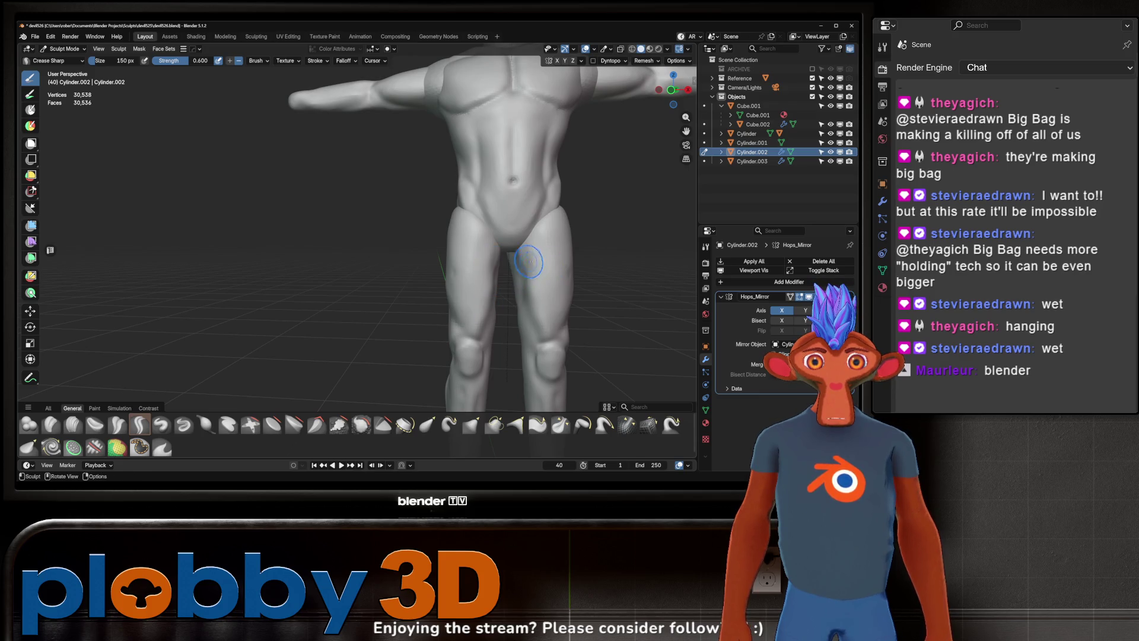
{"action": "mouse_move", "coordinate": [527, 270]}
{"action": "middle_mouse_down"}
{"action": "mouse_move", "coordinate": [537, 286]}
{"action": "mouse_move", "coordinate": [545, 270]}
{"action": "mouse_move", "coordinate": [503, 260]}
{"action": "middle_mouse_up"}
{"action": "key", "text": "g"}
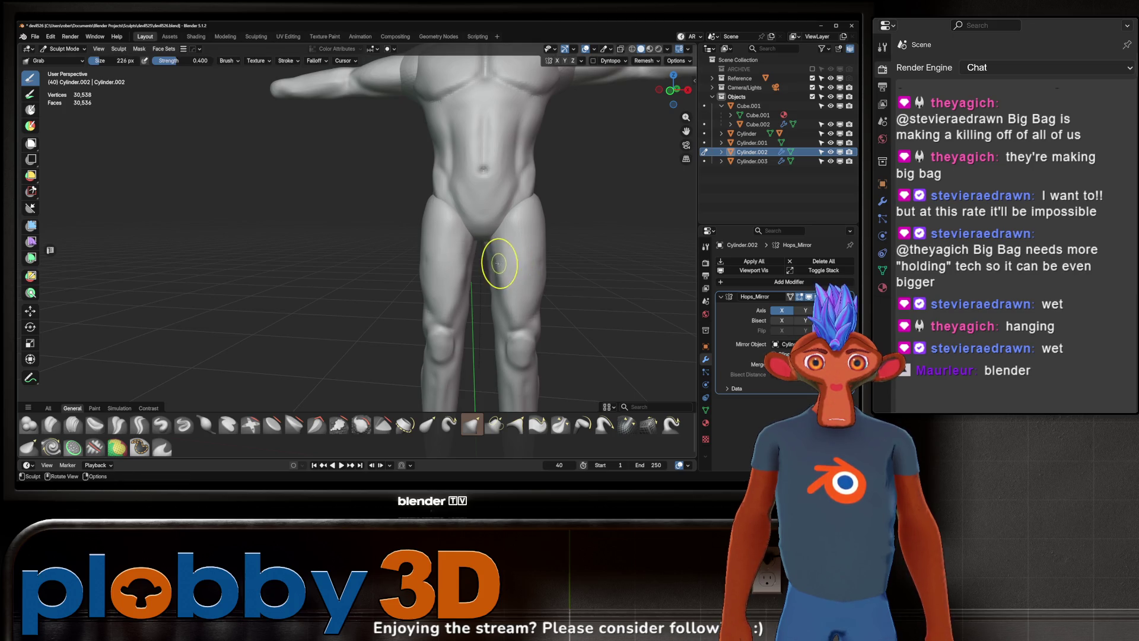
{"action": "scroll", "coordinate": [511, 314], "scroll_direction": "down", "scroll_amount": 2}
{"action": "scroll", "coordinate": [526, 312], "scroll_direction": "down", "scroll_amount": 2}
{"action": "mouse_move", "coordinate": [522, 262]}
{"action": "middle_mouse_down"}
{"action": "mouse_move", "coordinate": [476, 261]}
{"action": "mouse_move", "coordinate": [524, 262]}
{"action": "mouse_move", "coordinate": [498, 229]}
{"action": "mouse_move", "coordinate": [463, 255]}
{"action": "mouse_move", "coordinate": [496, 264]}
{"action": "mouse_move", "coordinate": [475, 247]}
{"action": "middle_mouse_up"}
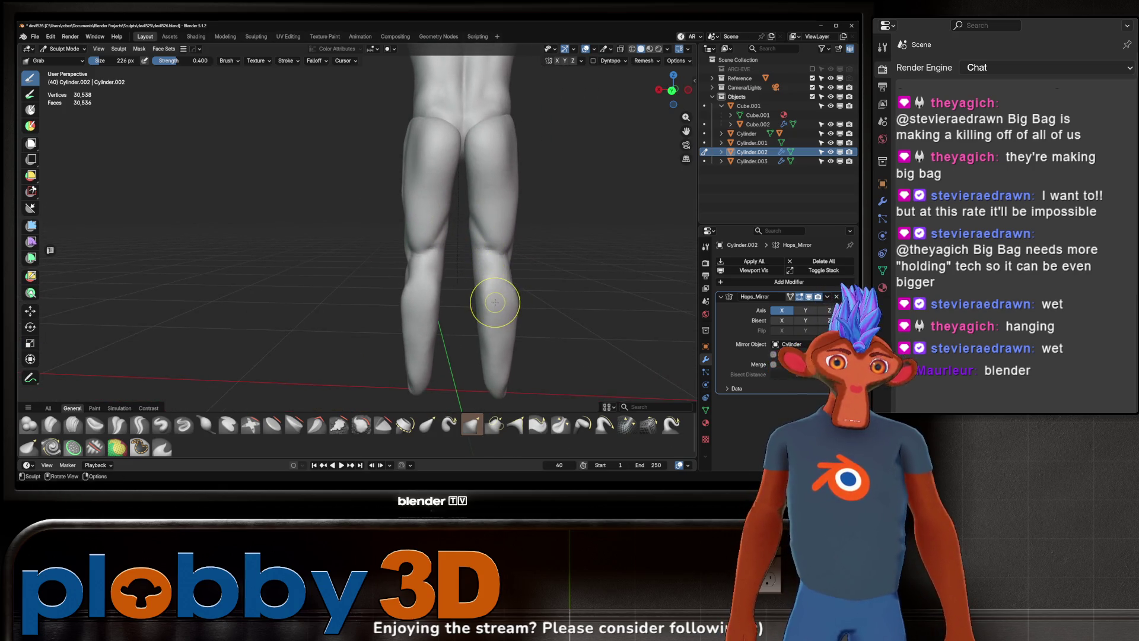
{"action": "mouse_move", "coordinate": [492, 306]}
{"action": "middle_mouse_down"}
{"action": "mouse_move", "coordinate": [500, 253]}
{"action": "mouse_move", "coordinate": [483, 279]}
{"action": "middle_mouse_up"}
{"action": "key", "text": "w"}
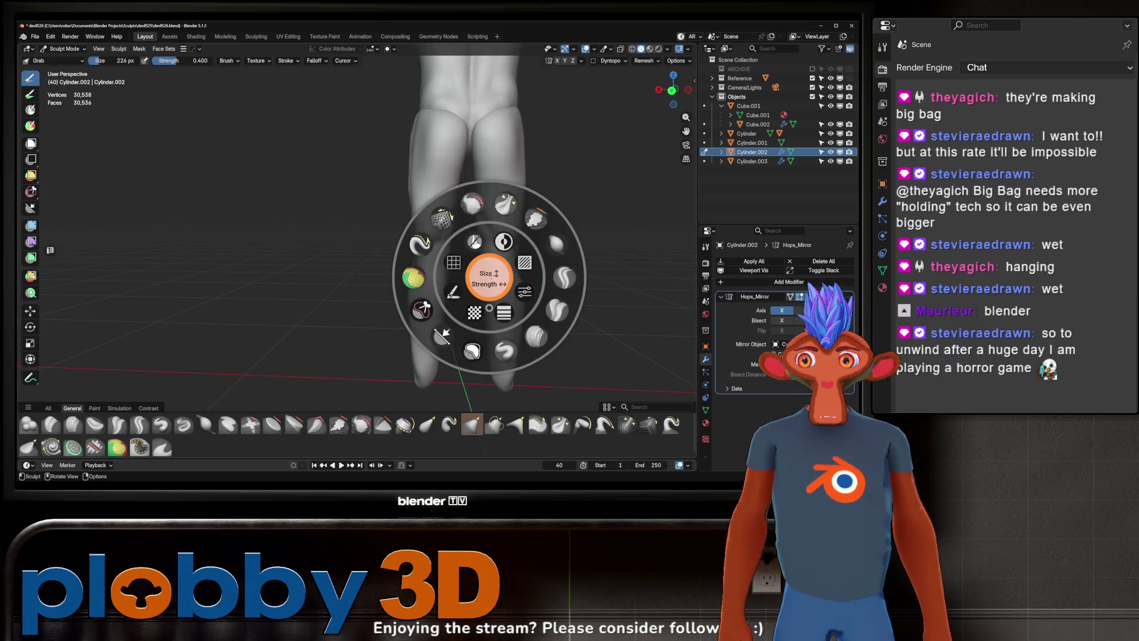
{"action": "left_click", "coordinate": [442, 334]}
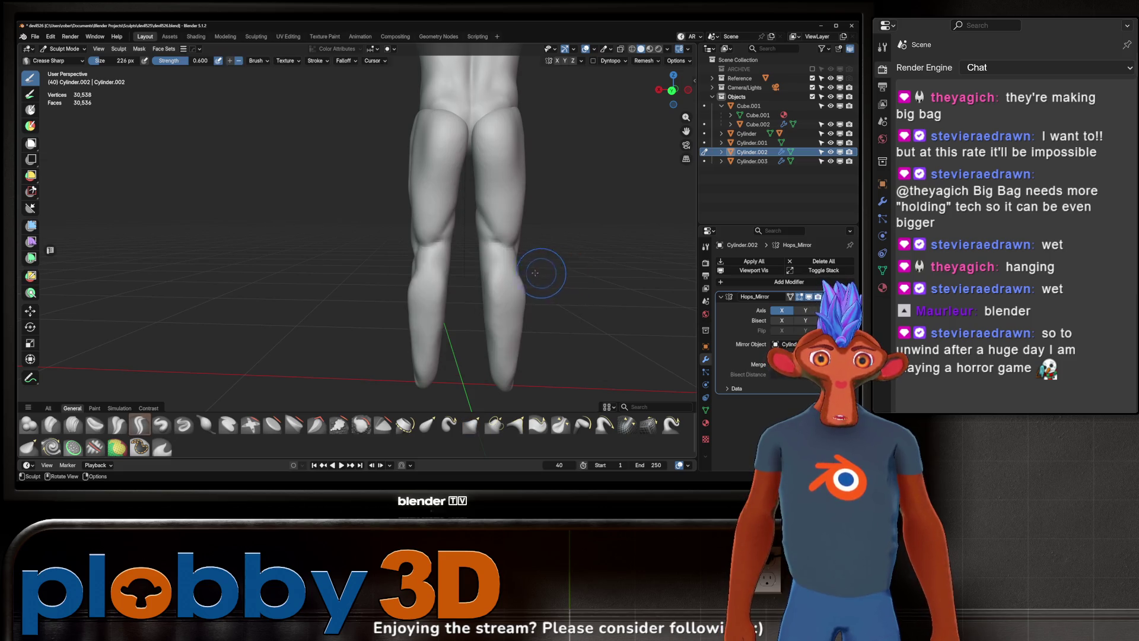
{"action": "middle_click_drag", "start_coordinate": [546, 267], "coordinate": [471, 265]}
Step: Set the Crease Sharp brush radius to 156 px and orbit around the legs
{"action": "key", "text": "f"}
{"action": "left_click", "coordinate": [461, 273]}
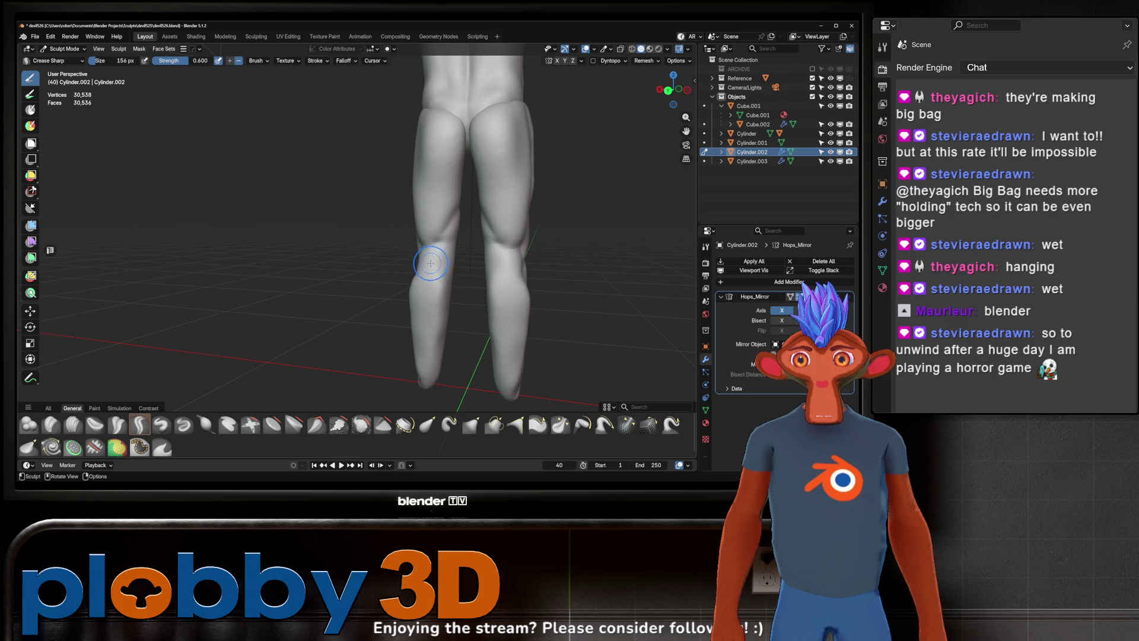
{"action": "middle_click_drag", "start_coordinate": [431, 261], "coordinate": [593, 264]}
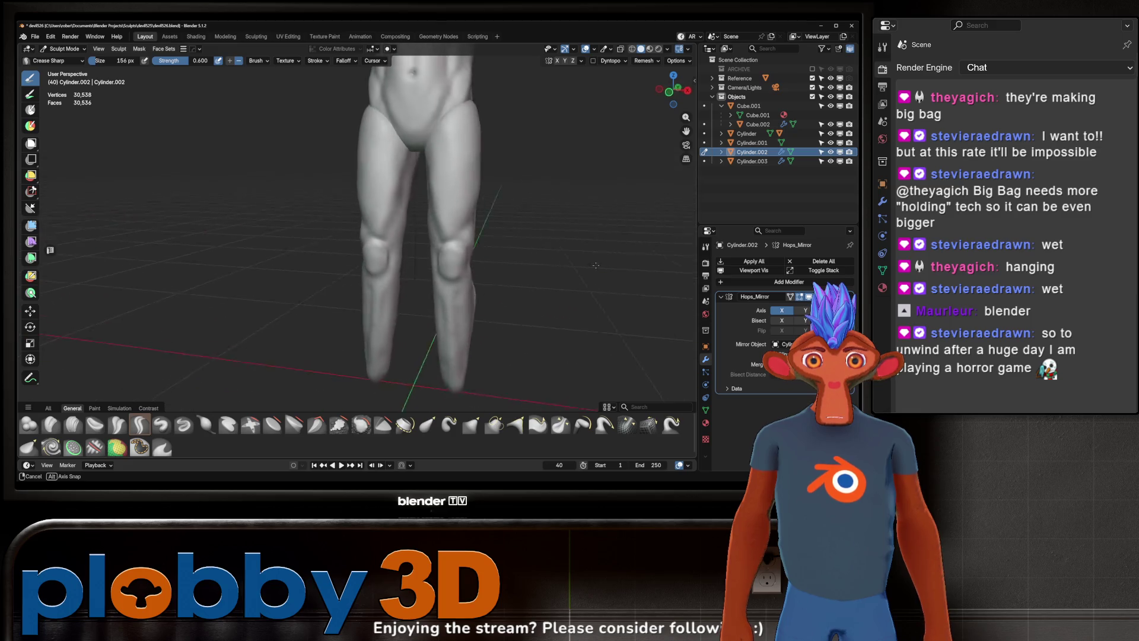
{"action": "middle_click_drag", "start_coordinate": [593, 264], "coordinate": [454, 274]}
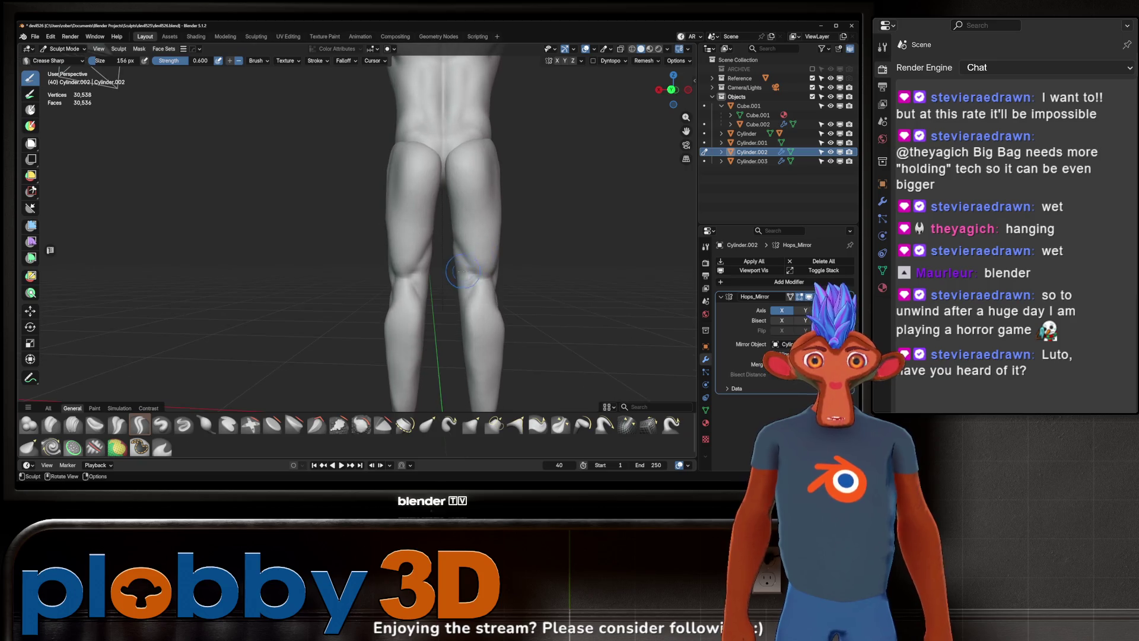
{"action": "middle_click_drag", "start_coordinate": [483, 259], "coordinate": [447, 281]}
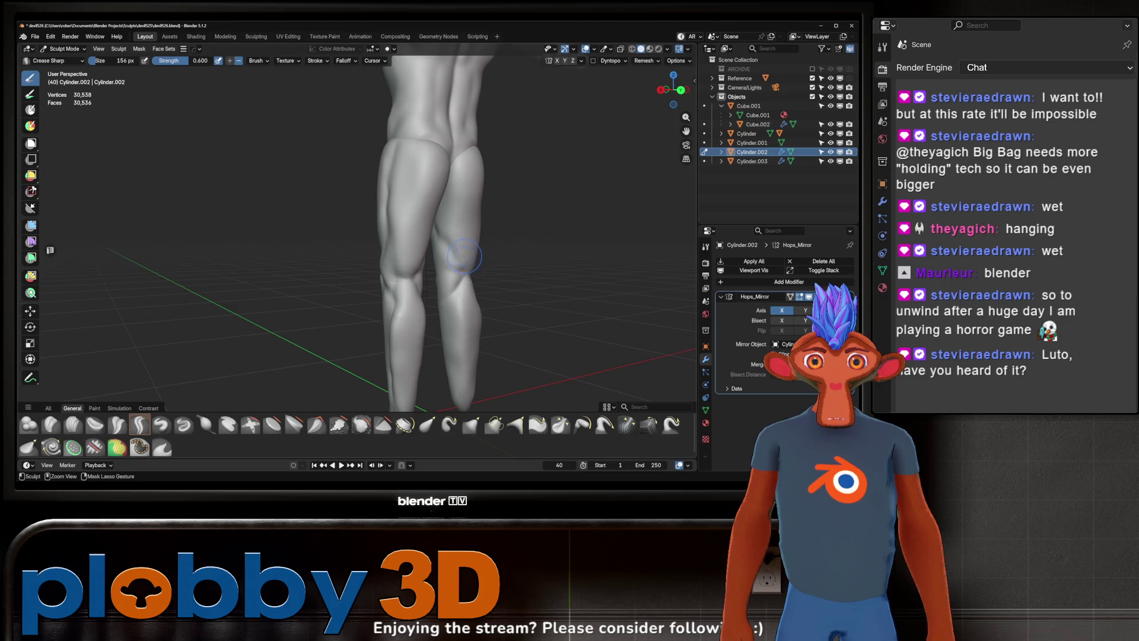
{"action": "mouse_move", "coordinate": [434, 272]}
{"action": "middle_mouse_down"}
{"action": "mouse_move", "coordinate": [456, 273]}
{"action": "mouse_move", "coordinate": [389, 269]}
{"action": "mouse_move", "coordinate": [499, 244]}
{"action": "mouse_move", "coordinate": [510, 269]}
{"action": "mouse_move", "coordinate": [453, 274]}
{"action": "mouse_move", "coordinate": [486, 256]}
{"action": "middle_mouse_up"}
{"action": "scroll", "coordinate": [479, 247], "scroll_direction": "down", "scroll_amount": 4}
{"action": "scroll", "coordinate": [511, 269], "scroll_direction": "up", "scroll_amount": 4}
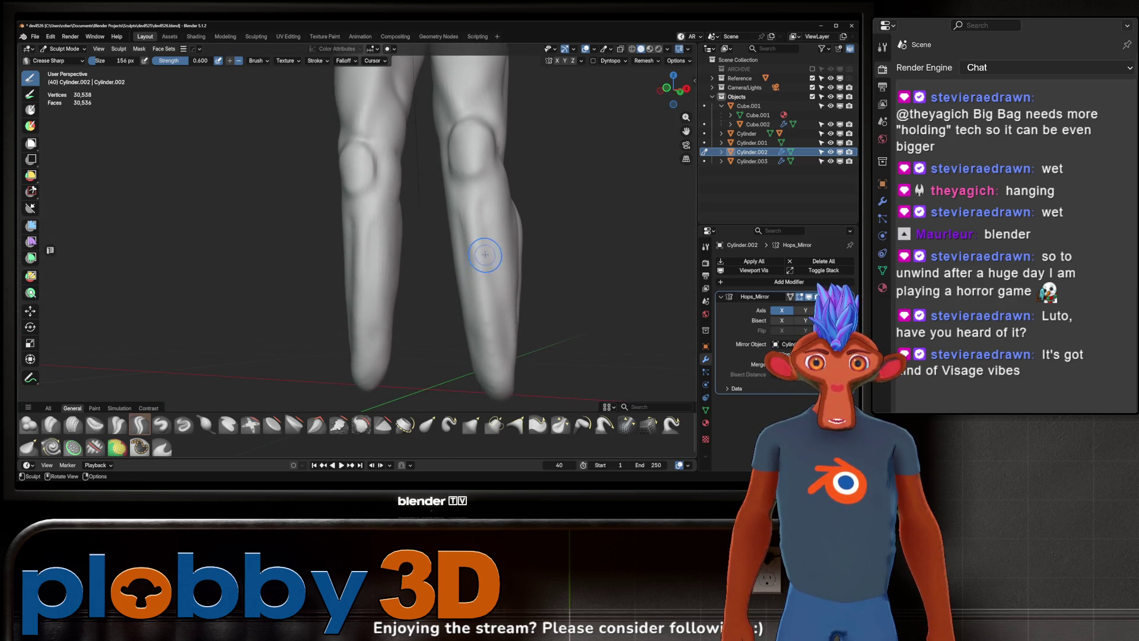
Step: Carve crease lines down the fronts of both shins, mirrored across the legs
{"action": "middle_click_drag", "start_coordinate": [470, 241], "coordinate": [471, 183]}
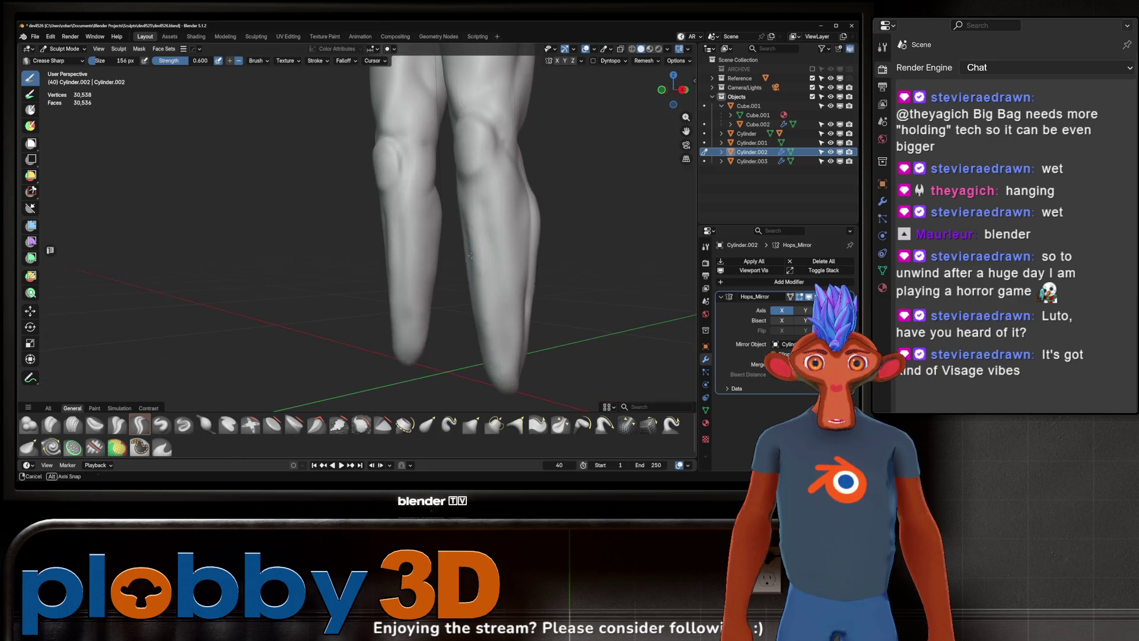
{"action": "mouse_move", "coordinate": [472, 235]}
{"action": "middle_mouse_down"}
{"action": "mouse_move", "coordinate": [498, 222]}
{"action": "mouse_move", "coordinate": [436, 232]}
{"action": "middle_mouse_up"}
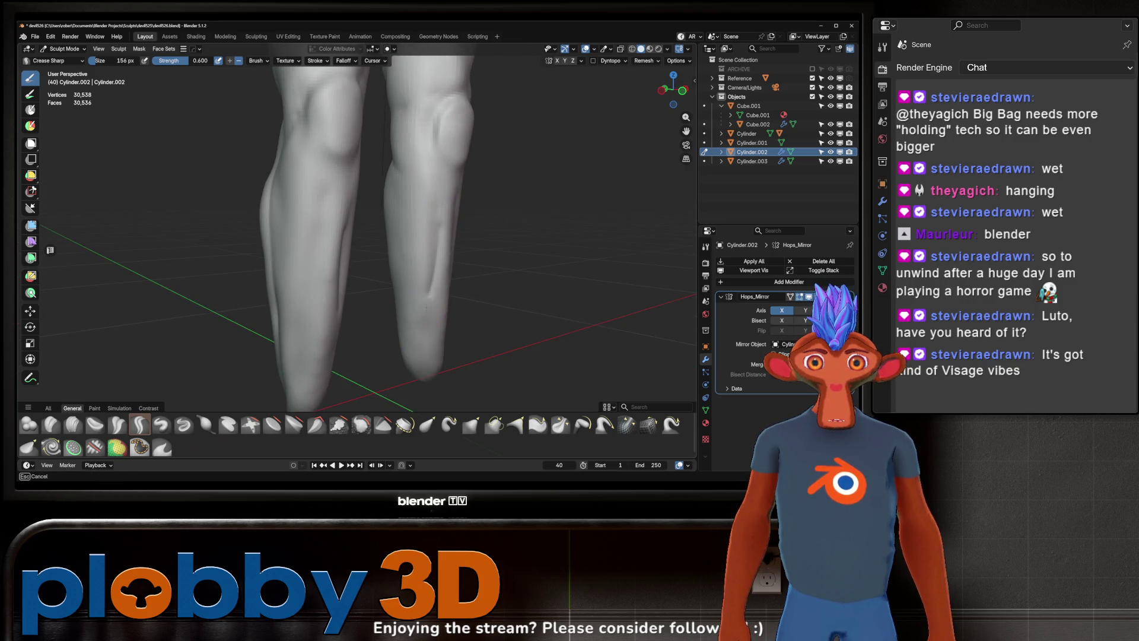
{"action": "middle_click_drag", "start_coordinate": [427, 307], "coordinate": [423, 360]}
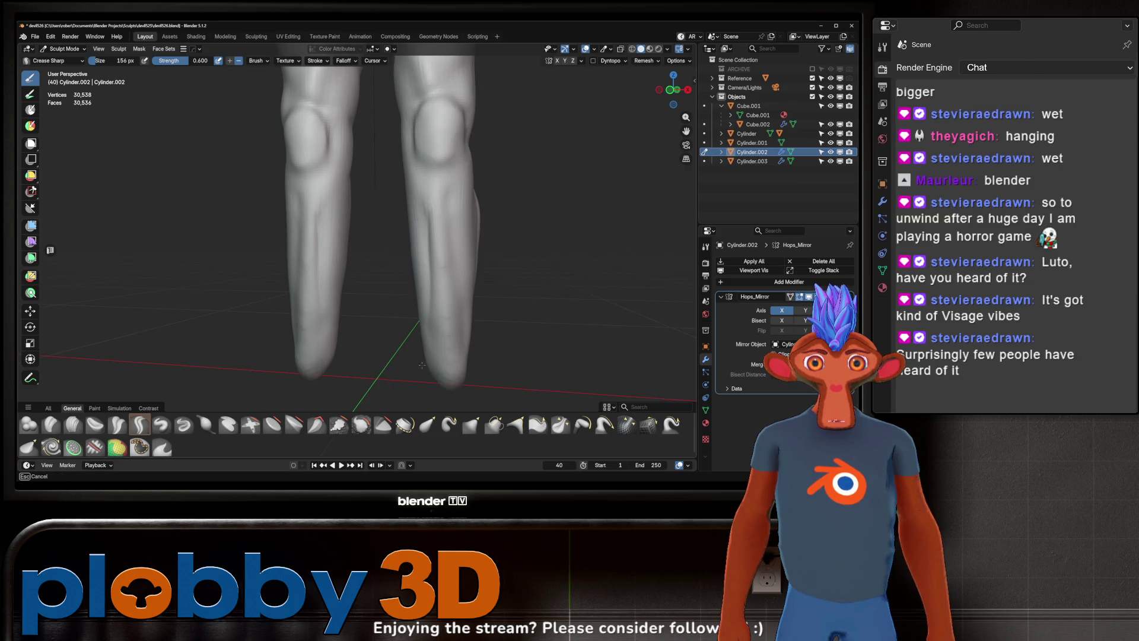
{"action": "left_click_drag", "start_coordinate": [428, 293], "coordinate": [426, 343]}
{"action": "middle_click_drag", "start_coordinate": [425, 336], "coordinate": [435, 235]}
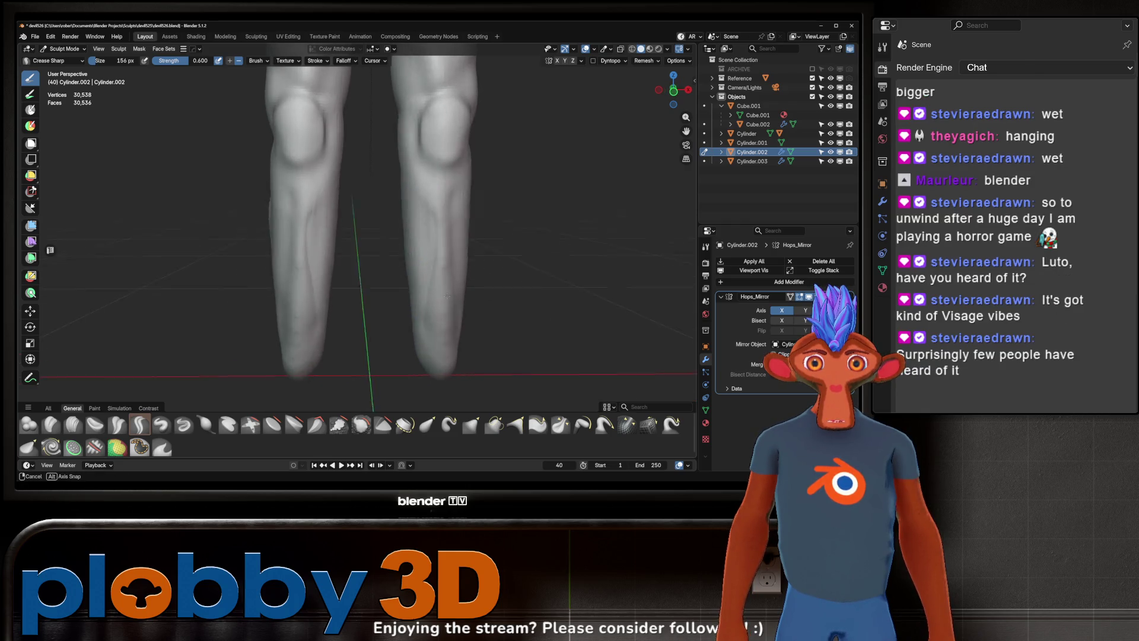
{"action": "left_click_drag", "start_coordinate": [423, 207], "coordinate": [431, 362]}
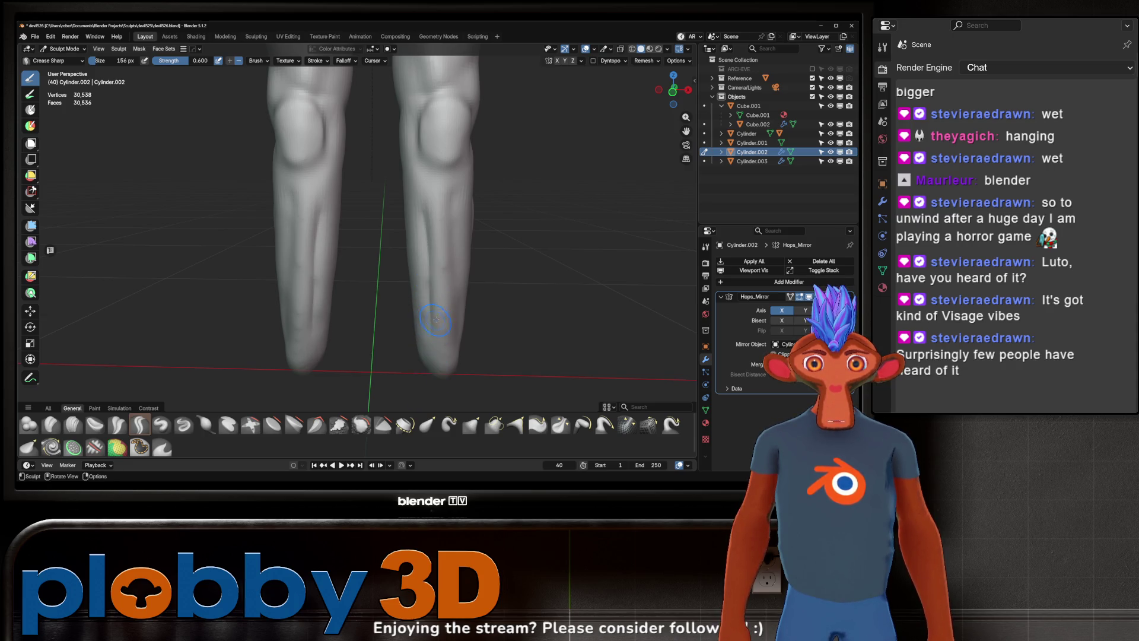
{"action": "middle_click_drag", "start_coordinate": [476, 299], "coordinate": [441, 320]}
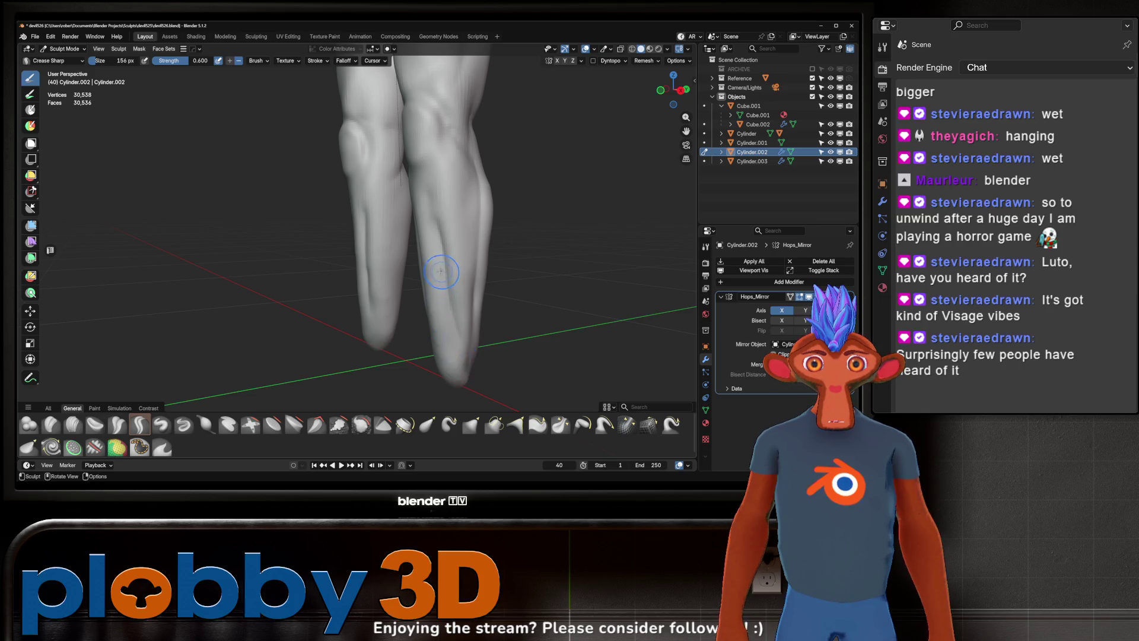
Step: Review the legs head-on and from below, then zoom out to the whole figure
{"action": "key", "text": "KP_1"}
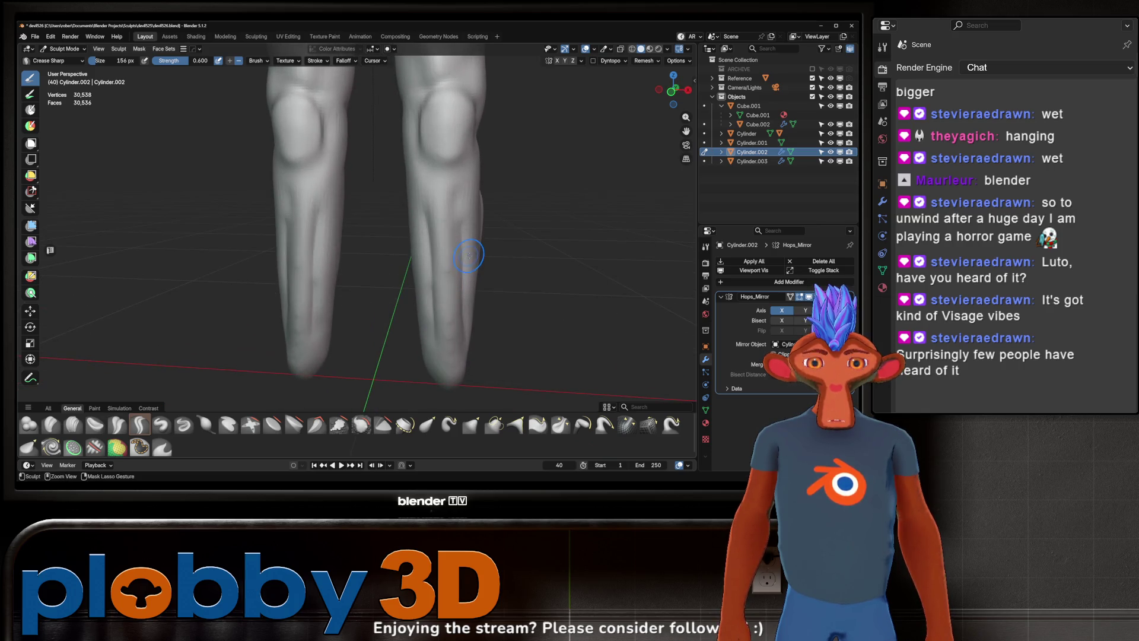
{"action": "middle_click_drag", "start_coordinate": [466, 254], "coordinate": [448, 253]}
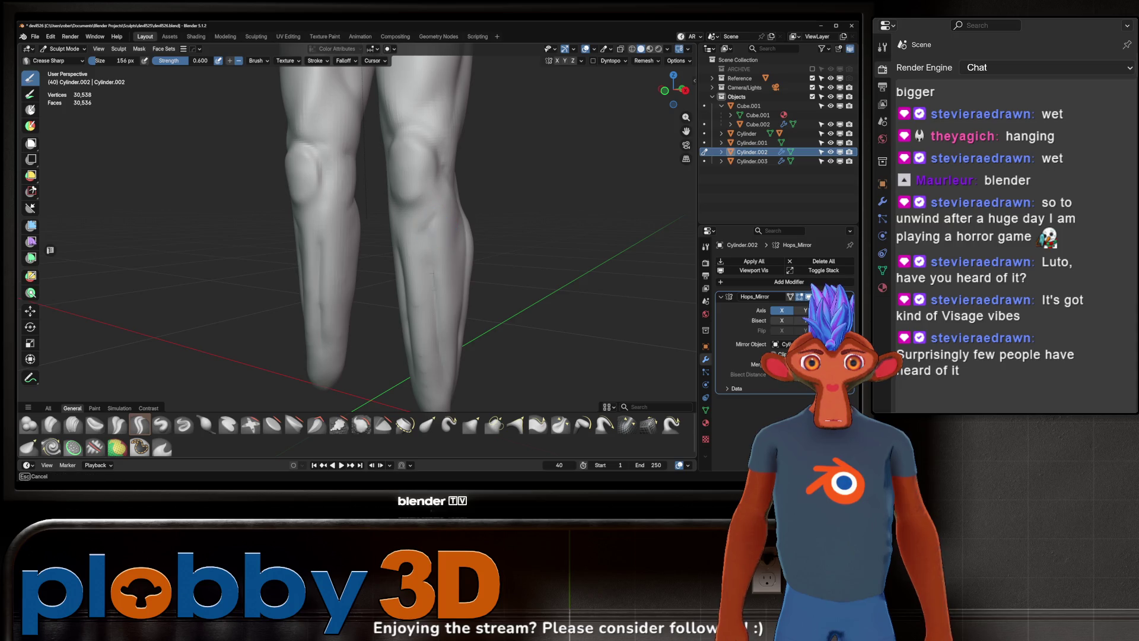
{"action": "mouse_move", "coordinate": [470, 240]}
{"action": "middle_mouse_down"}
{"action": "mouse_move", "coordinate": [460, 280]}
{"action": "mouse_move", "coordinate": [468, 260]}
{"action": "middle_mouse_up"}
{"action": "middle_click_drag", "start_coordinate": [458, 311], "coordinate": [435, 252]}
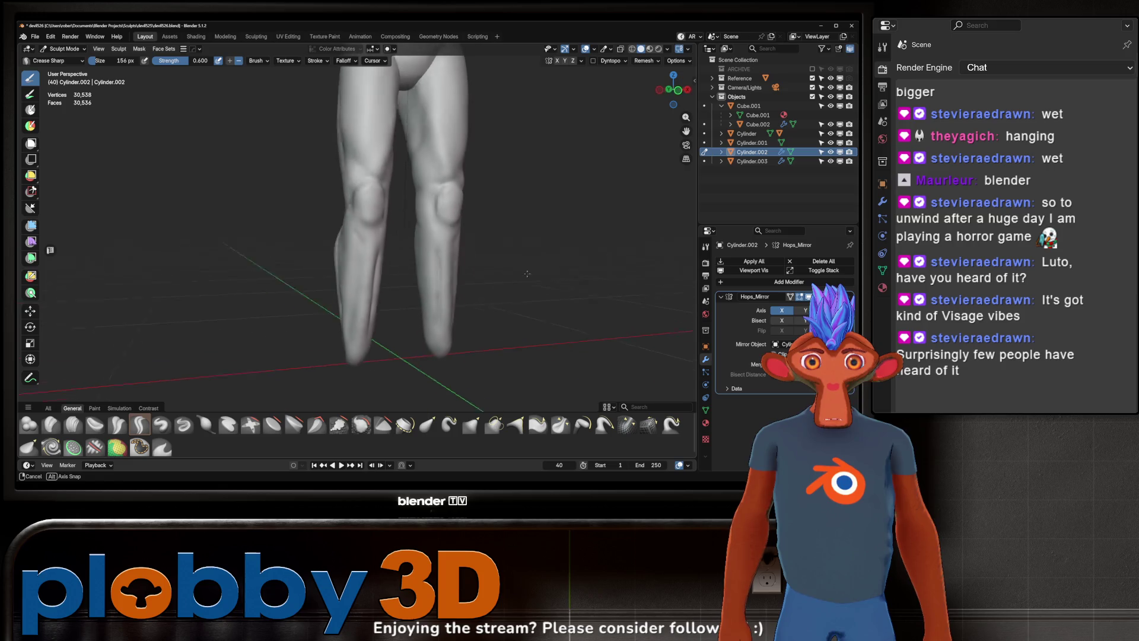
{"action": "mouse_move", "coordinate": [434, 293]}
{"action": "middle_mouse_down"}
{"action": "mouse_move", "coordinate": [453, 259]}
{"action": "mouse_move", "coordinate": [448, 285]}
{"action": "middle_mouse_up"}
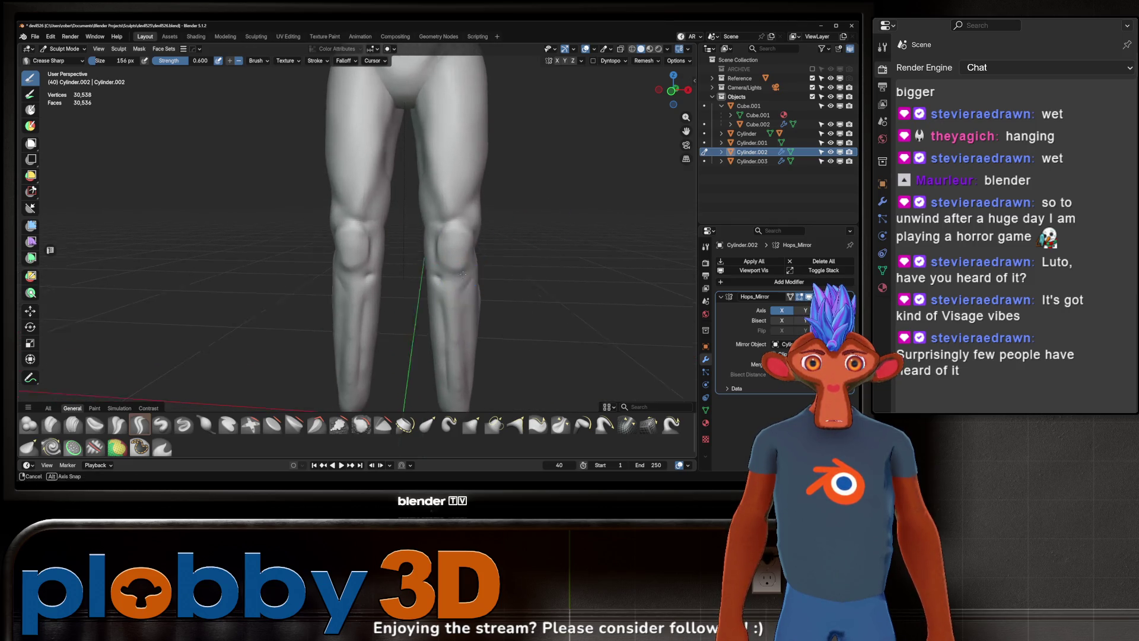
{"action": "middle_click_drag", "start_coordinate": [468, 275], "coordinate": [458, 305], "text": "ctrl"}
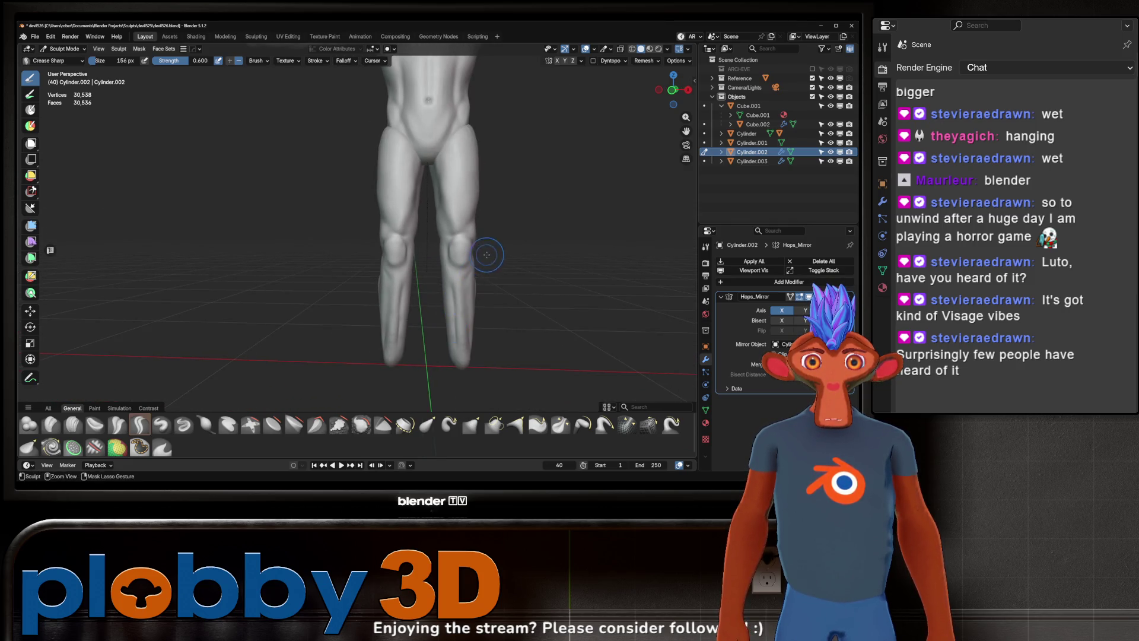
{"action": "middle_click_drag", "start_coordinate": [485, 255], "coordinate": [457, 278], "text": "ctrl"}
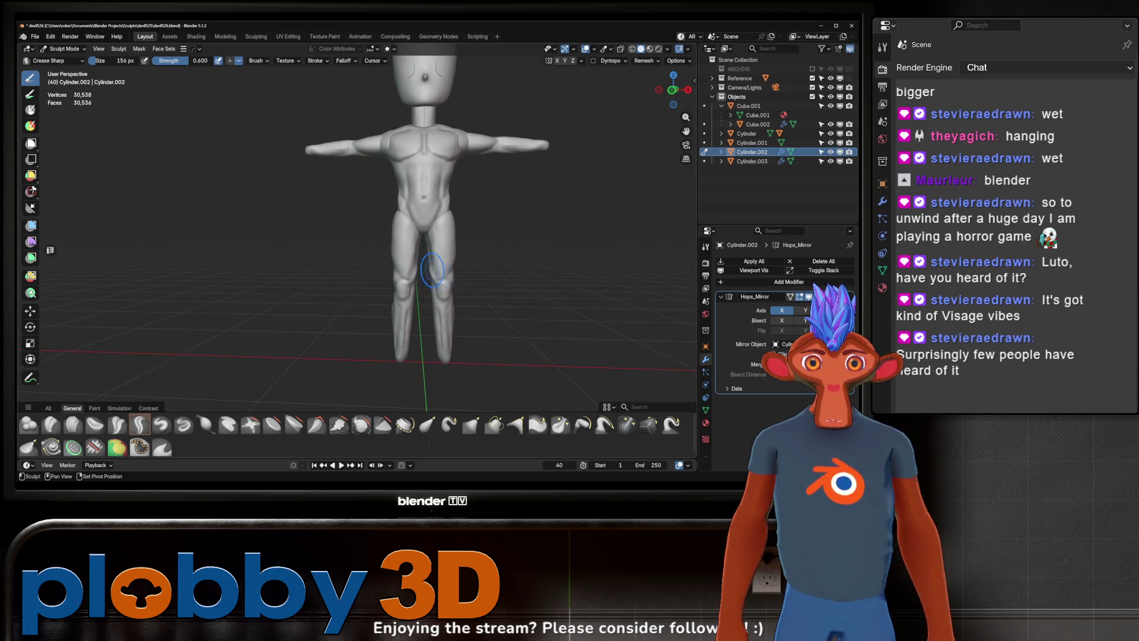
{"action": "mouse_move", "coordinate": [482, 261]}
{"action": "middle_mouse_down"}
{"action": "mouse_move", "coordinate": [419, 271]}
{"action": "mouse_move", "coordinate": [482, 261]}
{"action": "middle_mouse_up"}
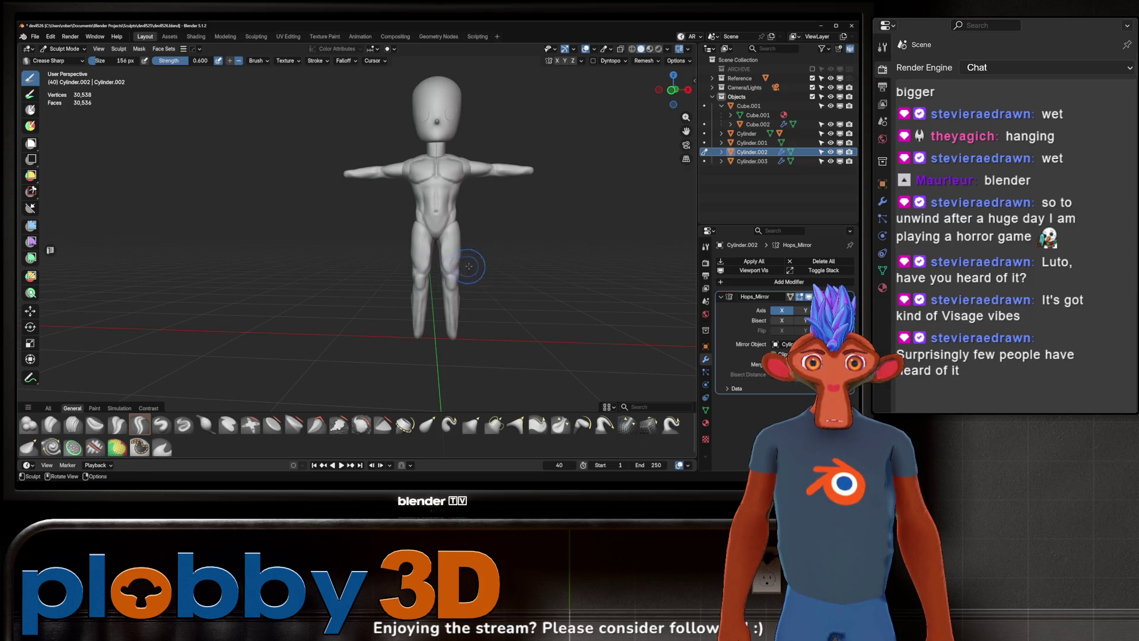
{"action": "mouse_move", "coordinate": [466, 266]}
{"action": "middle_mouse_down"}
{"action": "mouse_move", "coordinate": [489, 294]}
{"action": "mouse_move", "coordinate": [467, 276]}
{"action": "mouse_move", "coordinate": [366, 278]}
{"action": "mouse_move", "coordinate": [114, 85]}
{"action": "middle_mouse_up"}
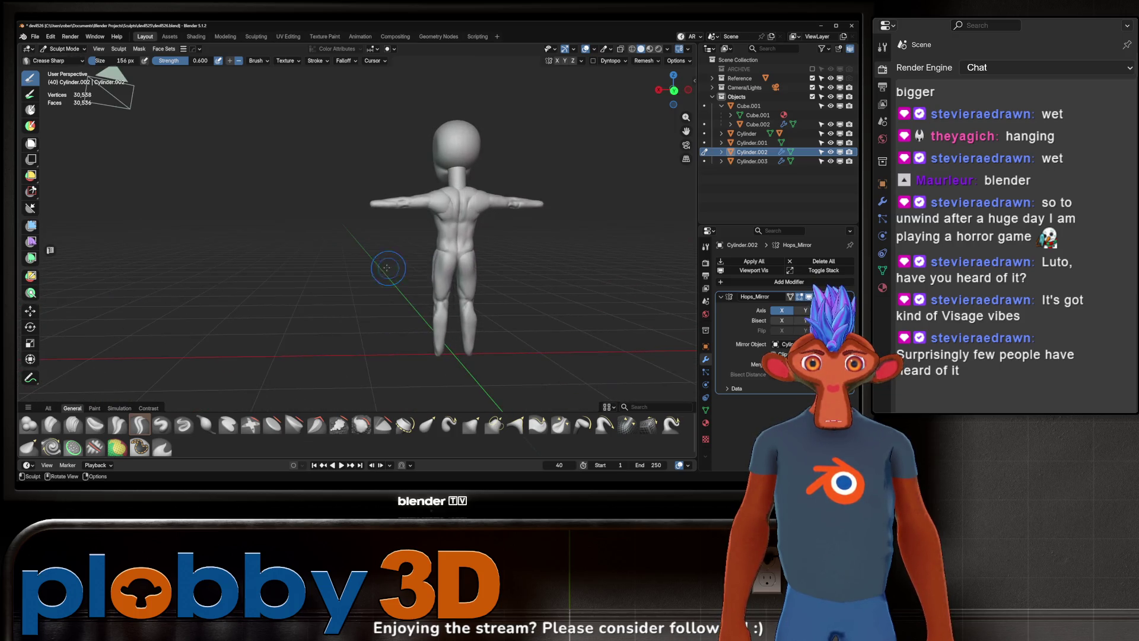
{"action": "mouse_move", "coordinate": [424, 304]}
{"action": "middle_mouse_down"}
{"action": "mouse_move", "coordinate": [420, 288]}
{"action": "mouse_move", "coordinate": [443, 268]}
{"action": "middle_mouse_up"}
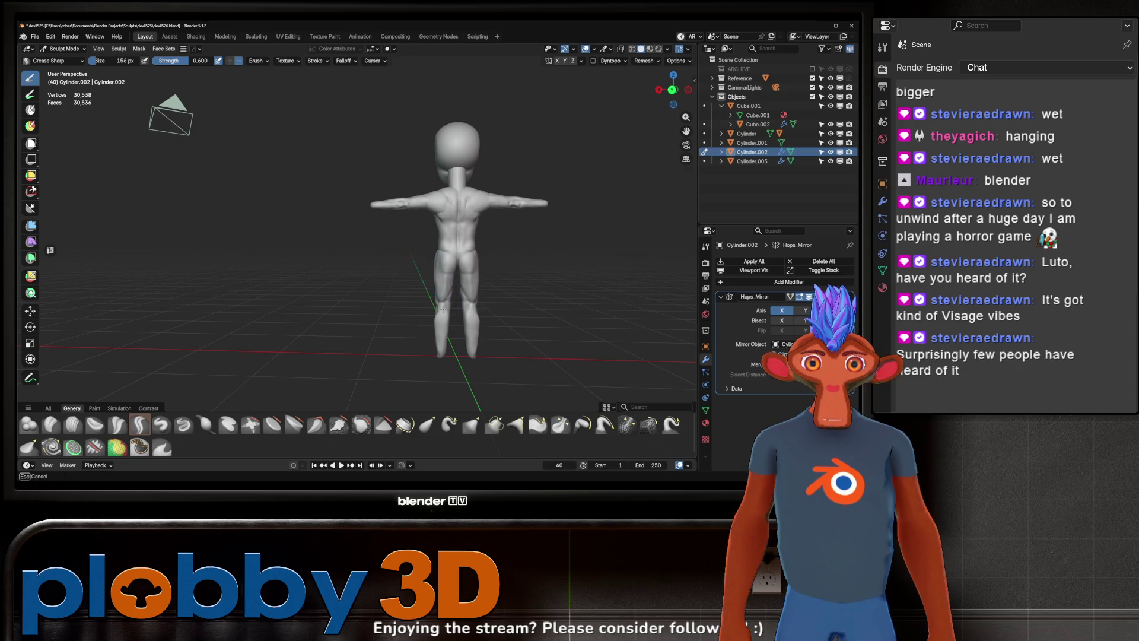
{"action": "mouse_move", "coordinate": [436, 284]}
{"action": "middle_mouse_down"}
{"action": "mouse_move", "coordinate": [499, 276]}
{"action": "mouse_move", "coordinate": [473, 264]}
{"action": "mouse_move", "coordinate": [514, 267]}
{"action": "mouse_move", "coordinate": [404, 260]}
{"action": "mouse_move", "coordinate": [464, 281]}
{"action": "middle_mouse_up"}
{"action": "scroll", "coordinate": [405, 259], "scroll_direction": "up", "scroll_amount": 3}
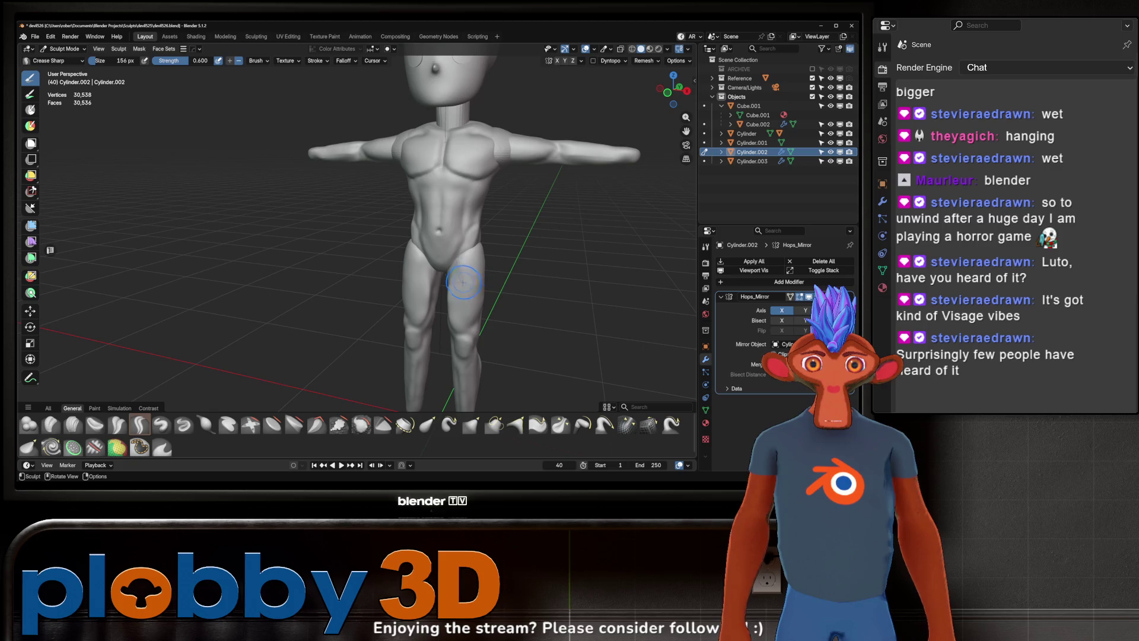
{"action": "mouse_move", "coordinate": [457, 331]}
{"action": "middle_mouse_down"}
{"action": "mouse_move", "coordinate": [480, 269]}
{"action": "mouse_move", "coordinate": [456, 286]}
{"action": "mouse_move", "coordinate": [472, 265]}
{"action": "middle_mouse_up"}
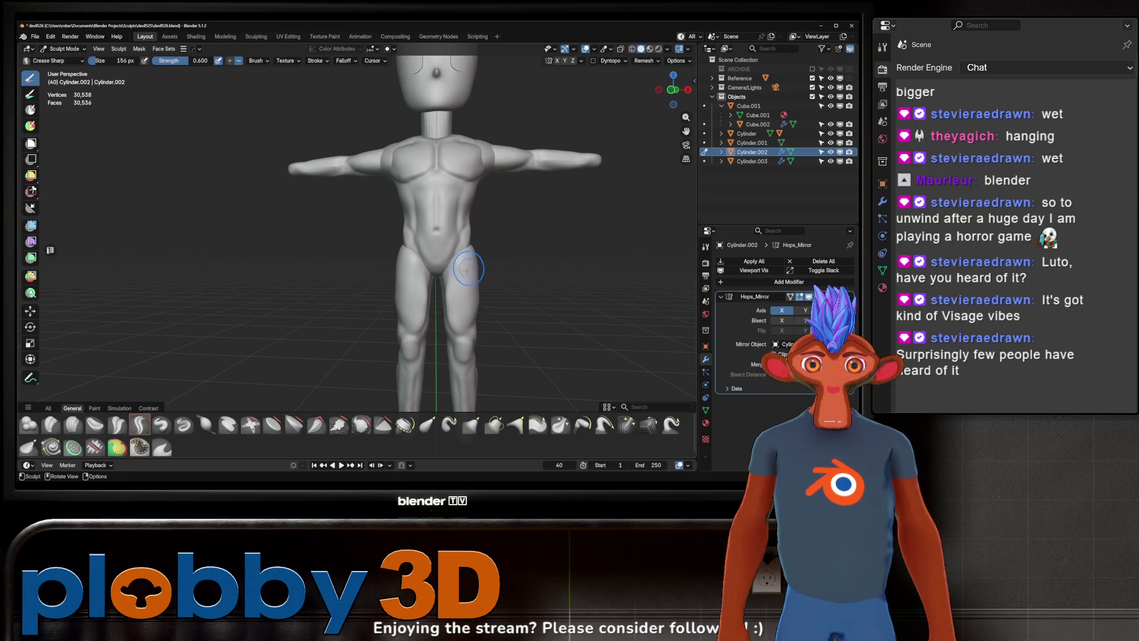
{"action": "scroll", "coordinate": [472, 298], "scroll_direction": "down", "scroll_amount": 2}
{"action": "scroll", "coordinate": [485, 285], "scroll_direction": "down", "scroll_amount": 1}
{"action": "scroll", "coordinate": [494, 275], "scroll_direction": "down", "scroll_amount": 1}
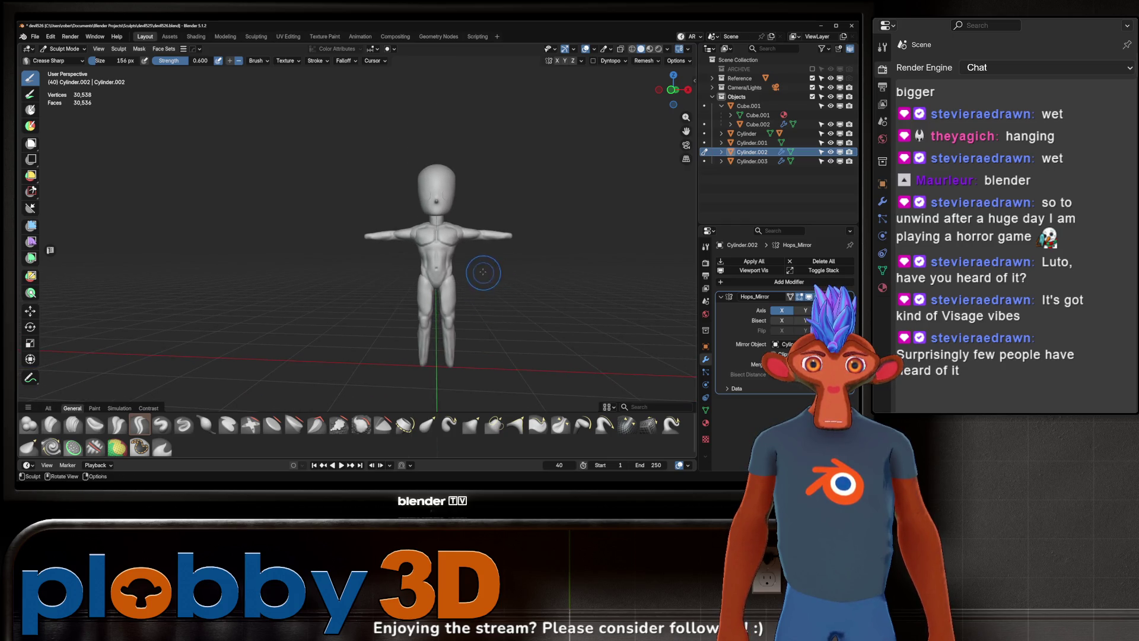
{"action": "middle_click_drag", "start_coordinate": [483, 275], "coordinate": [606, 267]}
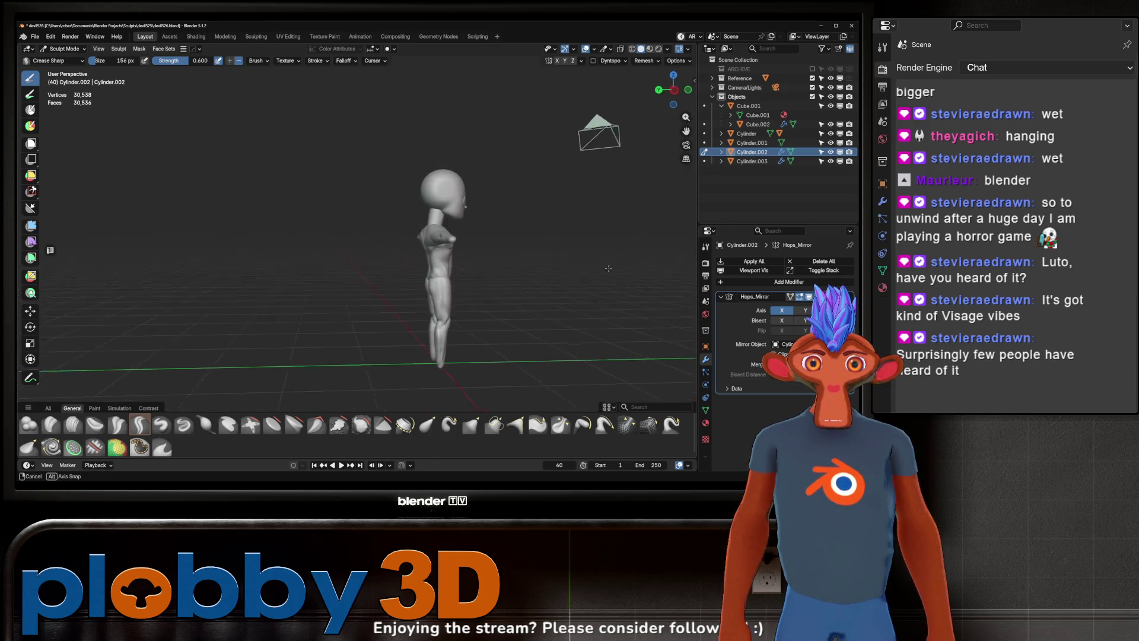
{"action": "mouse_move", "coordinate": [605, 267]}
{"action": "middle_mouse_down"}
{"action": "mouse_move", "coordinate": [694, 269]}
{"action": "mouse_move", "coordinate": [475, 260]}
{"action": "middle_mouse_up"}
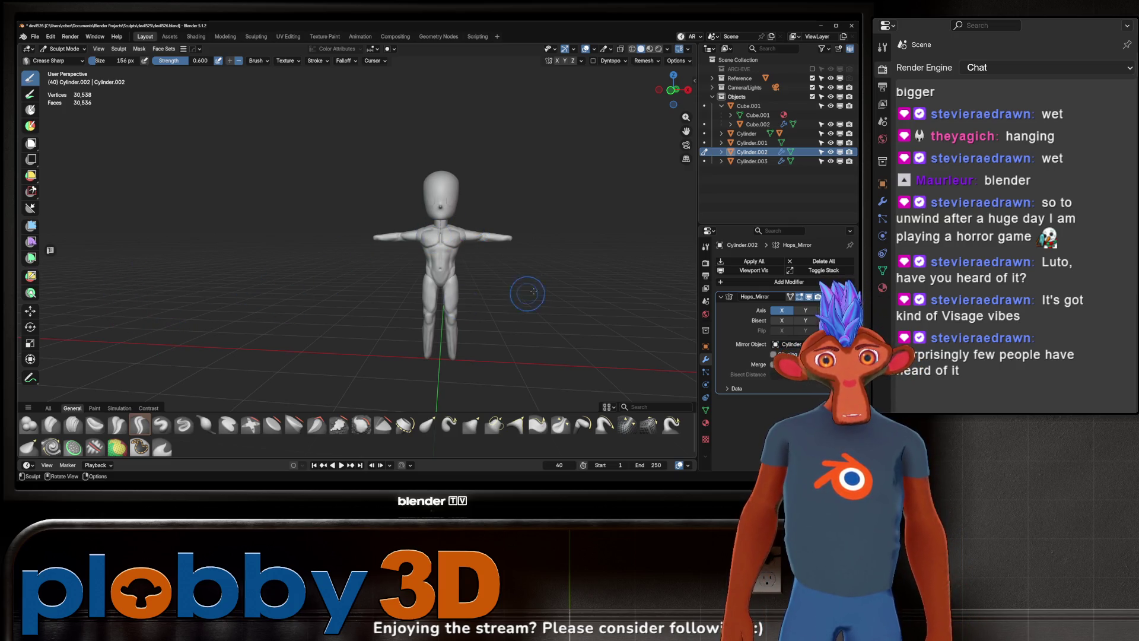
{"action": "scroll", "coordinate": [478, 252], "scroll_direction": "up", "scroll_amount": 3}
{"action": "middle_click_drag", "start_coordinate": [478, 253], "coordinate": [536, 248]}
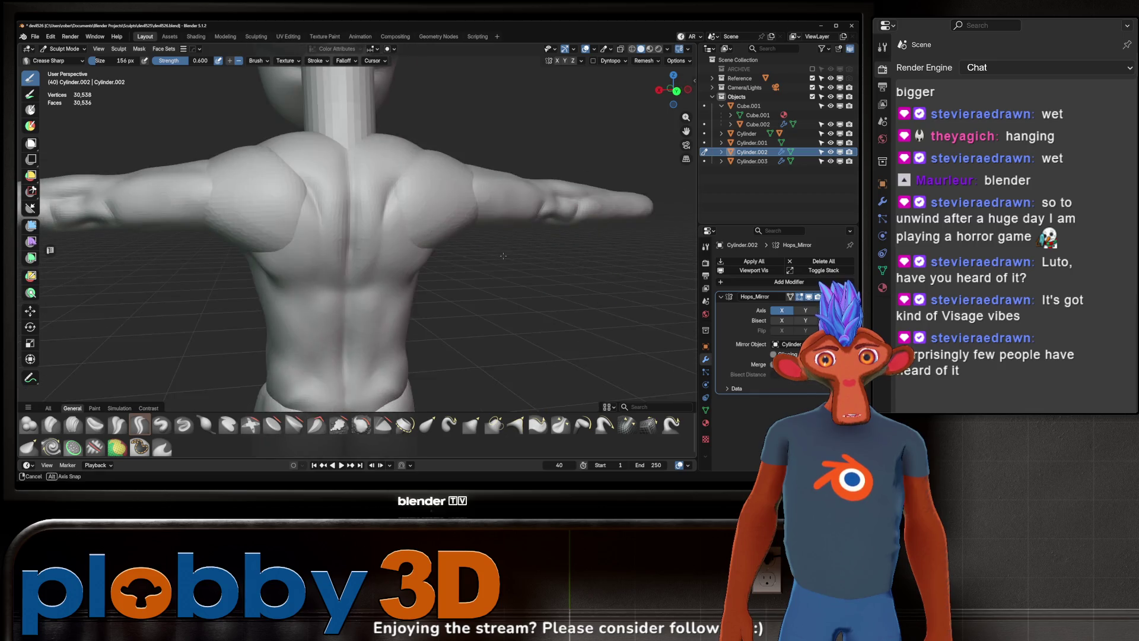
{"action": "scroll", "coordinate": [536, 248], "scroll_direction": "down", "scroll_amount": 5}
{"action": "middle_click_drag", "start_coordinate": [536, 248], "coordinate": [516, 239]}
{"action": "scroll", "coordinate": [538, 246], "scroll_direction": "up", "scroll_amount": 3}
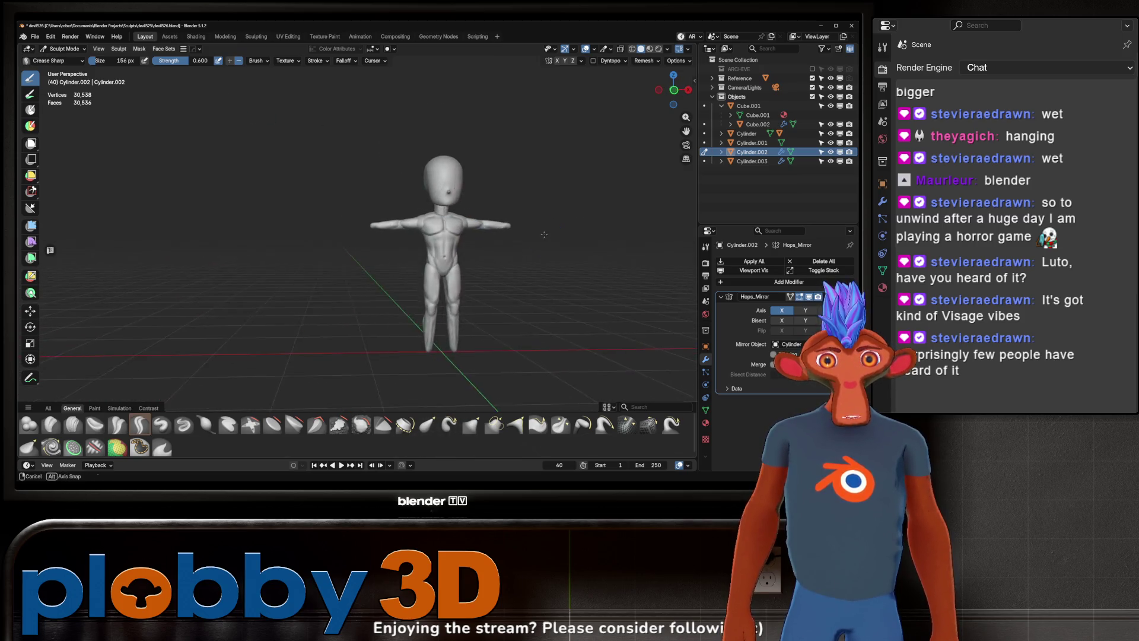
{"action": "scroll", "coordinate": [516, 238], "scroll_direction": "up", "scroll_amount": 5}
{"action": "scroll", "coordinate": [320, 149], "scroll_direction": "down", "scroll_amount": 5}
{"action": "scroll", "coordinate": [321, 149], "scroll_direction": "up", "scroll_amount": 4}
{"action": "mouse_move", "coordinate": [321, 149]}
{"action": "middle_mouse_down"}
{"action": "mouse_move", "coordinate": [509, 114]}
{"action": "mouse_move", "coordinate": [439, 109]}
{"action": "mouse_move", "coordinate": [331, 145]}
{"action": "mouse_move", "coordinate": [461, 150]}
{"action": "mouse_move", "coordinate": [323, 158]}
{"action": "mouse_move", "coordinate": [366, 161]}
{"action": "mouse_move", "coordinate": [446, 205]}
{"action": "middle_mouse_up"}
{"action": "scroll", "coordinate": [423, 135], "scroll_direction": "down", "scroll_amount": 4}
{"action": "scroll", "coordinate": [424, 136], "scroll_direction": "up", "scroll_amount": 4}
{"action": "scroll", "coordinate": [412, 126], "scroll_direction": "down", "scroll_amount": 4}
{"action": "scroll", "coordinate": [439, 110], "scroll_direction": "up", "scroll_amount": 2}
{"action": "scroll", "coordinate": [439, 109], "scroll_direction": "up", "scroll_amount": 2}
{"action": "scroll", "coordinate": [400, 125], "scroll_direction": "down", "scroll_amount": 3}
{"action": "scroll", "coordinate": [401, 125], "scroll_direction": "down", "scroll_amount": 2}
{"action": "scroll", "coordinate": [331, 145], "scroll_direction": "up", "scroll_amount": 2}
{"action": "scroll", "coordinate": [330, 145], "scroll_direction": "down", "scroll_amount": 2}
{"action": "scroll", "coordinate": [461, 150], "scroll_direction": "up", "scroll_amount": 3}
{"action": "scroll", "coordinate": [461, 150], "scroll_direction": "down", "scroll_amount": 2}
{"action": "scroll", "coordinate": [461, 149], "scroll_direction": "up", "scroll_amount": 3}
{"action": "scroll", "coordinate": [323, 157], "scroll_direction": "down", "scroll_amount": 2}
{"action": "scroll", "coordinate": [365, 161], "scroll_direction": "up", "scroll_amount": 2}
{"action": "scroll", "coordinate": [382, 172], "scroll_direction": "down", "scroll_amount": 3}
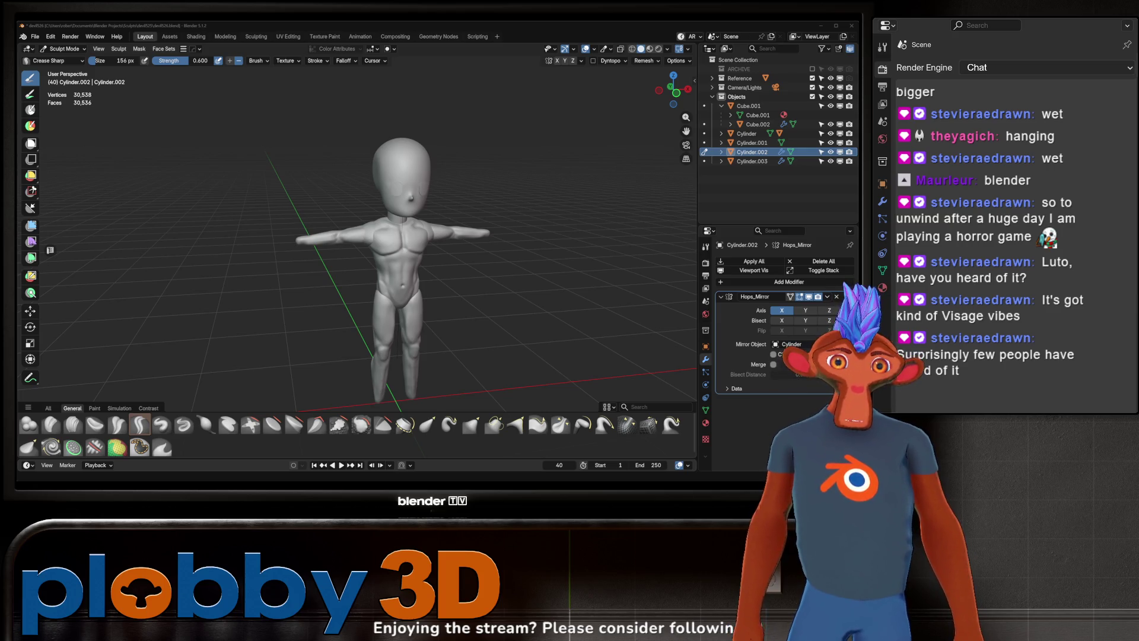
{"action": "middle_click_drag", "start_coordinate": [522, 204], "coordinate": [484, 195]}
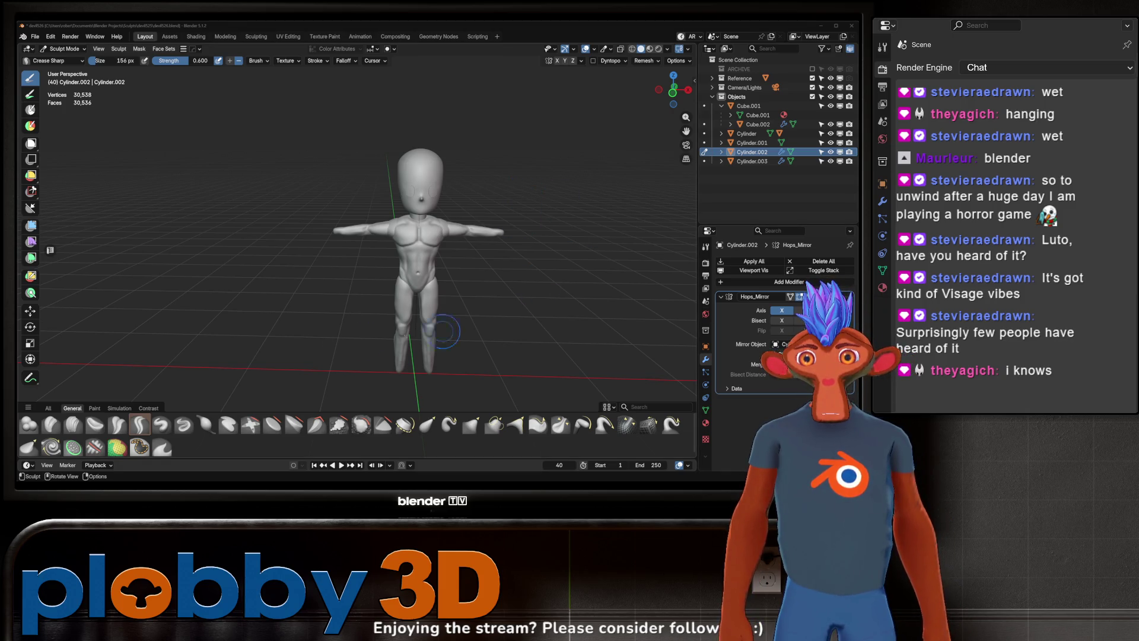
{"action": "mouse_move", "coordinate": [477, 274]}
{"action": "middle_mouse_down"}
{"action": "mouse_move", "coordinate": [413, 244]}
{"action": "mouse_move", "coordinate": [322, 238]}
{"action": "mouse_move", "coordinate": [438, 238]}
{"action": "middle_mouse_up"}
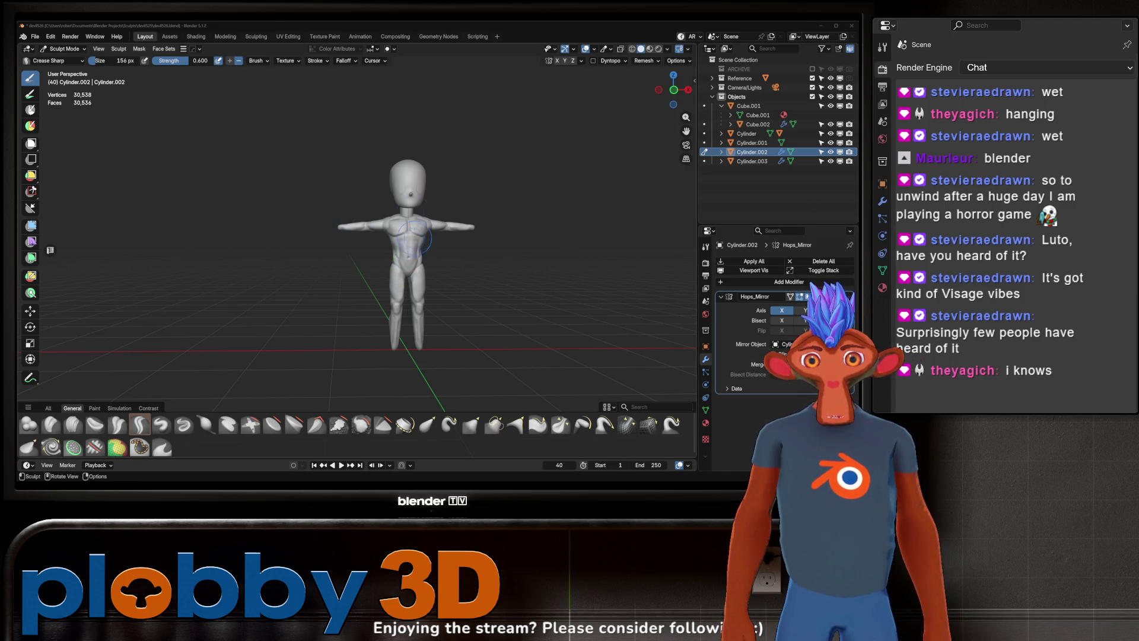
{"action": "scroll", "coordinate": [374, 233], "scroll_direction": "up", "scroll_amount": 3}
{"action": "middle_click_drag", "start_coordinate": [401, 235], "coordinate": [624, 238]}
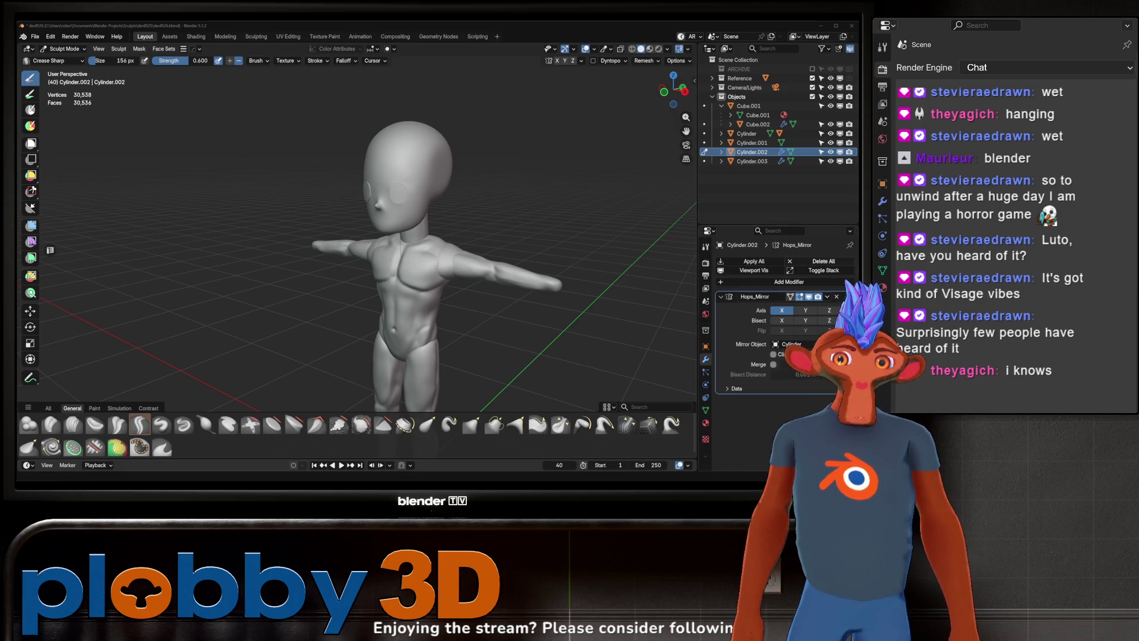
{"action": "middle_click_drag", "start_coordinate": [597, 234], "coordinate": [511, 198]}
{"action": "scroll", "coordinate": [511, 198], "scroll_direction": "down", "scroll_amount": 4}
{"action": "scroll", "coordinate": [511, 197], "scroll_direction": "up", "scroll_amount": 5}
{"action": "scroll", "coordinate": [511, 199], "scroll_direction": "up", "scroll_amount": 2}
{"action": "scroll", "coordinate": [463, 250], "scroll_direction": "down", "scroll_amount": 7}
{"action": "scroll", "coordinate": [421, 288], "scroll_direction": "up", "scroll_amount": 4}
{"action": "middle_click_drag", "start_coordinate": [421, 288], "coordinate": [488, 198]}
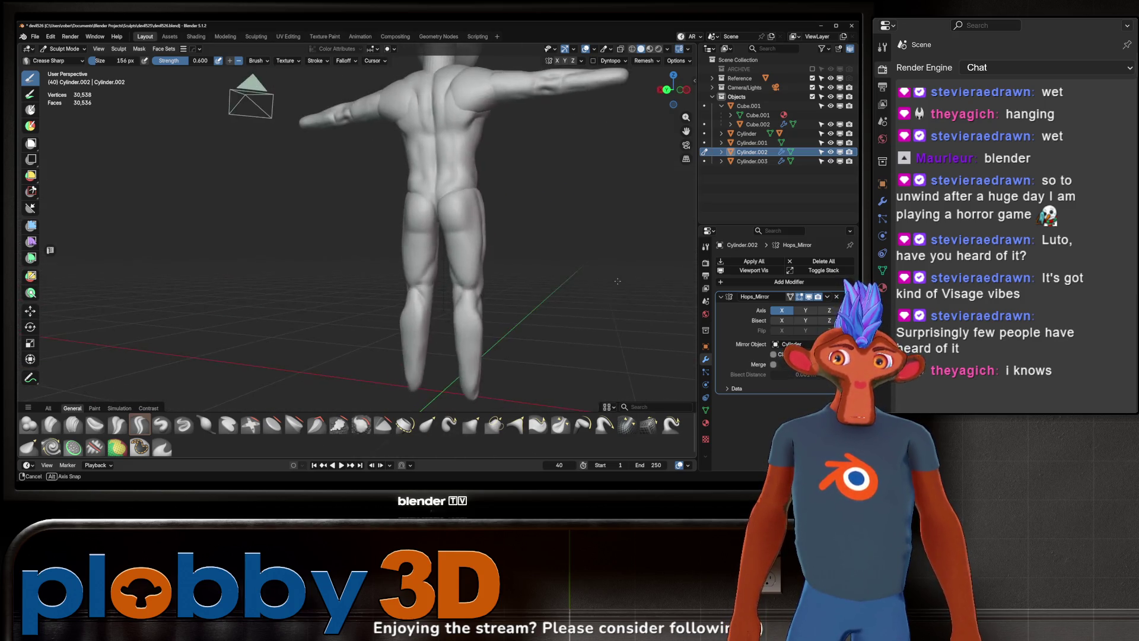
{"action": "scroll", "coordinate": [487, 198], "scroll_direction": "down", "scroll_amount": 3}
{"action": "scroll", "coordinate": [488, 198], "scroll_direction": "up", "scroll_amount": 3}
{"action": "scroll", "coordinate": [488, 198], "scroll_direction": "down", "scroll_amount": 3}
{"action": "mouse_move", "coordinate": [488, 198]}
{"action": "middle_mouse_down"}
{"action": "mouse_move", "coordinate": [401, 169]}
{"action": "mouse_move", "coordinate": [454, 128]}
{"action": "mouse_move", "coordinate": [667, 128]}
{"action": "mouse_move", "coordinate": [521, 137]}
{"action": "middle_mouse_up"}
{"action": "scroll", "coordinate": [454, 128], "scroll_direction": "up", "scroll_amount": 2}
{"action": "scroll", "coordinate": [454, 129], "scroll_direction": "down", "scroll_amount": 3}
{"action": "scroll", "coordinate": [454, 128], "scroll_direction": "up", "scroll_amount": 3}
{"action": "scroll", "coordinate": [591, 133], "scroll_direction": "down", "scroll_amount": 3}
{"action": "scroll", "coordinate": [521, 137], "scroll_direction": "up", "scroll_amount": 3}
{"action": "scroll", "coordinate": [521, 137], "scroll_direction": "up", "scroll_amount": 2}
{"action": "scroll", "coordinate": [521, 138], "scroll_direction": "down", "scroll_amount": 4}
{"action": "scroll", "coordinate": [521, 137], "scroll_direction": "up", "scroll_amount": 2}
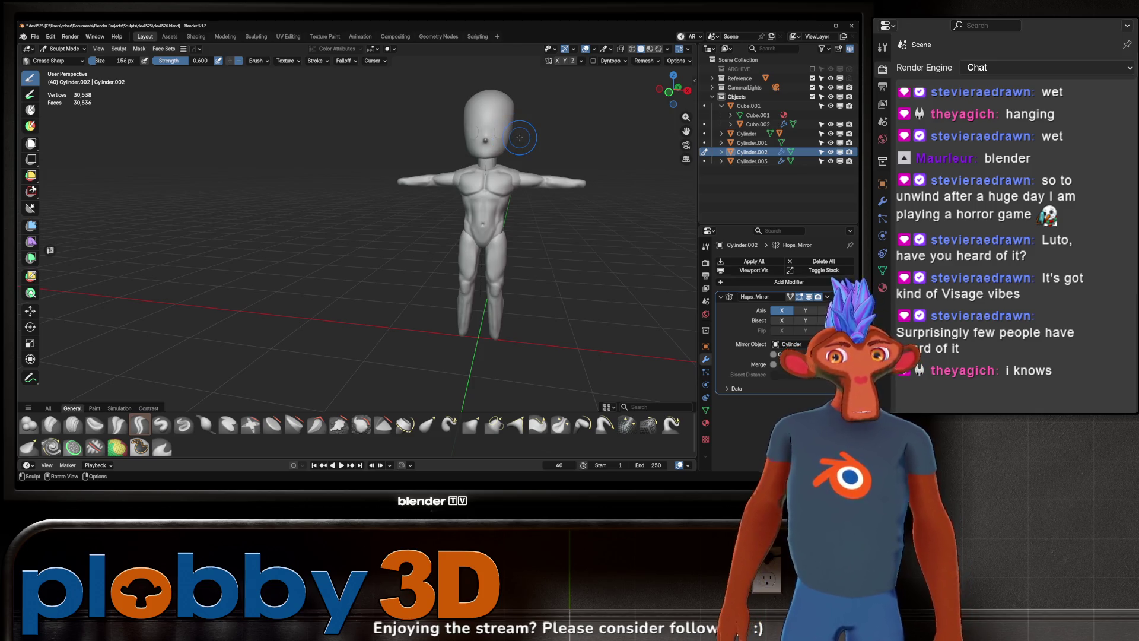